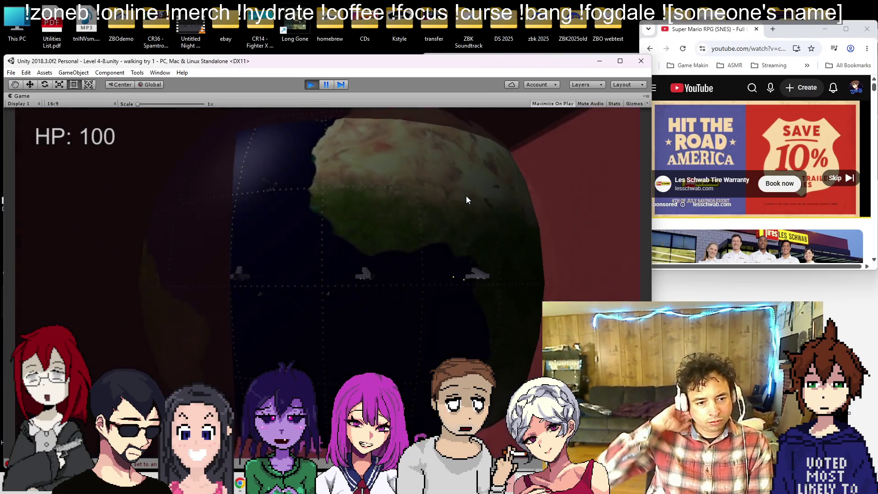
- Exit play mode, skip the video ad and pull back to a city-block overview
{"action": "left_click", "coordinate": [310, 84]}
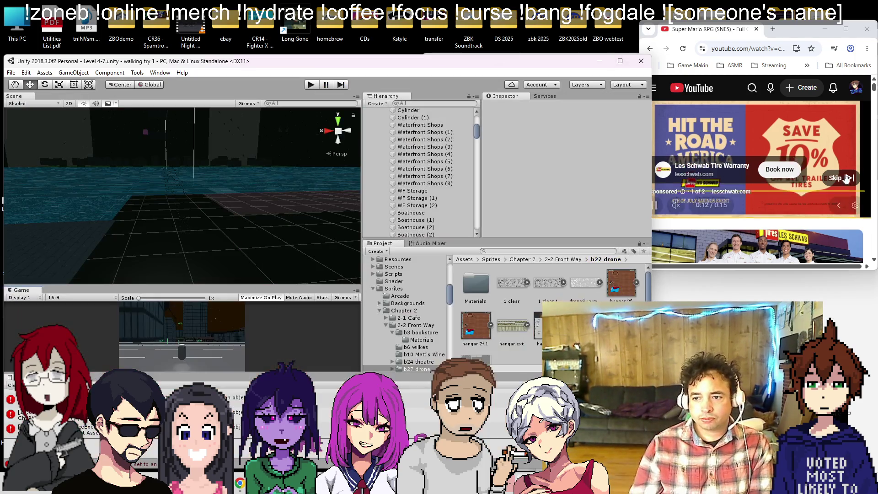
{"action": "left_click", "coordinate": [833, 179]}
{"action": "scroll", "coordinate": [834, 178], "scroll_direction": "down", "scroll_amount": 2}
{"action": "left_click", "coordinate": [241, 226]}
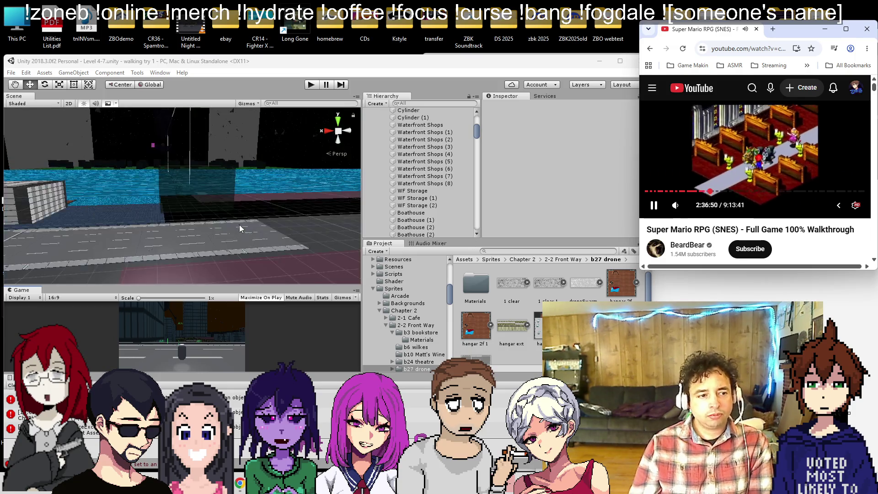
{"action": "mouse_move", "coordinate": [243, 204]}
{"action": "left_mouse_down"}
{"action": "mouse_move", "coordinate": [237, 228]}
{"action": "mouse_move", "coordinate": [235, 218]}
{"action": "mouse_move", "coordinate": [276, 218]}
{"action": "mouse_move", "coordinate": [167, 169]}
{"action": "mouse_move", "coordinate": [185, 196]}
{"action": "left_mouse_up"}
{"action": "scroll", "coordinate": [184, 193], "scroll_direction": "up", "scroll_amount": 5}
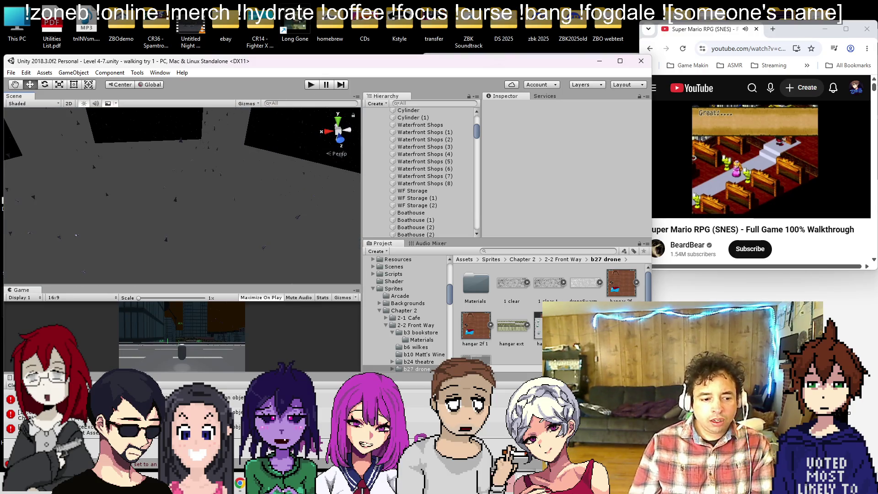
- Check the to-do notes, look down over the city and select the mech's Canvas
{"action": "key", "text": "alt+Tab"}
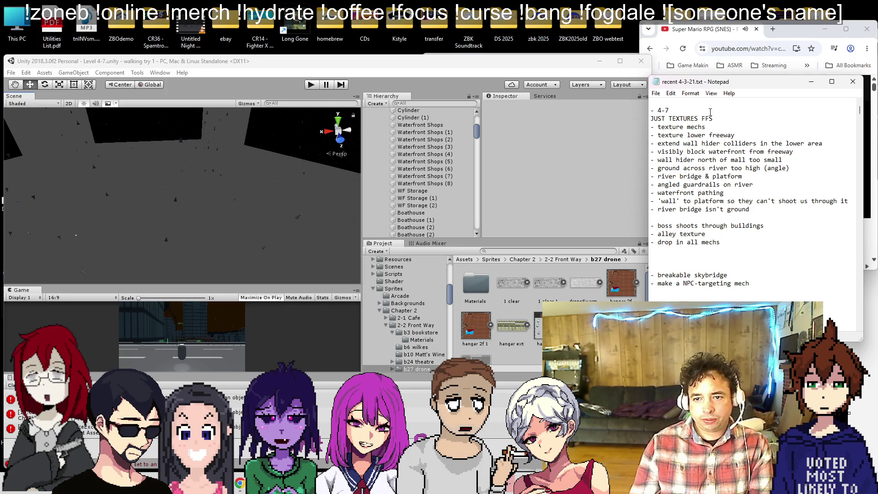
{"action": "left_click", "coordinate": [227, 86]}
{"action": "scroll", "coordinate": [209, 153], "scroll_direction": "down", "scroll_amount": 5}
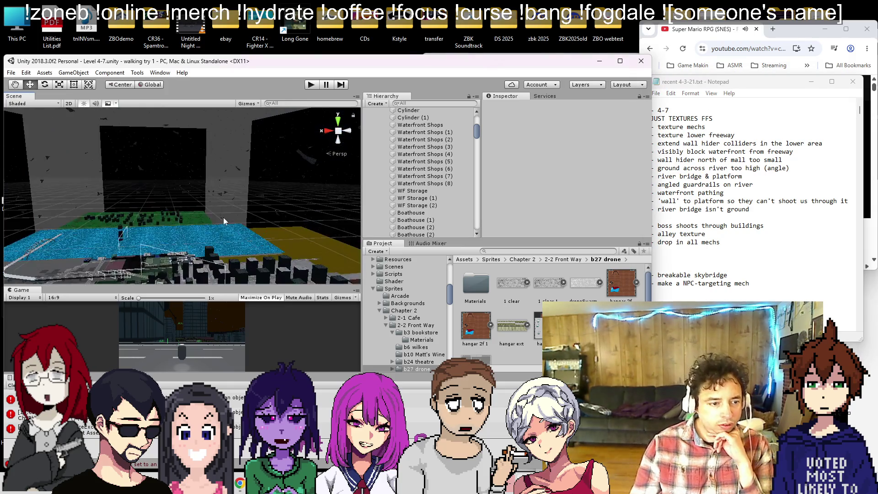
{"action": "left_click_drag", "start_coordinate": [185, 238], "coordinate": [186, 218]}
{"action": "scroll", "coordinate": [186, 218], "scroll_direction": "up", "scroll_amount": 10}
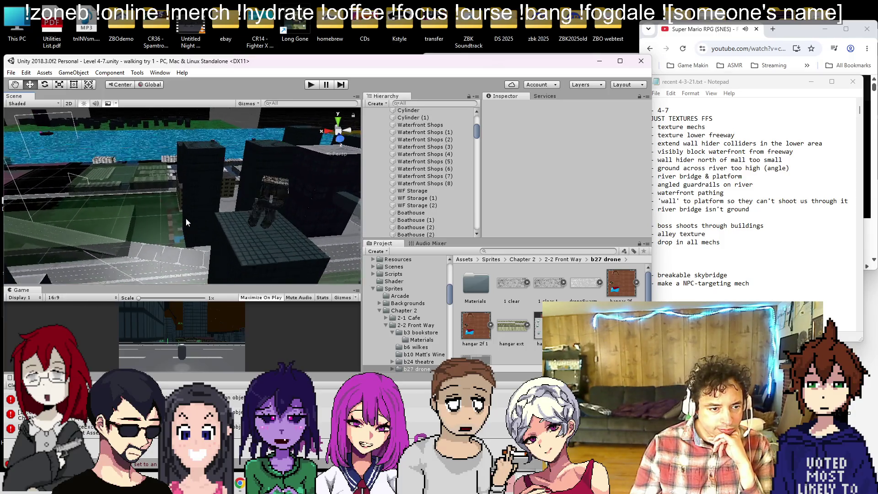
{"action": "scroll", "coordinate": [186, 217], "scroll_direction": "down", "scroll_amount": 3}
{"action": "mouse_move", "coordinate": [185, 218]}
{"action": "left_mouse_down"}
{"action": "mouse_move", "coordinate": [187, 188]}
{"action": "mouse_move", "coordinate": [243, 210]}
{"action": "mouse_move", "coordinate": [305, 256]}
{"action": "mouse_move", "coordinate": [196, 232]}
{"action": "mouse_move", "coordinate": [253, 261]}
{"action": "mouse_move", "coordinate": [271, 166]}
{"action": "mouse_move", "coordinate": [180, 238]}
{"action": "mouse_move", "coordinate": [216, 167]}
{"action": "mouse_move", "coordinate": [199, 220]}
{"action": "mouse_move", "coordinate": [197, 154]}
{"action": "mouse_move", "coordinate": [185, 220]}
{"action": "left_mouse_up"}
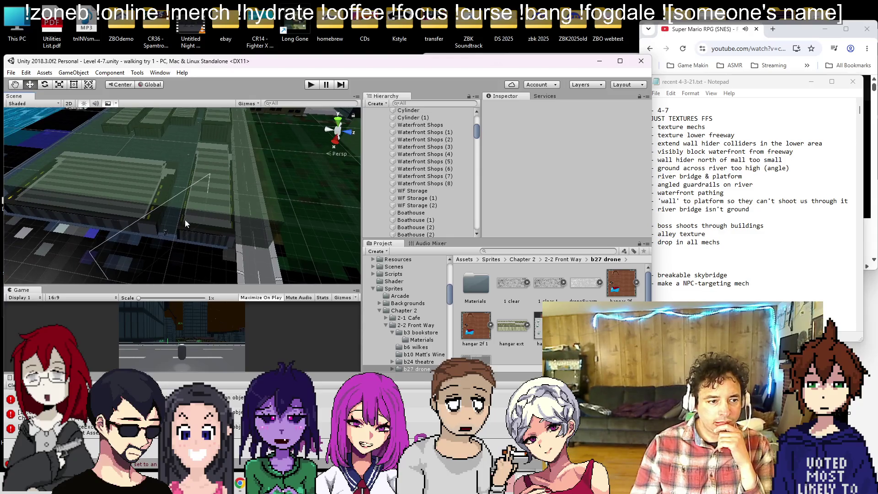
{"action": "left_click", "coordinate": [163, 233]}
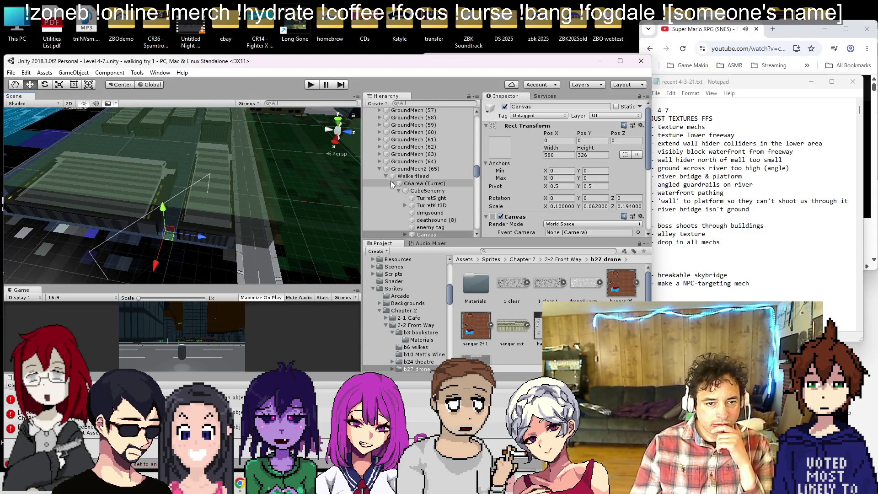
- Duplicate GroundMech2 (65) three times, sliding copies along X (one to X -46.7)
{"action": "left_click", "coordinate": [410, 170]}
{"action": "key", "text": "ctrl+d"}
{"action": "mouse_move", "coordinate": [187, 270]}
{"action": "left_mouse_down"}
{"action": "mouse_move", "coordinate": [226, 155]}
{"action": "mouse_move", "coordinate": [183, 152]}
{"action": "mouse_move", "coordinate": [151, 197]}
{"action": "mouse_move", "coordinate": [247, 221]}
{"action": "mouse_move", "coordinate": [185, 211]}
{"action": "mouse_move", "coordinate": [295, 246]}
{"action": "mouse_move", "coordinate": [246, 213]}
{"action": "mouse_move", "coordinate": [241, 270]}
{"action": "mouse_move", "coordinate": [257, 113]}
{"action": "left_mouse_up"}
{"action": "key", "text": "ctrl+d"}
{"action": "scroll", "coordinate": [257, 114], "scroll_direction": "down", "scroll_amount": 5}
{"action": "scroll", "coordinate": [177, 202], "scroll_direction": "up", "scroll_amount": 5}
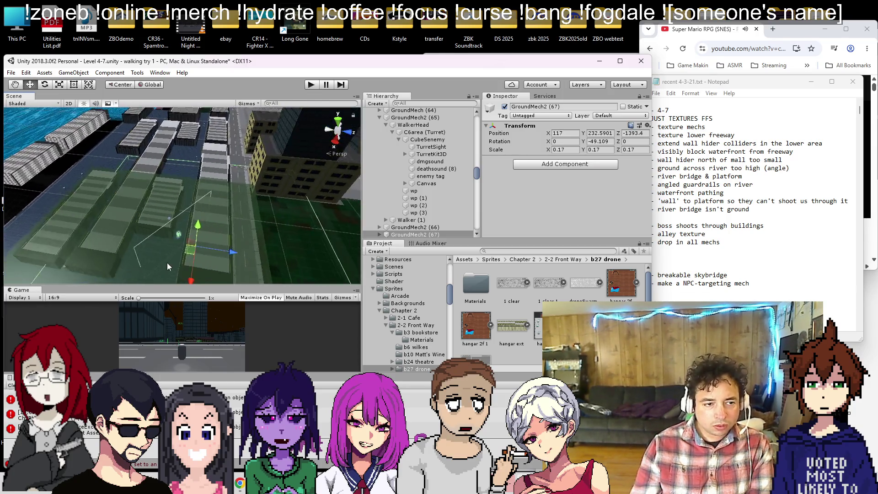
{"action": "key", "text": "ctrl+d"}
{"action": "scroll", "coordinate": [167, 267], "scroll_direction": "down", "scroll_amount": 2}
{"action": "mouse_move", "coordinate": [185, 258]}
{"action": "left_mouse_down"}
{"action": "mouse_move", "coordinate": [209, 174]}
{"action": "mouse_move", "coordinate": [218, 257]}
{"action": "mouse_move", "coordinate": [227, 165]}
{"action": "left_mouse_up"}
{"action": "scroll", "coordinate": [210, 174], "scroll_direction": "up", "scroll_amount": 3}
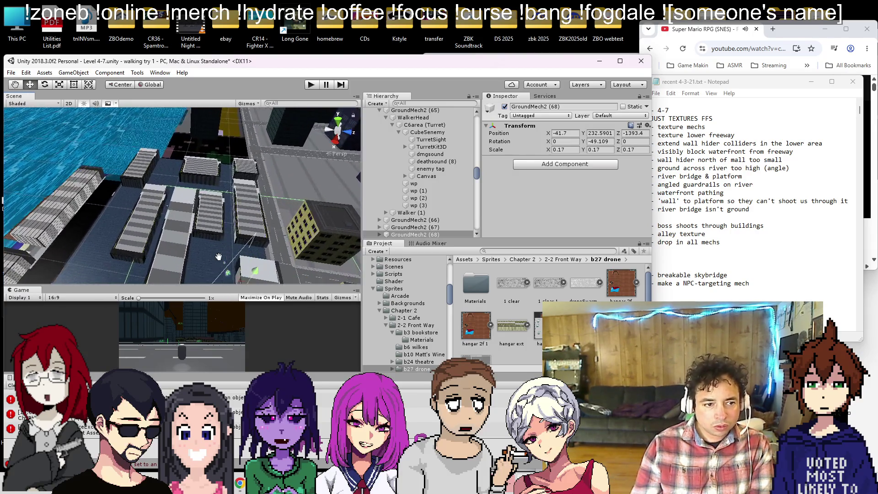
{"action": "scroll", "coordinate": [219, 257], "scroll_direction": "down", "scroll_amount": 2}
- Make copies GroundMech2 (69)–(72), moving them along X and Z onto rooftops
{"action": "key", "text": "ctrl+d"}
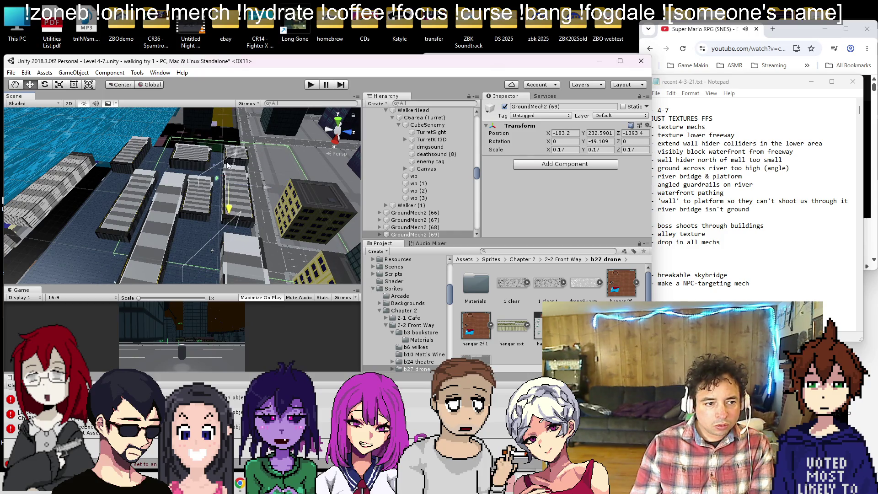
{"action": "key", "text": "ctrl+d"}
{"action": "mouse_move", "coordinate": [264, 187]}
{"action": "left_mouse_down"}
{"action": "mouse_move", "coordinate": [266, 195]}
{"action": "mouse_move", "coordinate": [251, 194]}
{"action": "left_mouse_up"}
{"action": "left_click_drag", "start_coordinate": [210, 214], "coordinate": [190, 284]}
{"action": "key", "text": "ctrl+d"}
{"action": "key", "text": "f"}
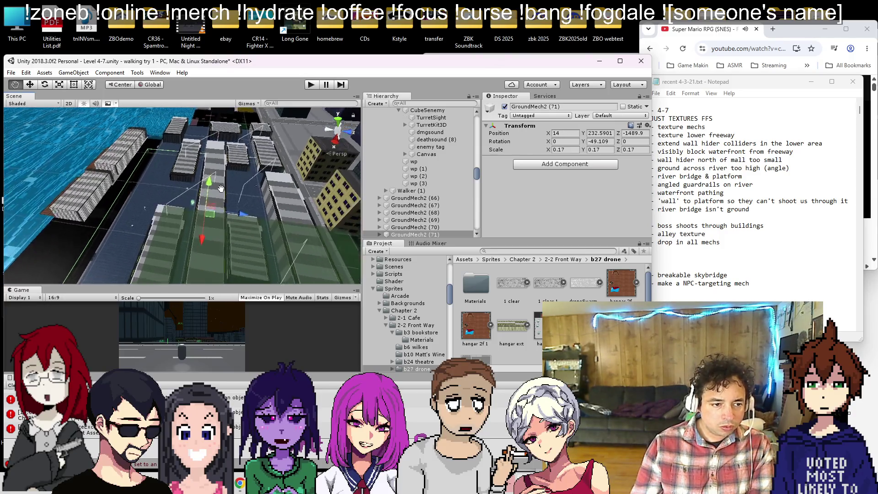
{"action": "key", "text": "ctrl+d"}
{"action": "mouse_move", "coordinate": [215, 194]}
{"action": "left_mouse_down"}
{"action": "mouse_move", "coordinate": [216, 204]}
{"action": "mouse_move", "coordinate": [180, 213]}
{"action": "mouse_move", "coordinate": [156, 227]}
{"action": "mouse_move", "coordinate": [165, 223]}
{"action": "mouse_move", "coordinate": [160, 231]}
{"action": "left_mouse_up"}
- Add copies GroundMech2 (73)–(75) on further rooftops, then select Walker (1)
{"action": "key", "text": "ctrl+d"}
{"action": "key", "text": "ctrl+d"}
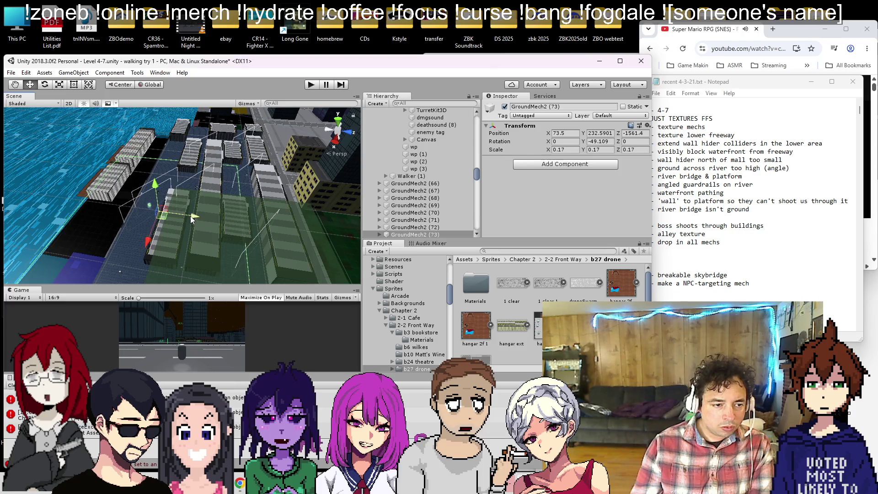
{"action": "key", "text": "f"}
{"action": "left_click_drag", "start_coordinate": [181, 204], "coordinate": [147, 241]}
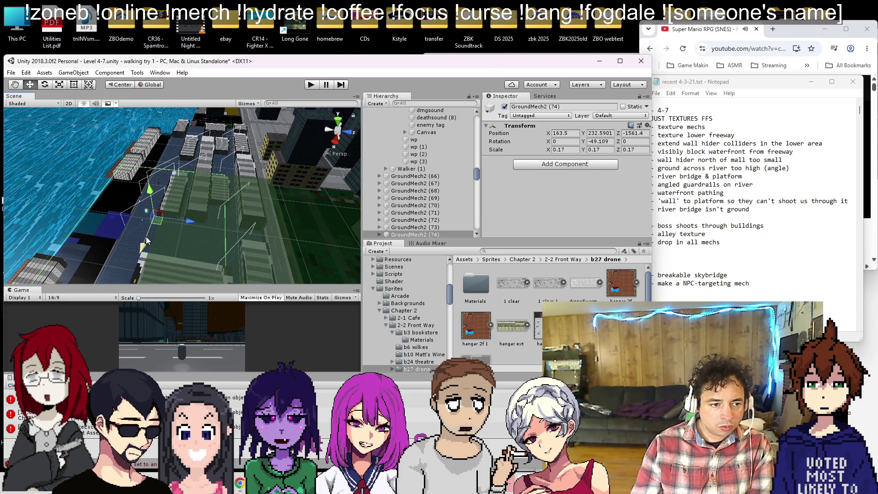
{"action": "mouse_move", "coordinate": [191, 223]}
{"action": "left_mouse_down"}
{"action": "mouse_move", "coordinate": [226, 230]}
{"action": "mouse_move", "coordinate": [190, 259]}
{"action": "mouse_move", "coordinate": [199, 235]}
{"action": "mouse_move", "coordinate": [184, 227]}
{"action": "mouse_move", "coordinate": [138, 254]}
{"action": "left_mouse_up"}
{"action": "key", "text": "ctrl+d"}
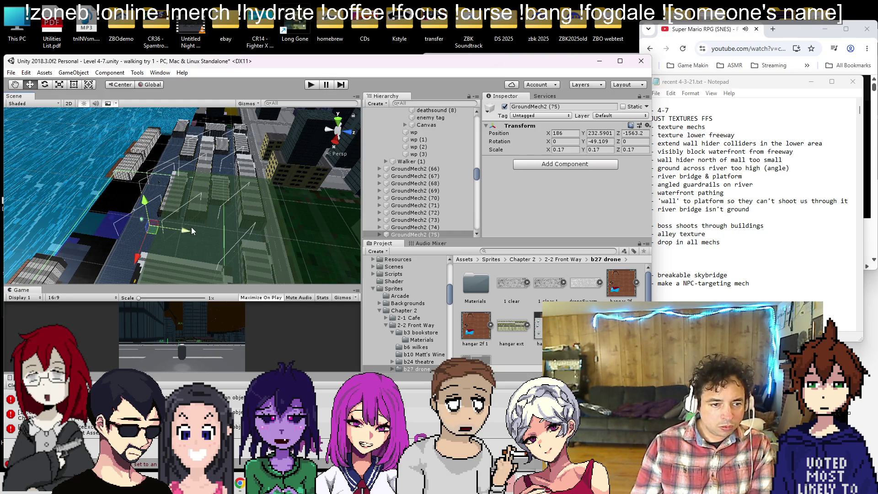
{"action": "left_click_drag", "start_coordinate": [191, 226], "coordinate": [192, 228]}
{"action": "key", "text": "f"}
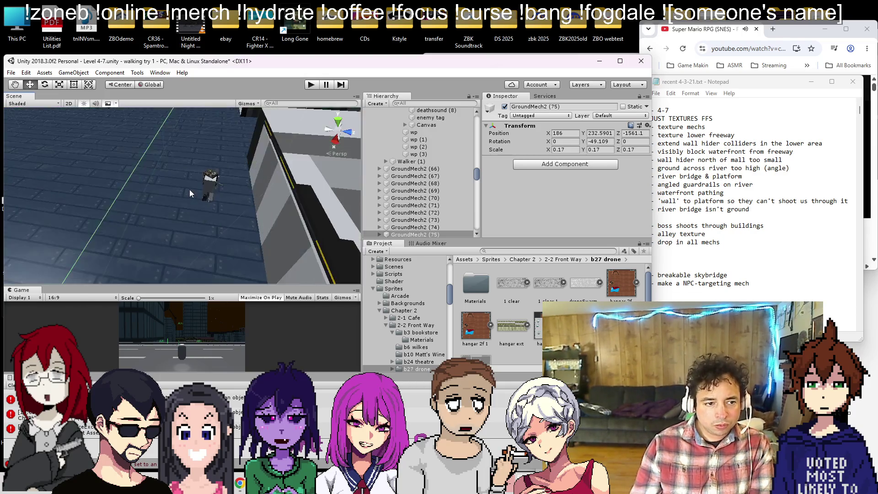
{"action": "left_click", "coordinate": [408, 161]}
{"action": "scroll", "coordinate": [401, 173], "scroll_direction": "up", "scroll_amount": 5}
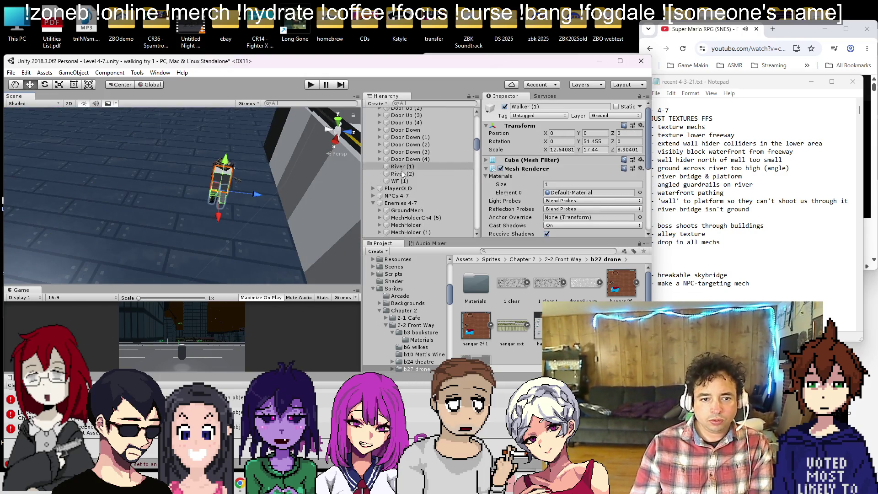
- Delete the surplus enemies MechHolder (81) through MechHolder (91) one by one
{"action": "scroll", "coordinate": [401, 172], "scroll_direction": "down", "scroll_amount": 3}
{"action": "double_click", "coordinate": [413, 214]}
{"action": "key", "text": "Delete"}
{"action": "double_click", "coordinate": [414, 214]}
{"action": "key", "text": "Delete"}
{"action": "double_click", "coordinate": [414, 214]}
{"action": "key", "text": "Delete"}
{"action": "double_click", "coordinate": [414, 214]}
{"action": "key", "text": "Delete"}
{"action": "double_click", "coordinate": [414, 214]}
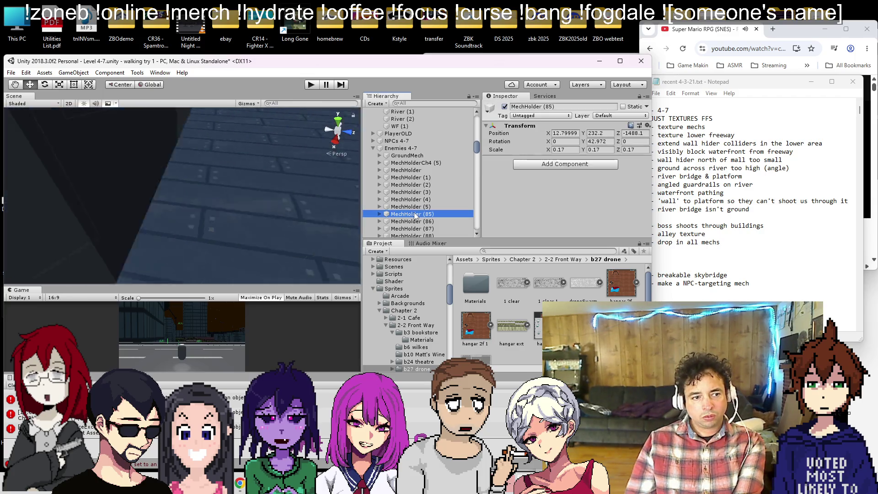
{"action": "key", "text": "Delete"}
{"action": "double_click", "coordinate": [414, 214]}
{"action": "key", "text": "Delete"}
{"action": "double_click", "coordinate": [414, 214]}
{"action": "key", "text": "Delete"}
{"action": "double_click", "coordinate": [414, 214]}
{"action": "key", "text": "Delete"}
{"action": "double_click", "coordinate": [414, 214]}
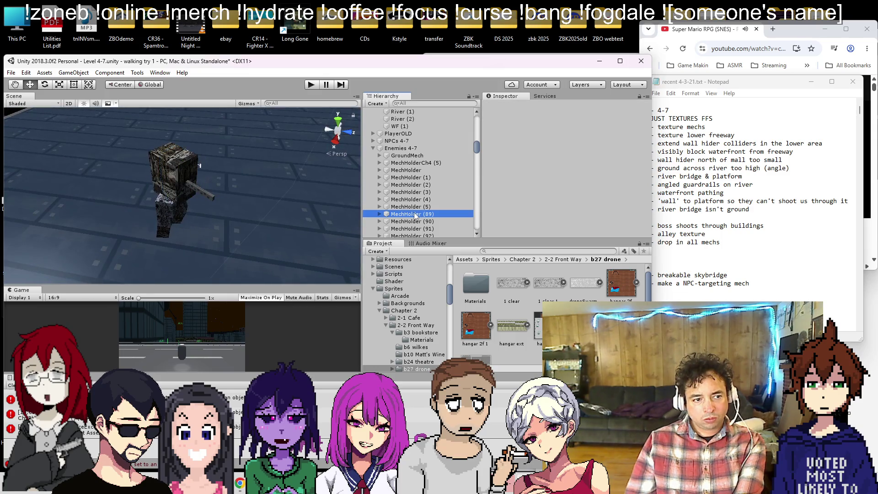
{"action": "key", "text": "Delete"}
{"action": "double_click", "coordinate": [414, 214]}
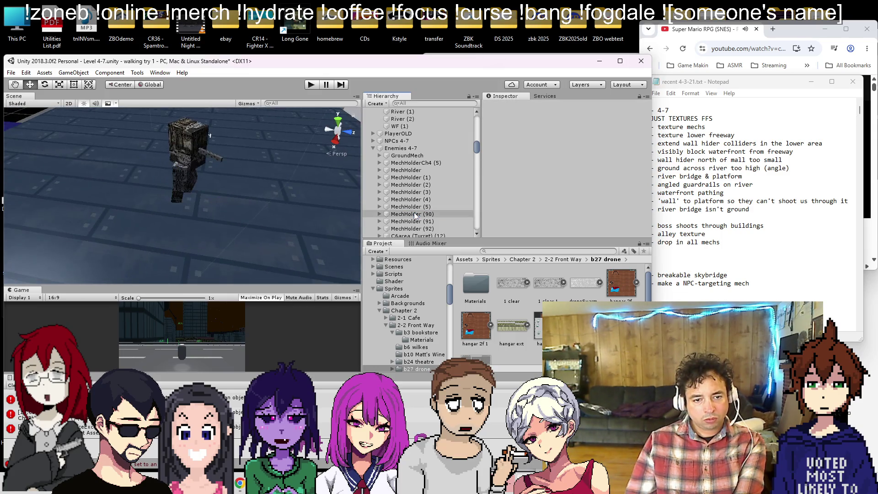
{"action": "key", "text": "Delete"}
{"action": "double_click", "coordinate": [414, 214]}
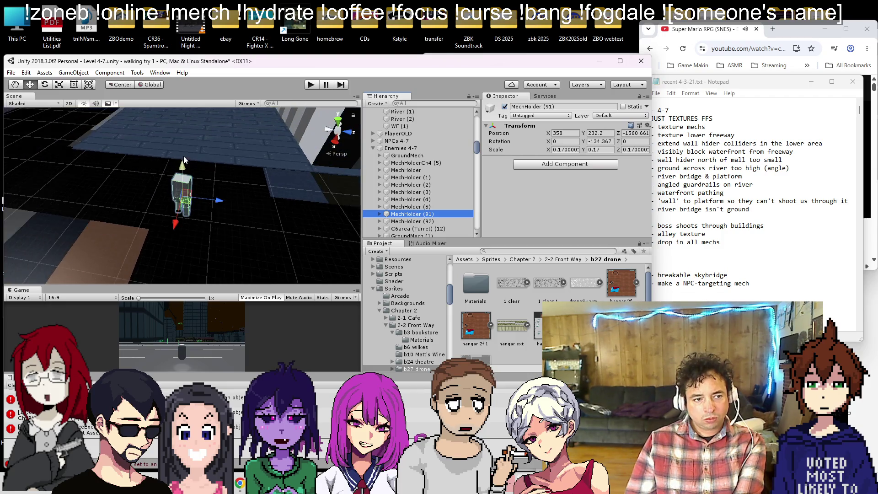
{"action": "scroll", "coordinate": [182, 156], "scroll_direction": "down", "scroll_amount": 5}
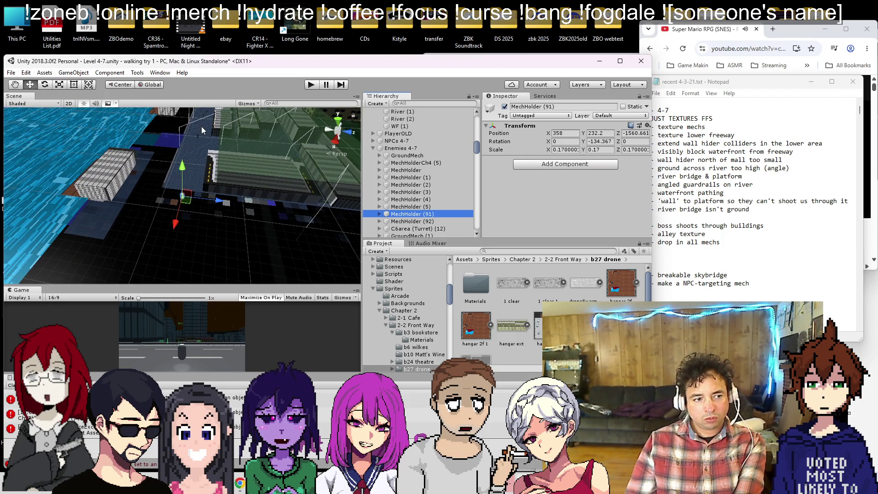
{"action": "key", "text": "Delete"}
- Move GroundMech2 (76) to X 342.6, then frame the original MechHolder
{"action": "left_click", "coordinate": [199, 134]}
{"action": "left_click", "coordinate": [222, 156]}
{"action": "left_click_drag", "start_coordinate": [221, 155], "coordinate": [190, 190]}
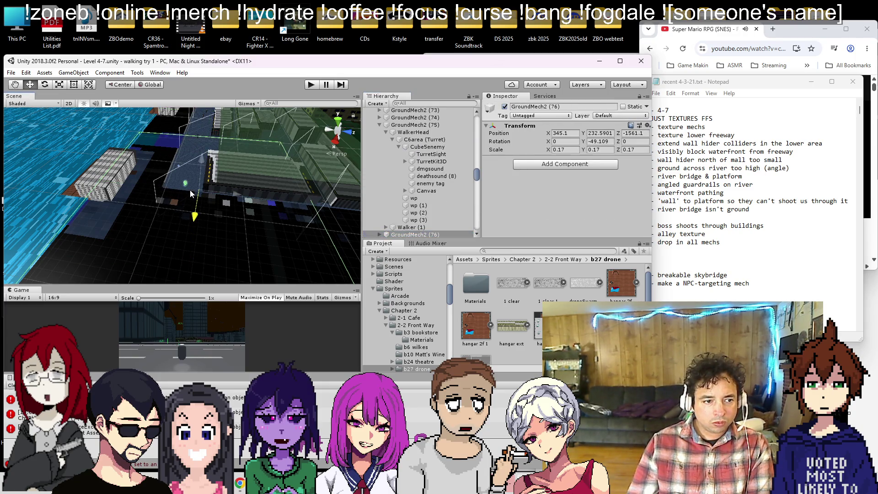
{"action": "left_click", "coordinate": [380, 125]}
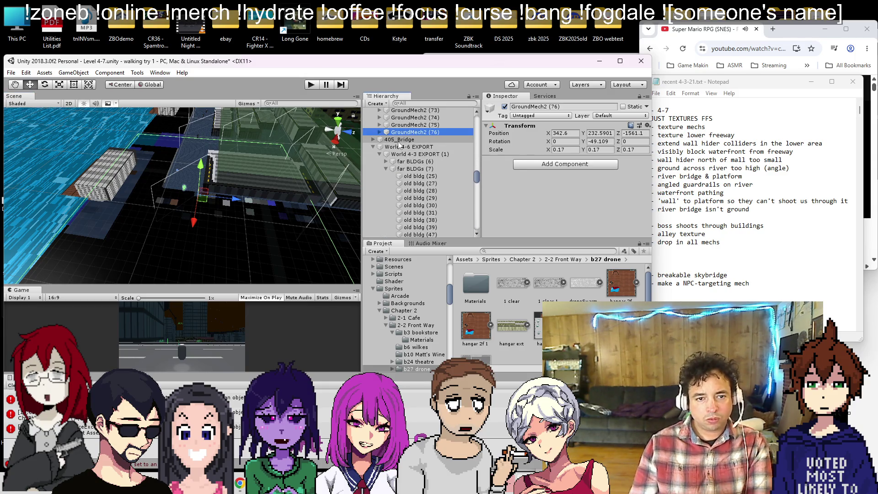
{"action": "scroll", "coordinate": [399, 145], "scroll_direction": "up", "scroll_amount": 5}
{"action": "scroll", "coordinate": [383, 155], "scroll_direction": "up", "scroll_amount": 10}
{"action": "scroll", "coordinate": [386, 166], "scroll_direction": "up", "scroll_amount": 2}
{"action": "double_click", "coordinate": [386, 164]}
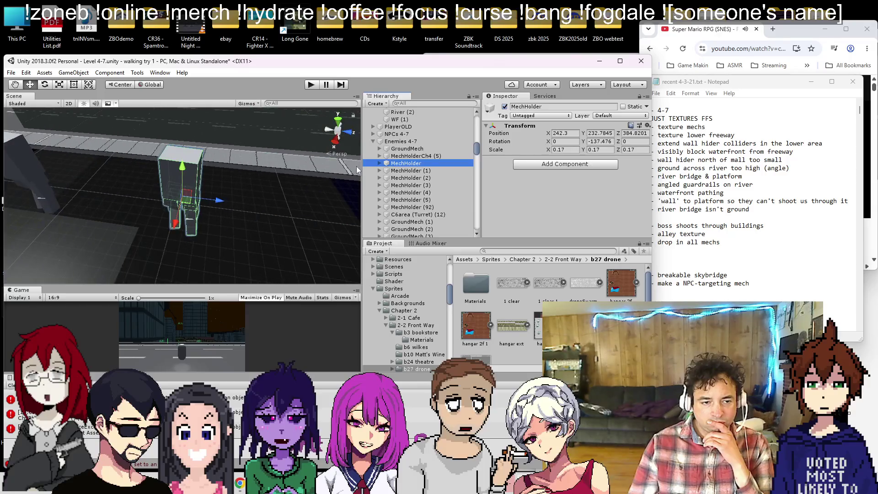
- Review the wide city view and delete the '- texture mechs' line from Notepad
{"action": "left_click_drag", "start_coordinate": [174, 184], "coordinate": [256, 184]}
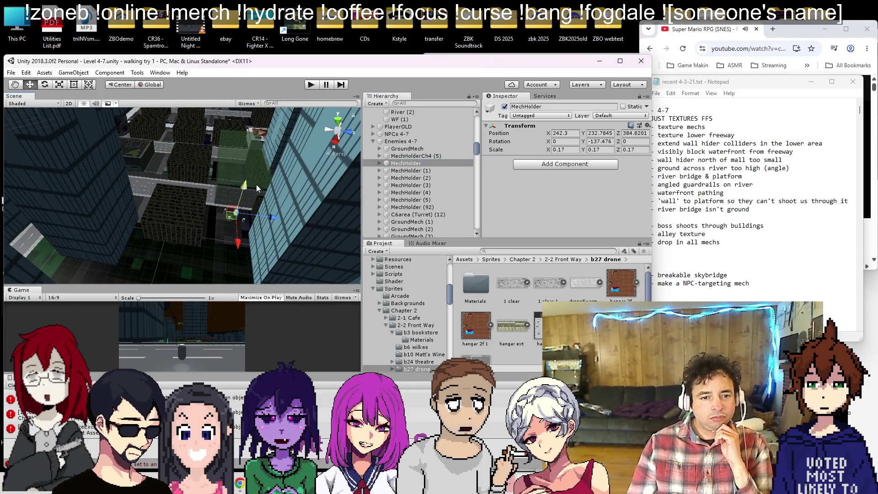
{"action": "scroll", "coordinate": [259, 182], "scroll_direction": "up", "scroll_amount": 3}
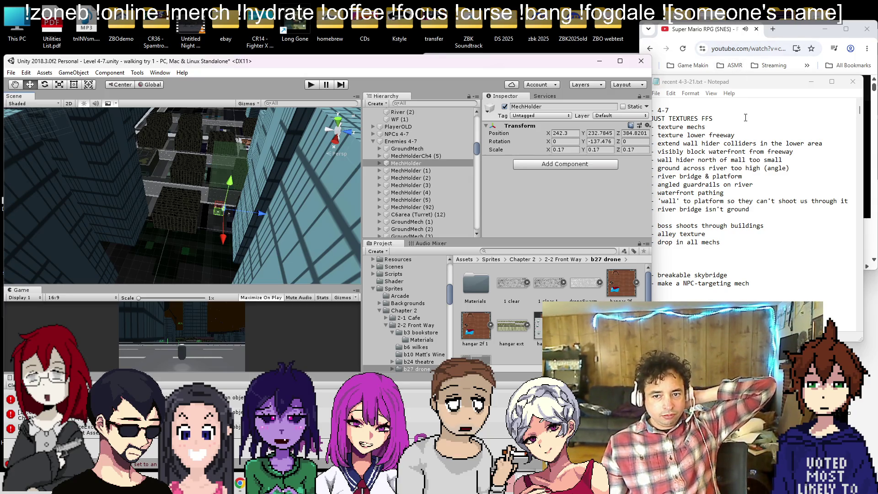
{"action": "left_click", "coordinate": [739, 130]}
{"action": "key", "text": "shift+Home"}
{"action": "key", "text": "BackSpace"}
{"action": "key", "text": "BackSpace"}
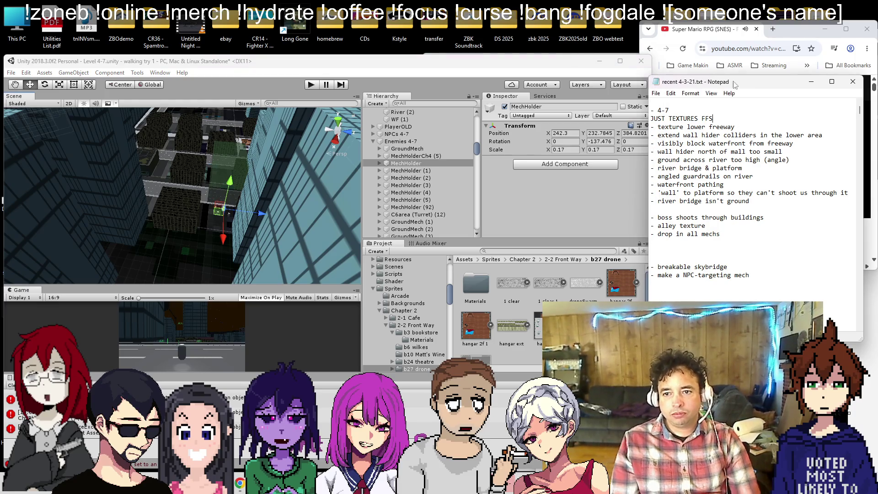
{"action": "left_click", "coordinate": [791, 29]}
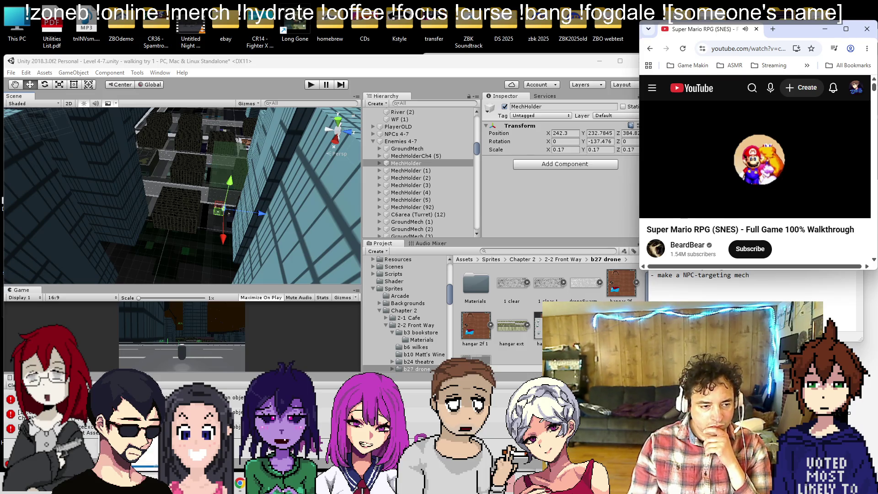
{"action": "scroll", "coordinate": [196, 244], "scroll_direction": "down", "scroll_amount": 6}
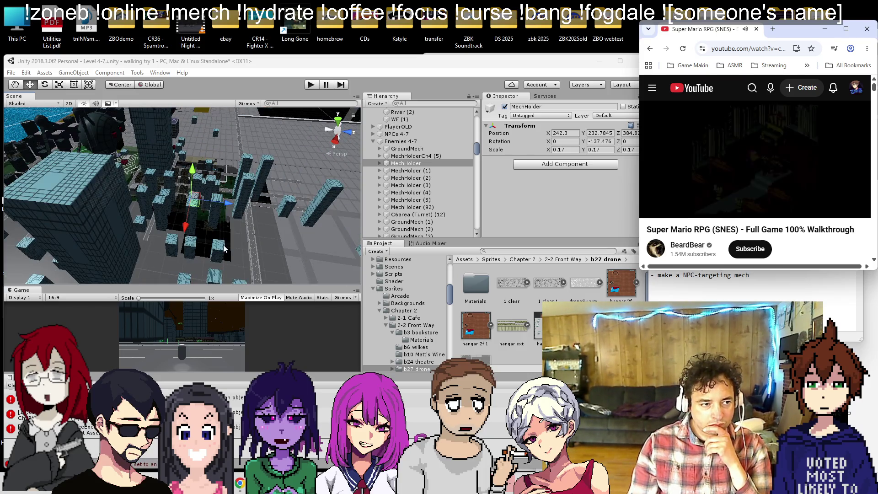
{"action": "mouse_move", "coordinate": [224, 247]}
{"action": "left_mouse_down"}
{"action": "mouse_move", "coordinate": [235, 214]}
{"action": "mouse_move", "coordinate": [151, 207]}
{"action": "left_mouse_up"}
{"action": "left_click", "coordinate": [423, 103]}
{"action": "type", "text": "orbit"}
{"action": "left_click", "coordinate": [474, 119]}
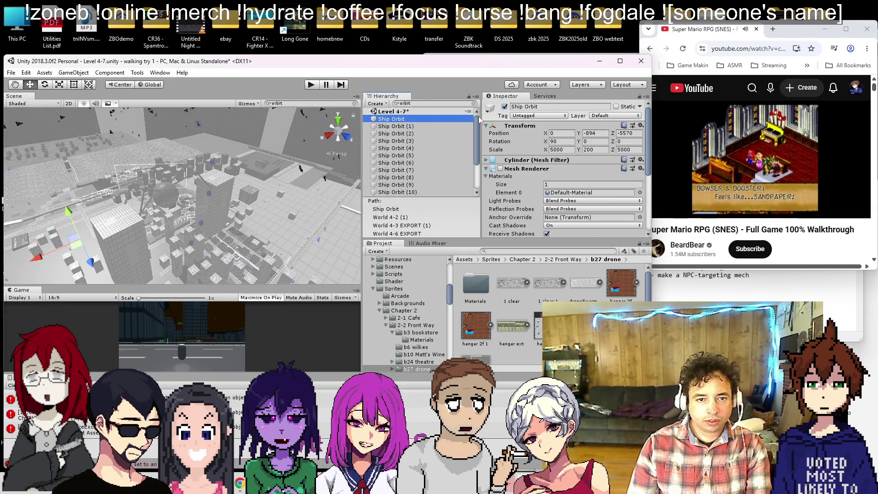
{"action": "left_click", "coordinate": [473, 103]}
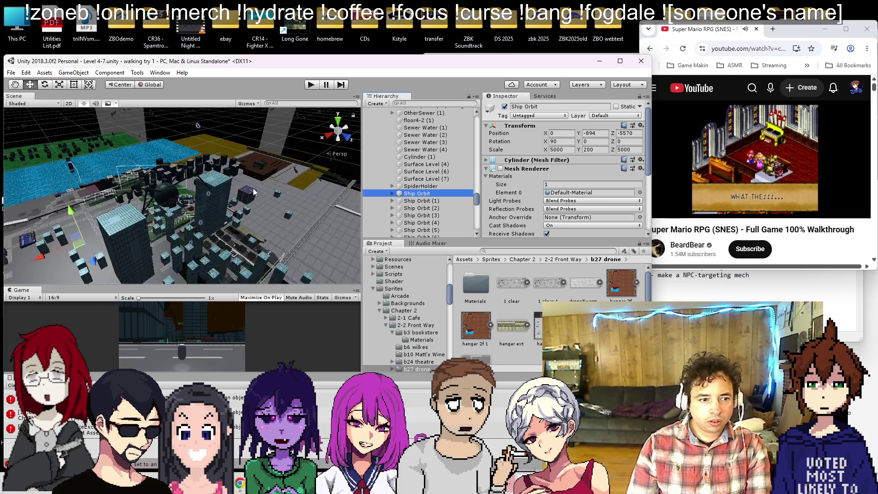
{"action": "mouse_move", "coordinate": [221, 190]}
{"action": "left_mouse_down"}
{"action": "mouse_move", "coordinate": [167, 197]}
{"action": "mouse_move", "coordinate": [183, 196]}
{"action": "left_mouse_up"}
{"action": "scroll", "coordinate": [192, 200], "scroll_direction": "up", "scroll_amount": 10}
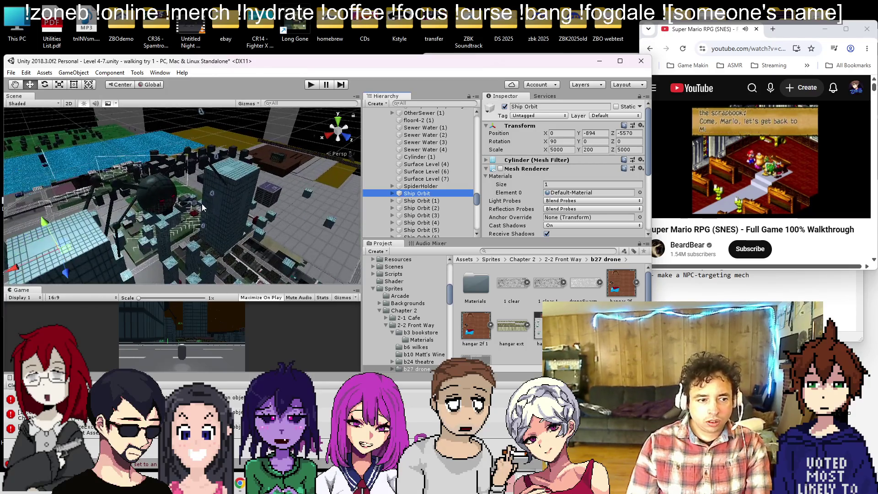
{"action": "scroll", "coordinate": [422, 189], "scroll_direction": "up", "scroll_amount": 6}
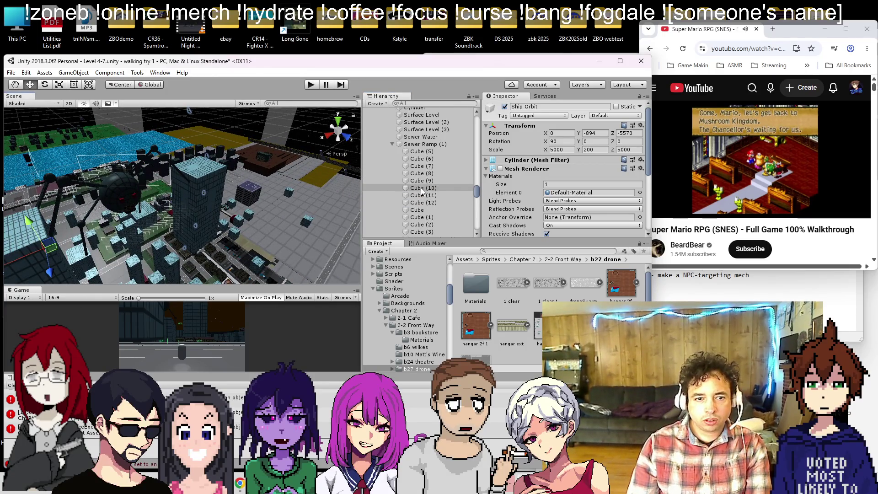
{"action": "scroll", "coordinate": [423, 189], "scroll_direction": "down", "scroll_amount": 8}
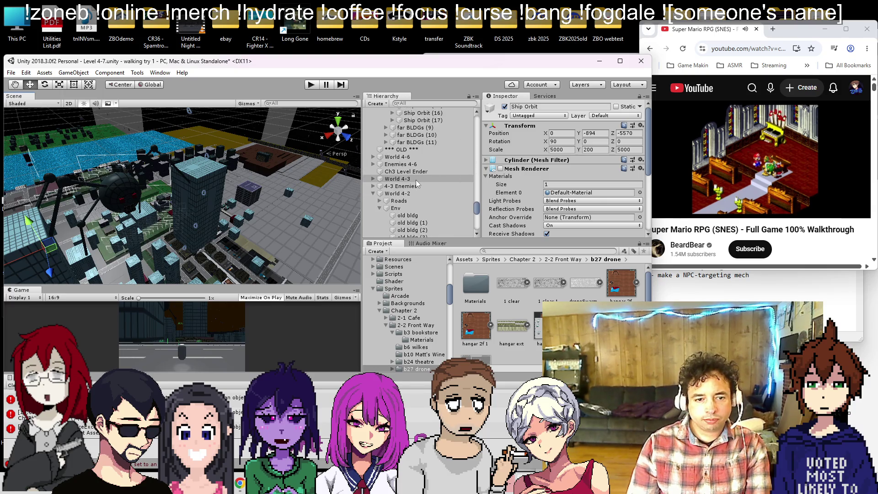
{"action": "left_click", "coordinate": [120, 189]}
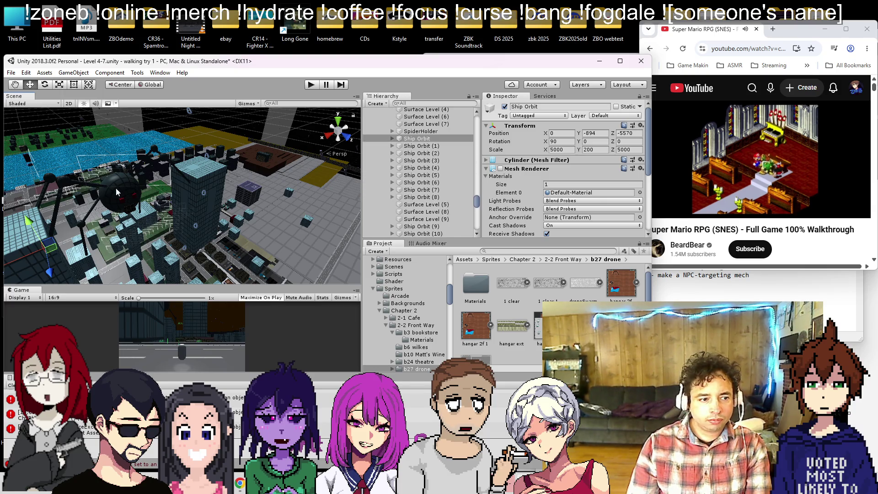
- Parent Ship Orbit (18) under Spider in the Hierarchy
{"action": "scroll", "coordinate": [402, 175], "scroll_direction": "down", "scroll_amount": 5}
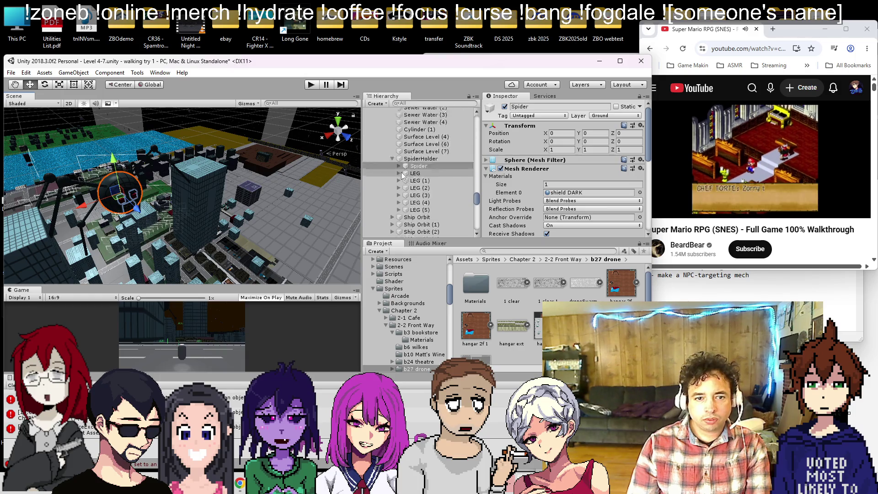
{"action": "scroll", "coordinate": [412, 182], "scroll_direction": "down", "scroll_amount": 3}
{"action": "left_click", "coordinate": [423, 204]}
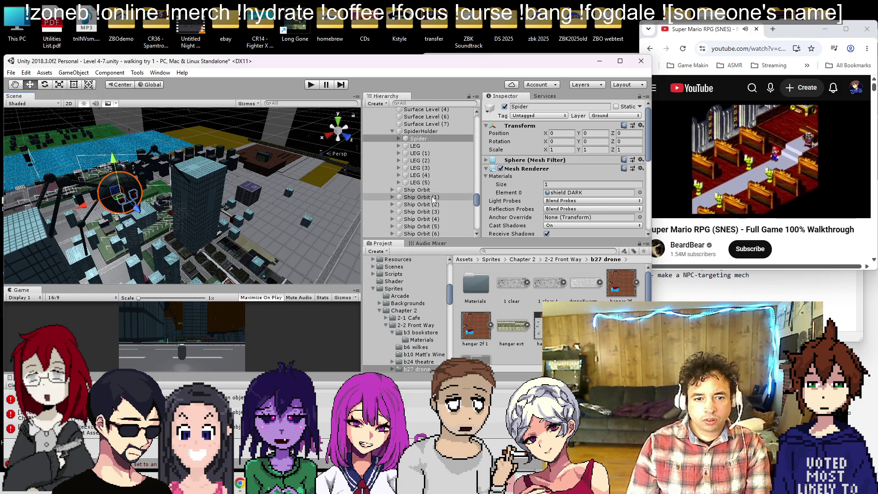
{"action": "scroll", "coordinate": [430, 194], "scroll_direction": "up", "scroll_amount": 4}
{"action": "mouse_move", "coordinate": [430, 195]}
{"action": "left_mouse_down"}
{"action": "mouse_move", "coordinate": [432, 214]}
{"action": "mouse_move", "coordinate": [437, 112]}
{"action": "mouse_move", "coordinate": [425, 155]}
{"action": "left_mouse_up"}
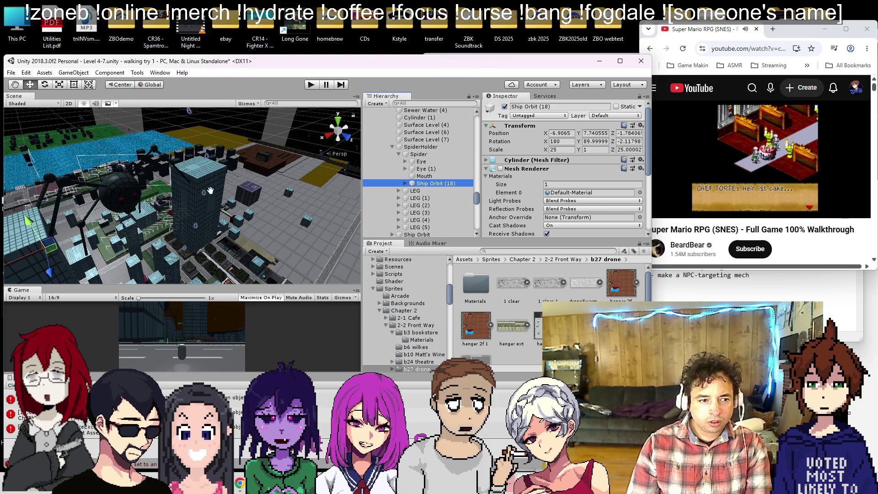
{"action": "left_click_drag", "start_coordinate": [200, 190], "coordinate": [196, 167]}
- Zero the ring's Position to 0, 0, 0 so it centres on the spider
{"action": "left_click", "coordinate": [562, 133]}
{"action": "type", "text": "0"}
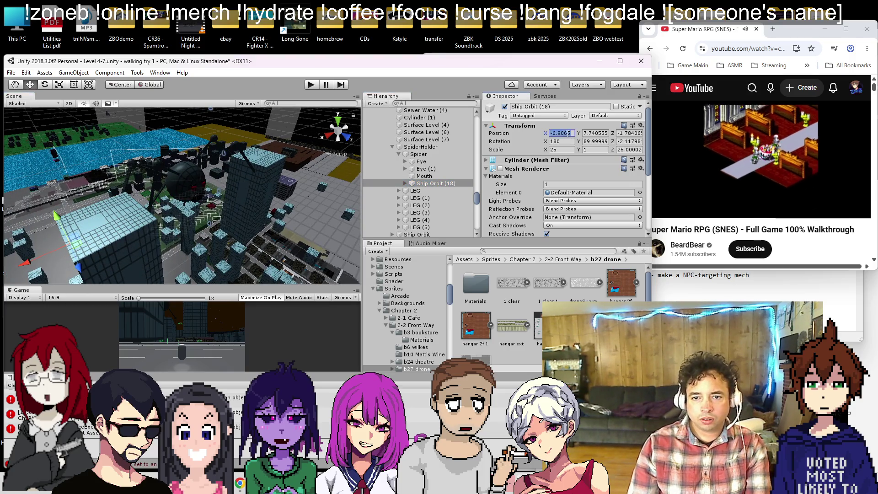
{"action": "key", "text": "Tab"}
{"action": "type", "text": "0"}
{"action": "key", "text": "Tab"}
{"action": "type", "text": "0"}
{"action": "scroll", "coordinate": [328, 197], "scroll_direction": "down", "scroll_amount": 5}
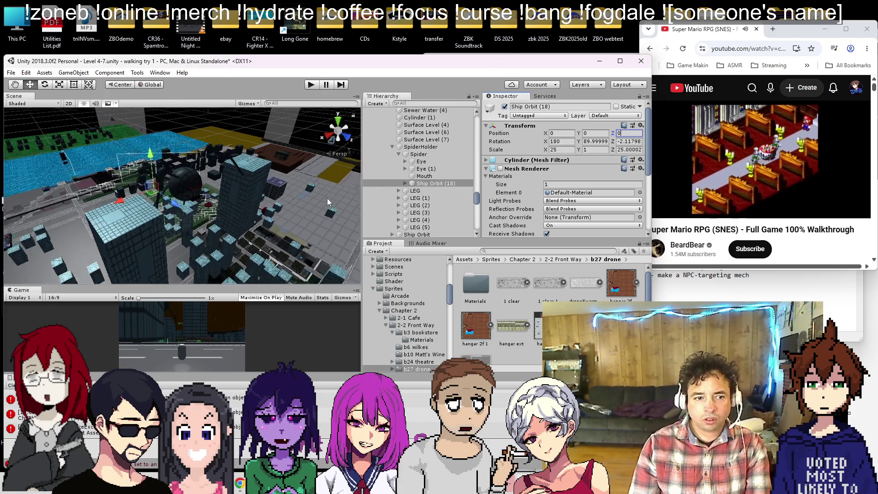
{"action": "scroll", "coordinate": [467, 174], "scroll_direction": "up", "scroll_amount": 5}
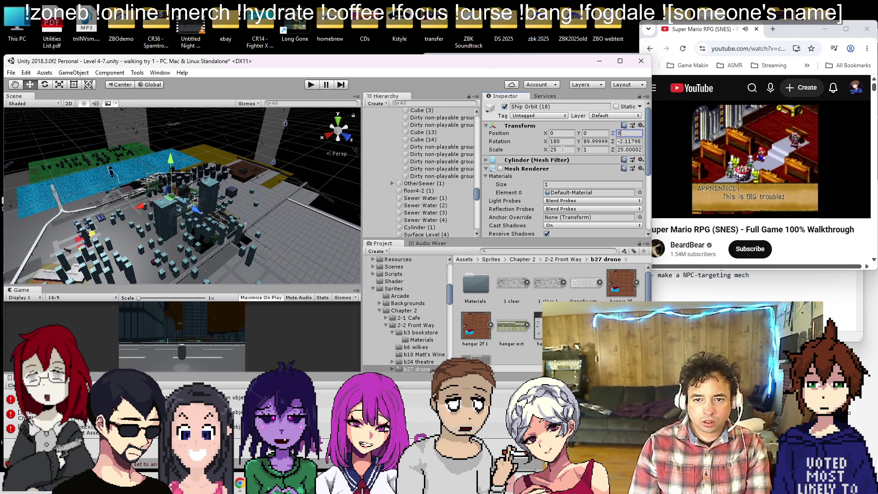
- Scale the ring to 12 on X and Z and tilt it around the spider
{"action": "left_click", "coordinate": [512, 149]}
{"action": "key", "text": "Tab"}
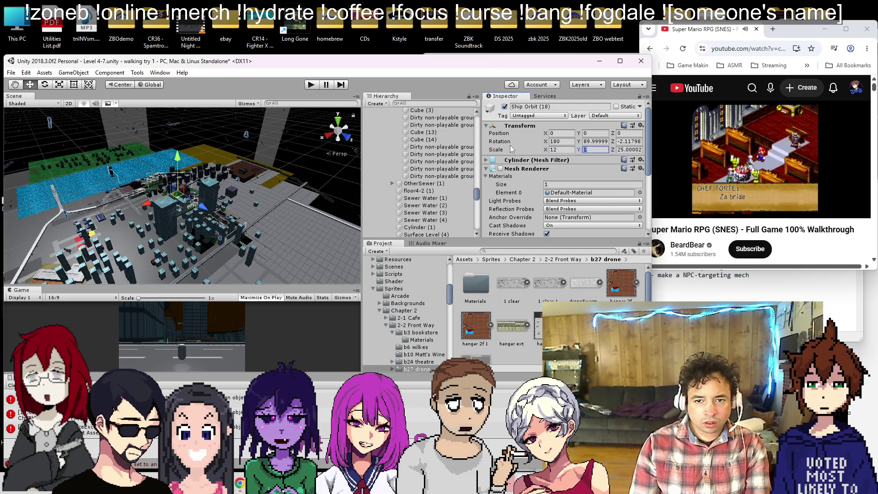
{"action": "type", "text": "12"}
{"action": "scroll", "coordinate": [234, 158], "scroll_direction": "up", "scroll_amount": 8}
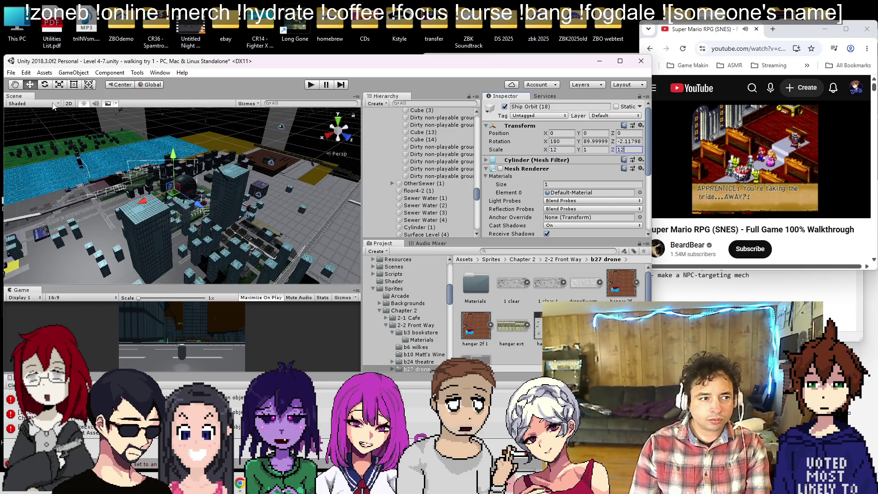
{"action": "key", "text": "Return"}
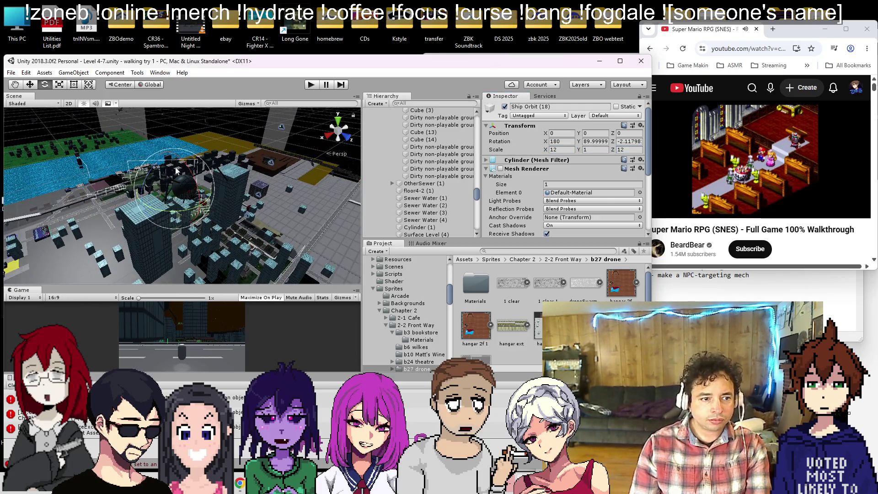
{"action": "left_click_drag", "start_coordinate": [203, 230], "coordinate": [227, 304]}
- Shrink the ring's X and Z scale to 10, then to 3
{"action": "left_click", "coordinate": [561, 149]}
{"action": "type", "text": "10"}
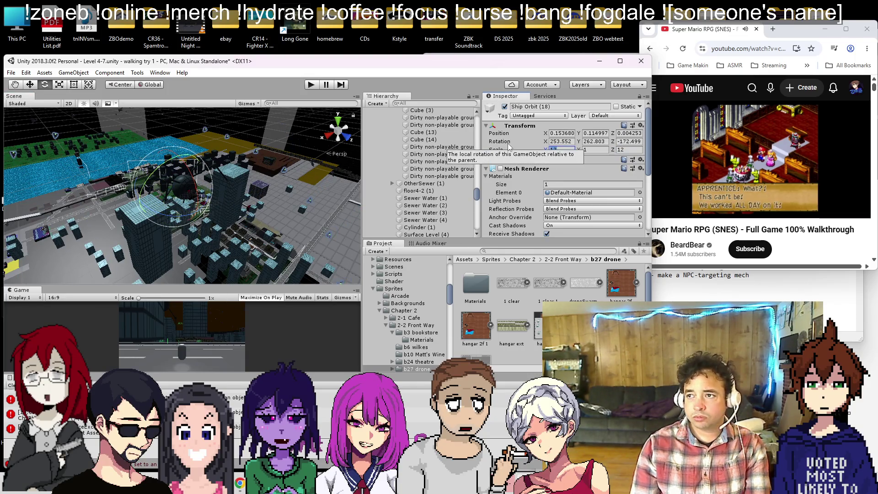
{"action": "key", "text": "Tab"}
{"action": "key", "text": "Tab"}
{"action": "type", "text": "10"}
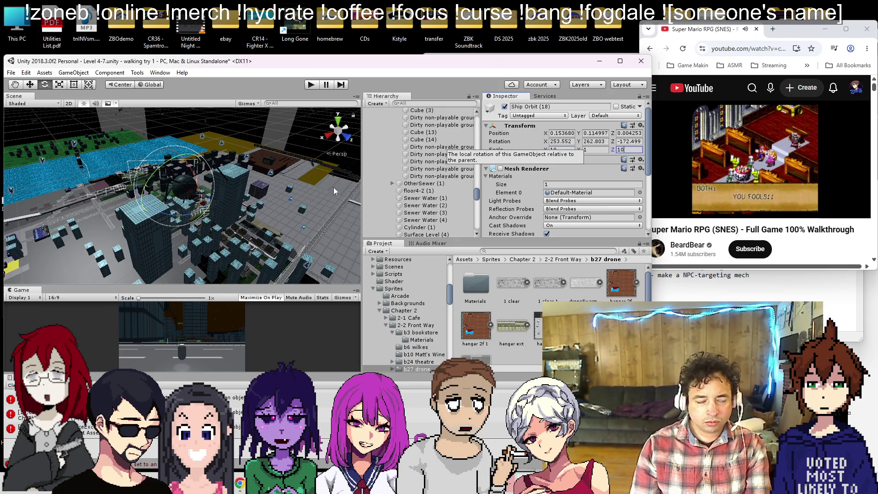
{"action": "left_click_drag", "start_coordinate": [341, 182], "coordinate": [223, 190]}
{"action": "type", "text": "3"}
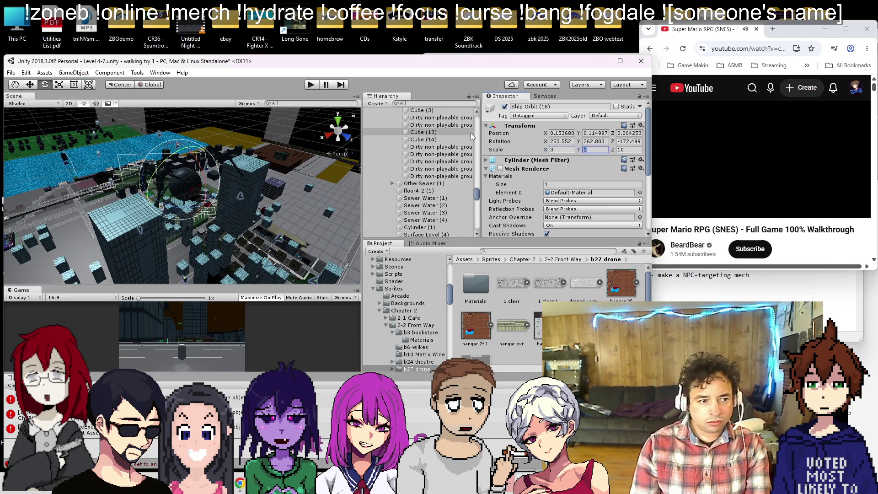
{"action": "key", "text": "Tab"}
{"action": "key", "text": "Tab"}
{"action": "type", "text": "3"}
- Frame the ring, switch to the Rotate tool and start play mode to test
{"action": "mouse_move", "coordinate": [348, 176]}
{"action": "left_mouse_down"}
{"action": "mouse_move", "coordinate": [169, 186]}
{"action": "mouse_move", "coordinate": [135, 133]}
{"action": "mouse_move", "coordinate": [144, 95]}
{"action": "left_mouse_up"}
{"action": "key", "text": "f"}
{"action": "key", "text": "e"}
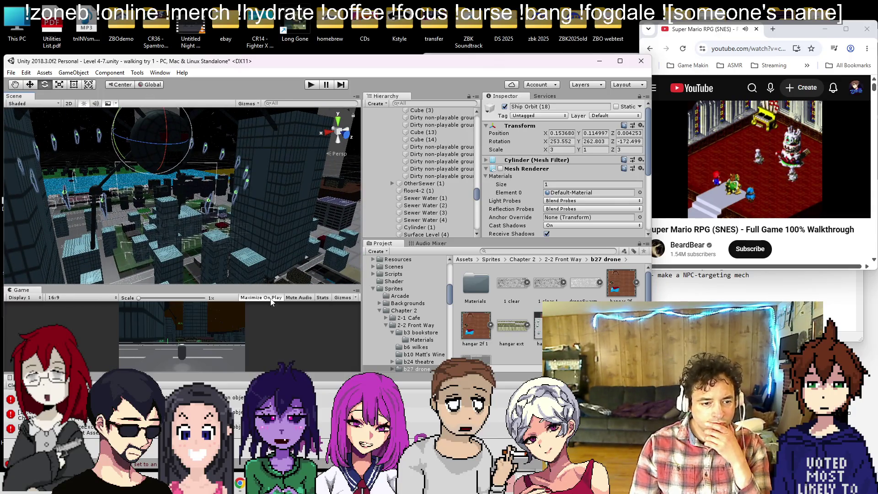
{"action": "left_click_drag", "start_coordinate": [270, 196], "coordinate": [312, 124]}
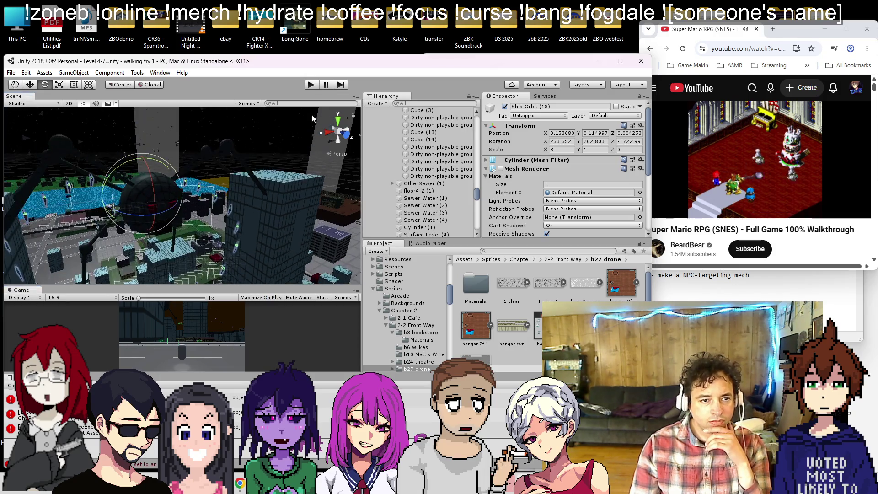
{"action": "left_click", "coordinate": [312, 85]}
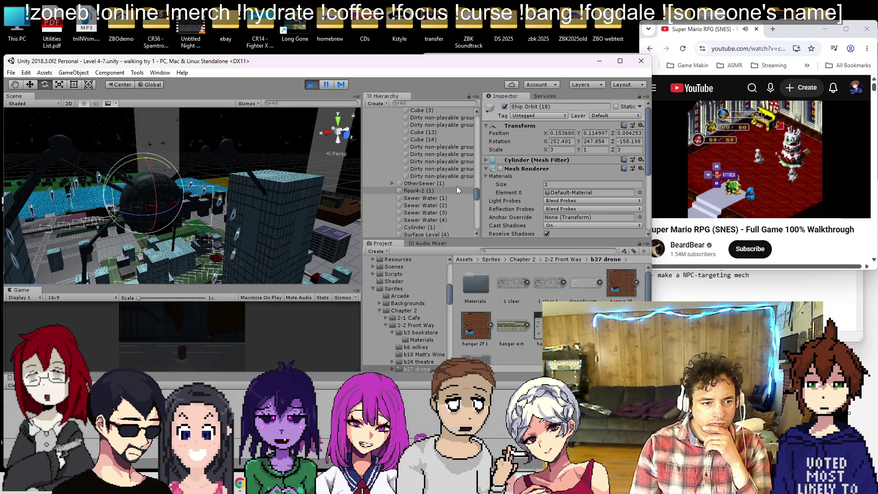
- Centre on the spinning ring, then pan back to the city and spider
{"action": "scroll", "coordinate": [464, 183], "scroll_direction": "down", "scroll_amount": 10}
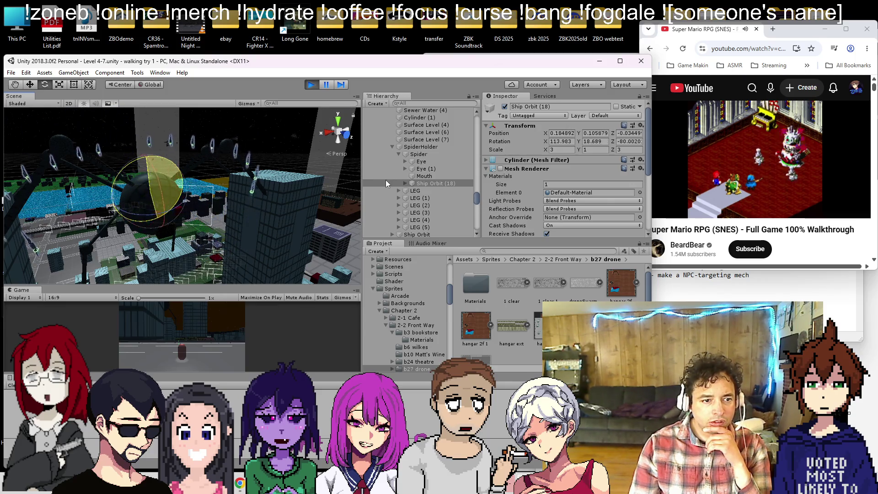
{"action": "key", "text": "f"}
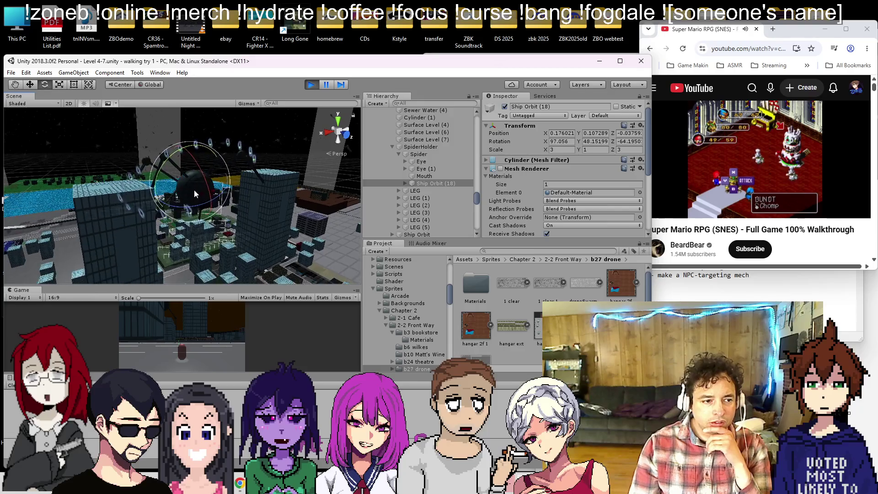
{"action": "mouse_move", "coordinate": [266, 193]}
{"action": "left_mouse_down"}
{"action": "mouse_move", "coordinate": [320, 167]}
{"action": "mouse_move", "coordinate": [247, 182]}
{"action": "left_mouse_up"}
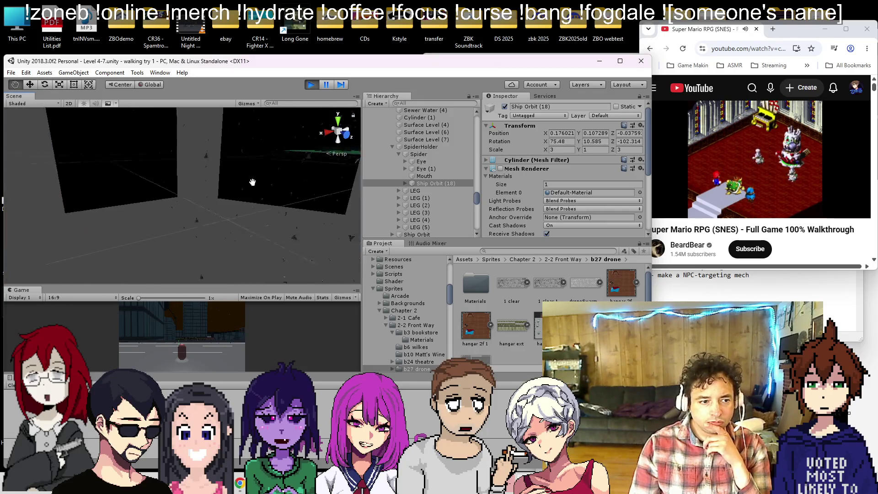
{"action": "scroll", "coordinate": [247, 182], "scroll_direction": "down", "scroll_amount": 10}
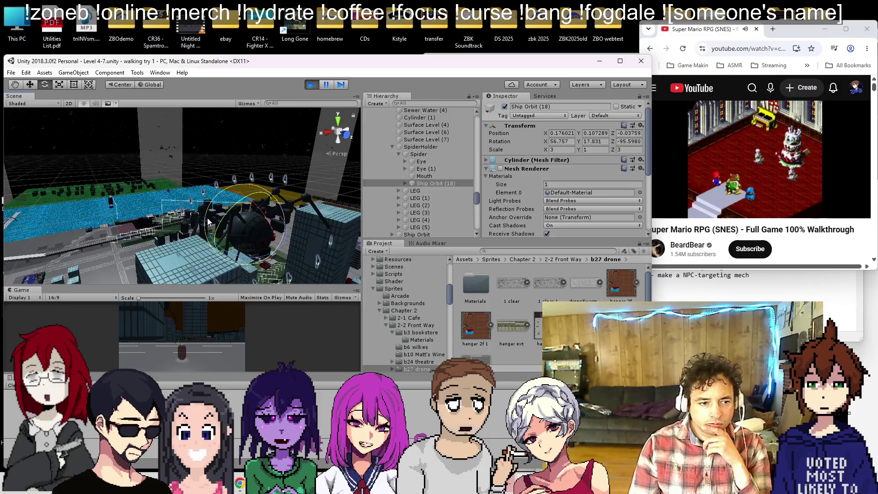
{"action": "mouse_move", "coordinate": [208, 221]}
{"action": "left_mouse_down"}
{"action": "mouse_move", "coordinate": [200, 214]}
{"action": "mouse_move", "coordinate": [235, 192]}
{"action": "mouse_move", "coordinate": [348, 161]}
{"action": "left_mouse_up"}
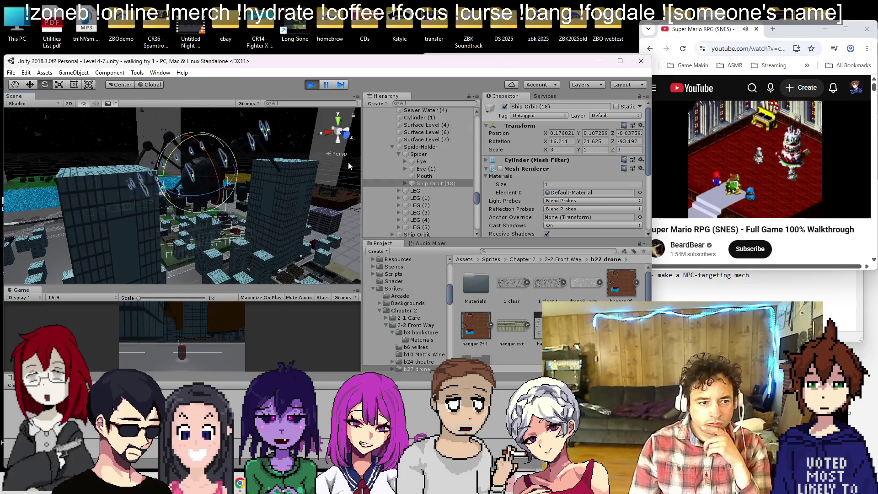
- Try ring scales of 4 and then 6 while running, rotate it, and stop the game
{"action": "type", "text": "4"}
{"action": "key", "text": "Tab"}
{"action": "key", "text": "Tab"}
{"action": "type", "text": "4"}
{"action": "key", "text": "shift+Tab"}
{"action": "key", "text": "shift+Tab"}
{"action": "type", "text": "6"}
{"action": "key", "text": "Tab"}
{"action": "key", "text": "Tab"}
{"action": "type", "text": "6"}
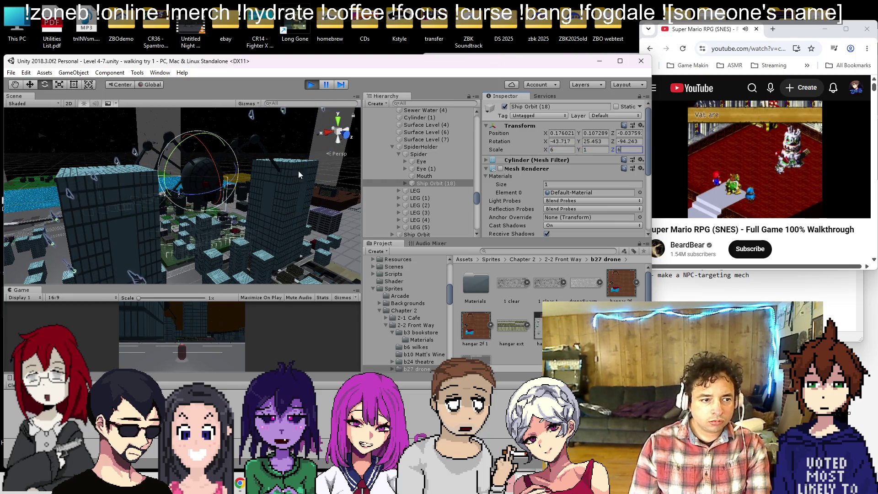
{"action": "mouse_move", "coordinate": [188, 157]}
{"action": "left_mouse_down"}
{"action": "mouse_move", "coordinate": [192, 140]}
{"action": "mouse_move", "coordinate": [236, 119]}
{"action": "mouse_move", "coordinate": [214, 130]}
{"action": "left_mouse_up"}
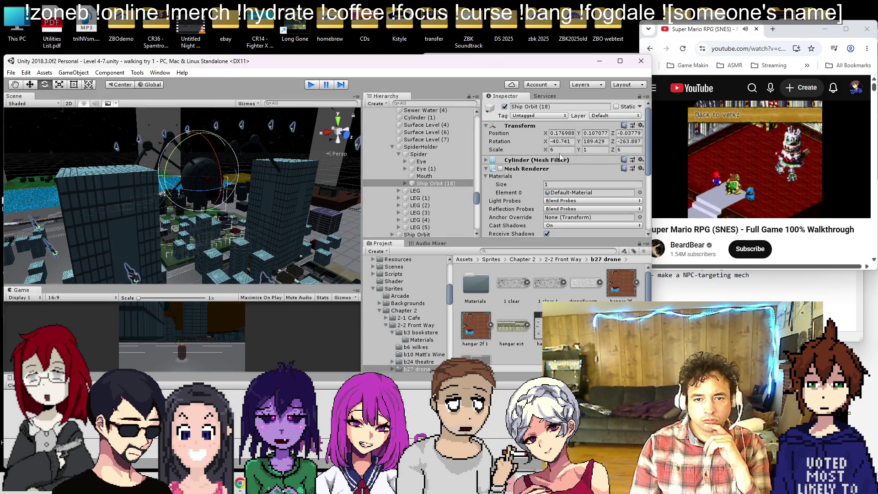
{"action": "key", "text": "ctrl+p"}
- Set Ship Orbit (18)'s X and Z scale to 25
{"action": "type", "text": "25"}
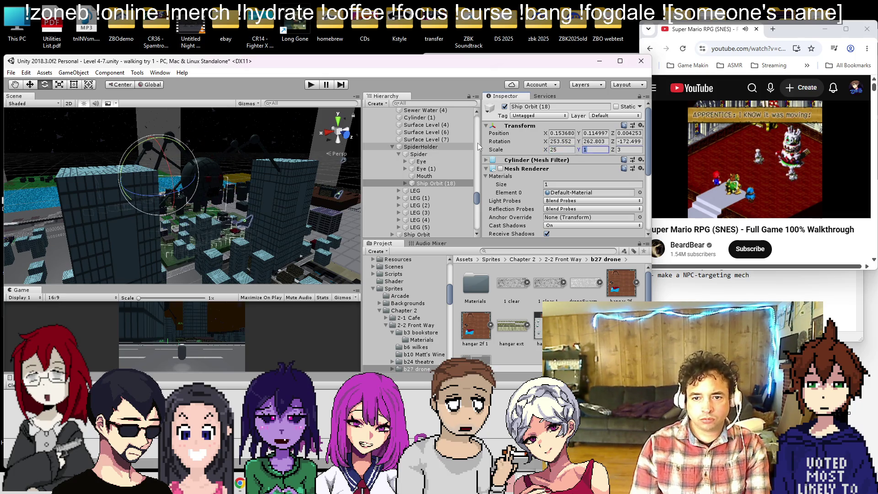
{"action": "key", "text": "Tab"}
{"action": "key", "text": "Tab"}
{"action": "type", "text": "25"}
- Select all child Cubes of Ship Orbit (18) and move them out under Spider
{"action": "left_click", "coordinate": [405, 183]}
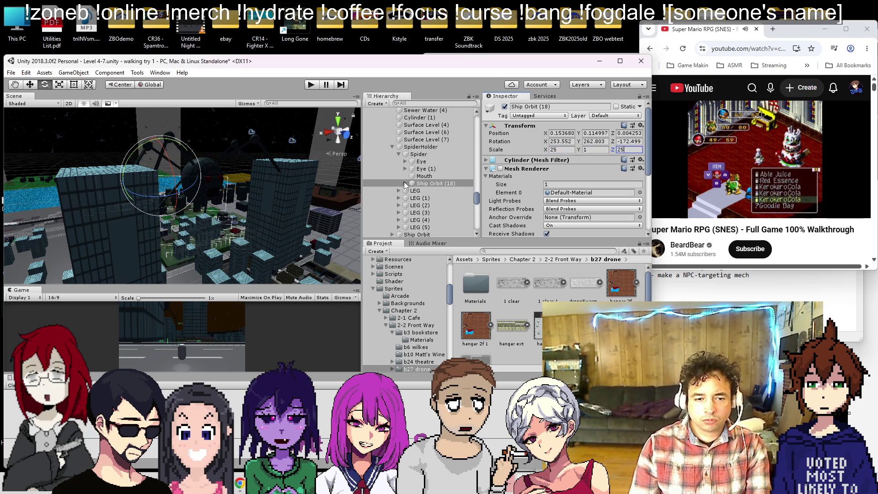
{"action": "scroll", "coordinate": [416, 184], "scroll_direction": "down", "scroll_amount": 5}
{"action": "scroll", "coordinate": [415, 182], "scroll_direction": "up", "scroll_amount": 6}
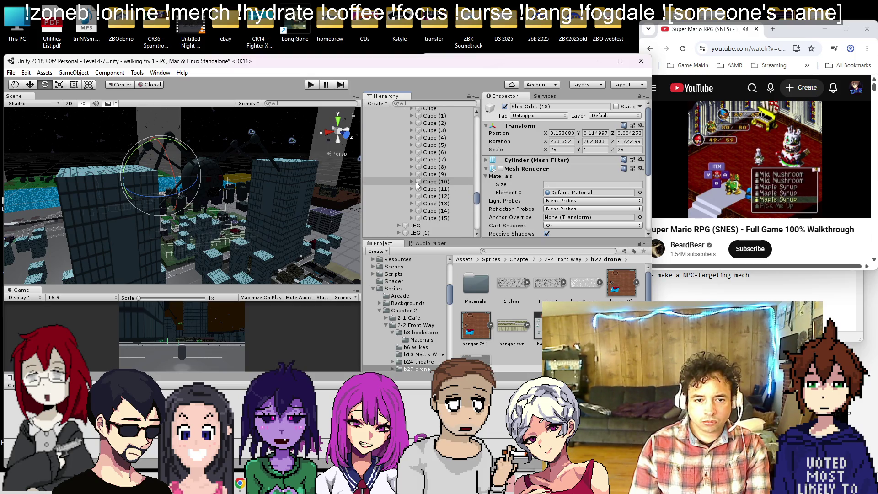
{"action": "key", "text": "Down"}
{"action": "scroll", "coordinate": [434, 188], "scroll_direction": "down", "scroll_amount": 3}
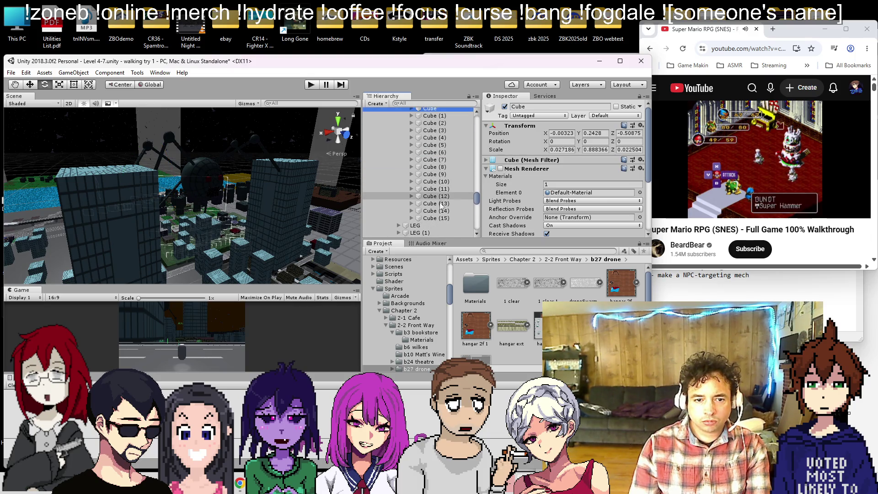
{"action": "left_click", "coordinate": [432, 183], "text": "shift"}
{"action": "scroll", "coordinate": [433, 176], "scroll_direction": "up", "scroll_amount": 3}
{"action": "left_click_drag", "start_coordinate": [431, 165], "coordinate": [431, 160]}
- Reselect Ship Orbit (18), then shift-select the range Cube through Cube (15)
{"action": "scroll", "coordinate": [431, 168], "scroll_direction": "down", "scroll_amount": 5}
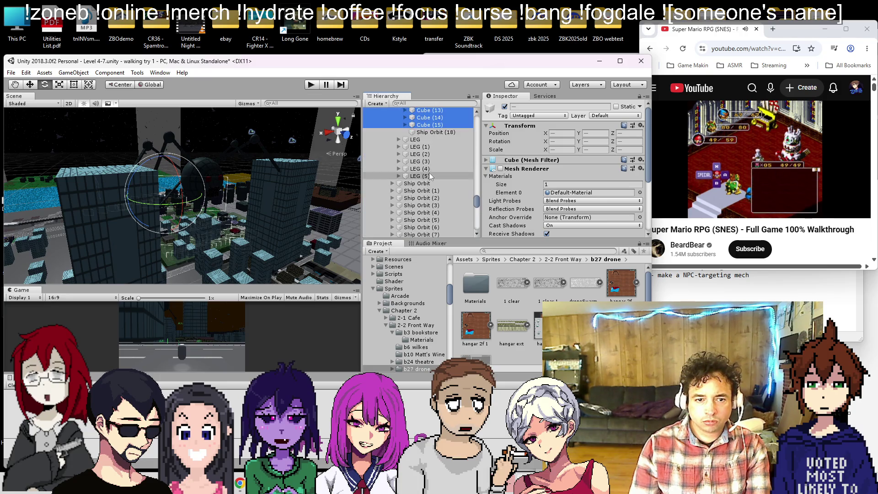
{"action": "left_click", "coordinate": [436, 132]}
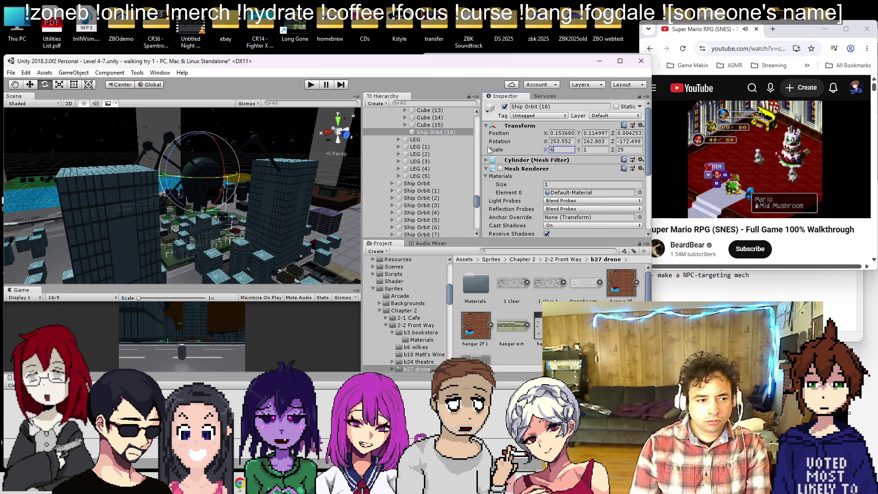
{"action": "scroll", "coordinate": [430, 174], "scroll_direction": "up", "scroll_amount": 5}
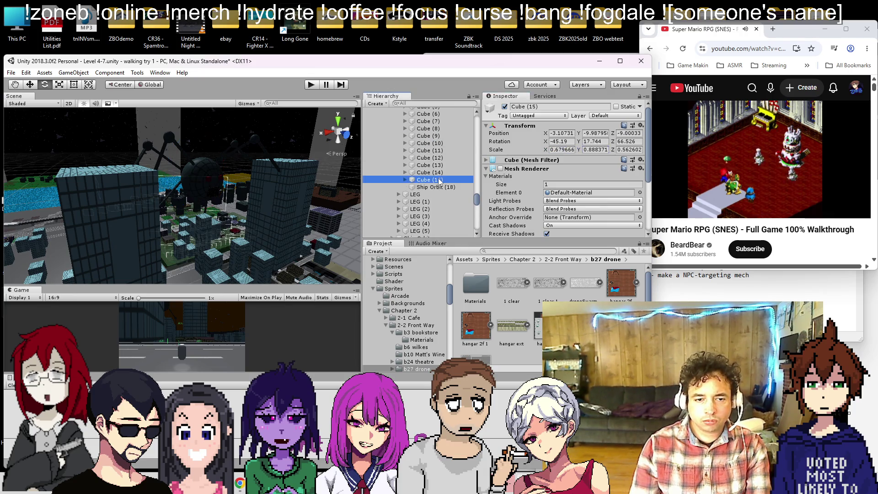
{"action": "left_click", "coordinate": [429, 156], "text": "shift"}
{"action": "scroll", "coordinate": [429, 158], "scroll_direction": "down", "scroll_amount": 4}
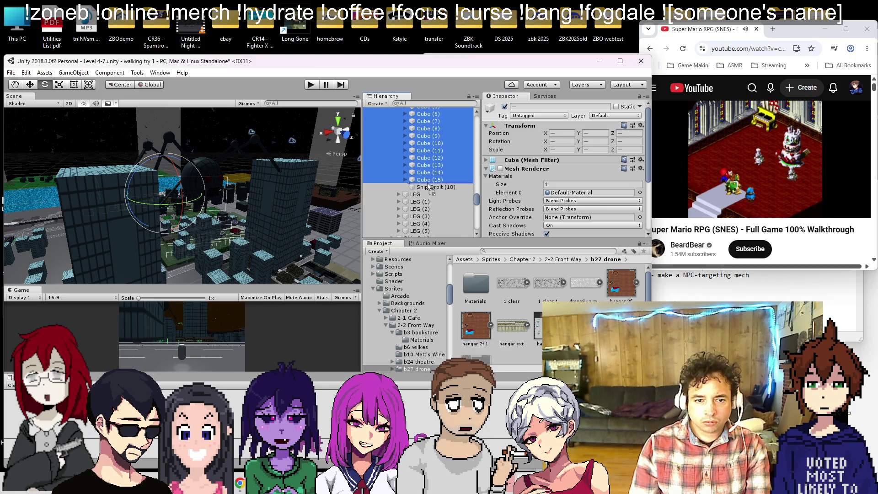
{"action": "scroll", "coordinate": [429, 185], "scroll_direction": "up", "scroll_amount": 2}
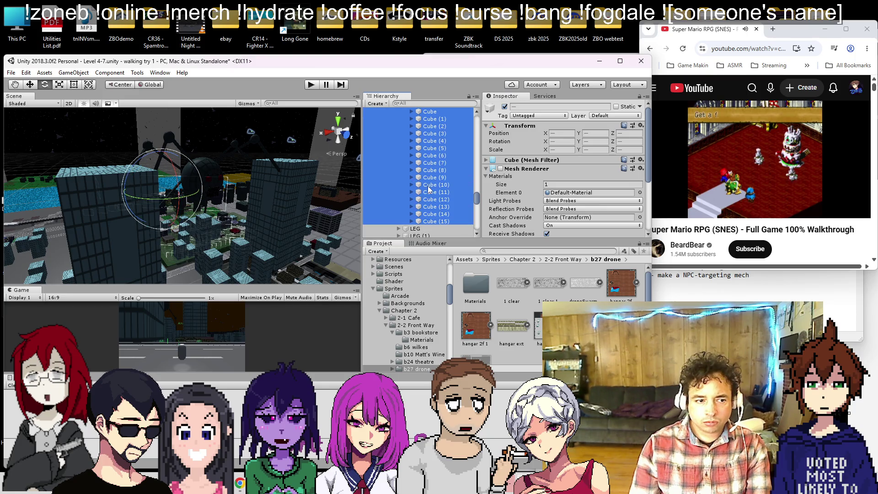
- Play-test the scene, inspecting a cube and Ship Orbit (18) while running, then stop
{"action": "left_click", "coordinate": [311, 85]}
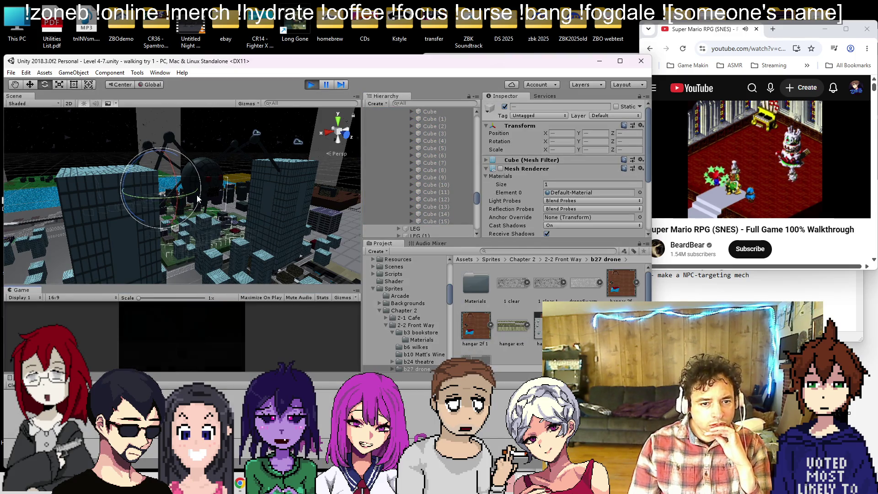
{"action": "scroll", "coordinate": [242, 194], "scroll_direction": "down", "scroll_amount": 3}
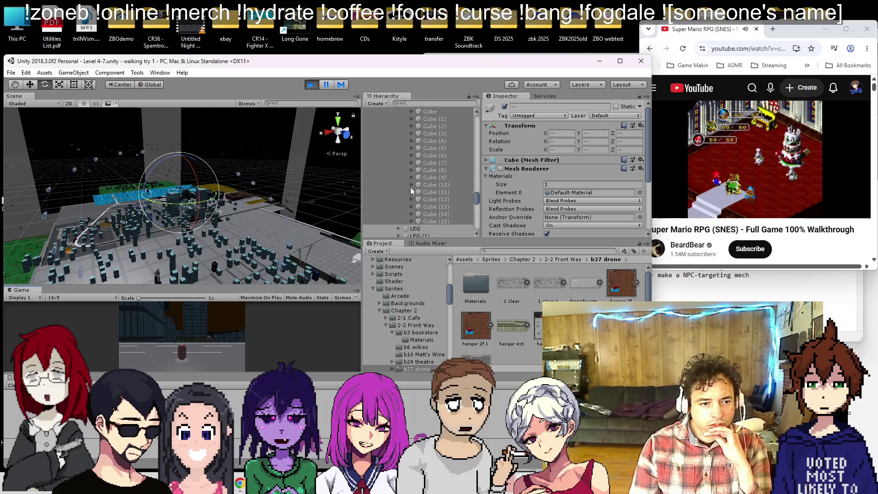
{"action": "scroll", "coordinate": [433, 183], "scroll_direction": "up", "scroll_amount": 5}
{"action": "left_click", "coordinate": [435, 161]}
{"action": "left_click", "coordinate": [427, 215]}
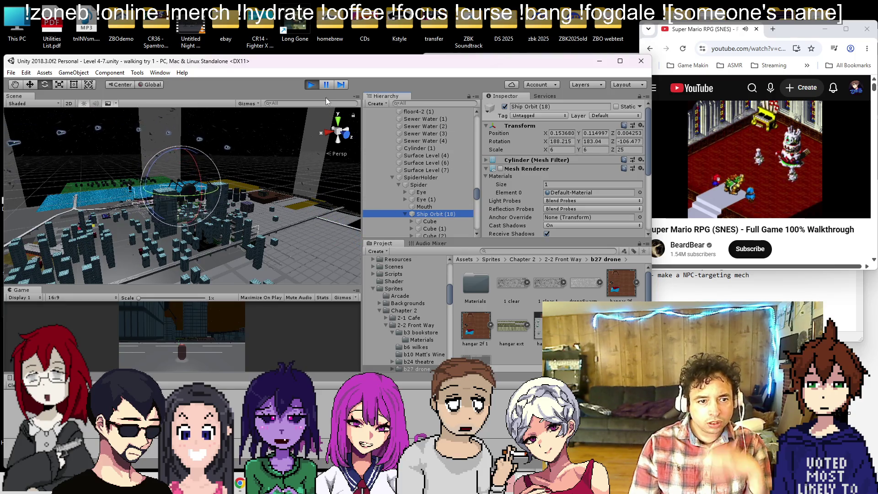
{"action": "left_click", "coordinate": [313, 85]}
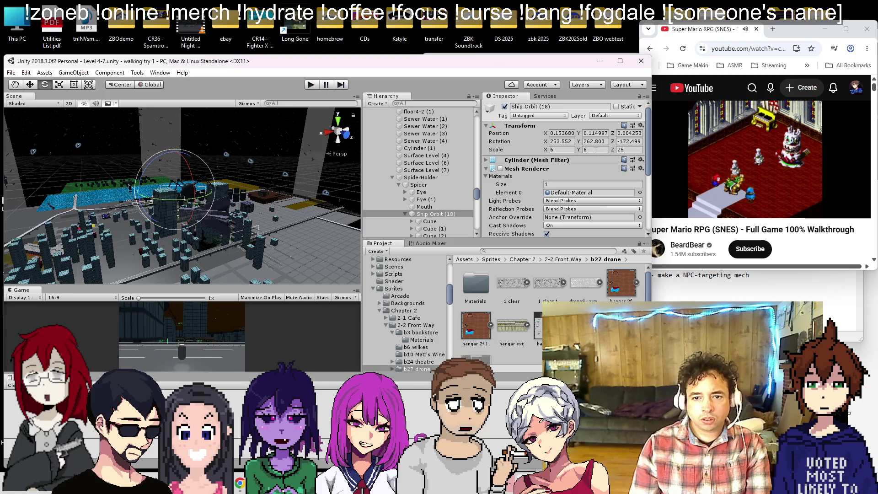
- Set Ship Orbit (18) Y scale to 1 and parent Cube through Cube (15) under it
{"action": "key", "text": "Return"}
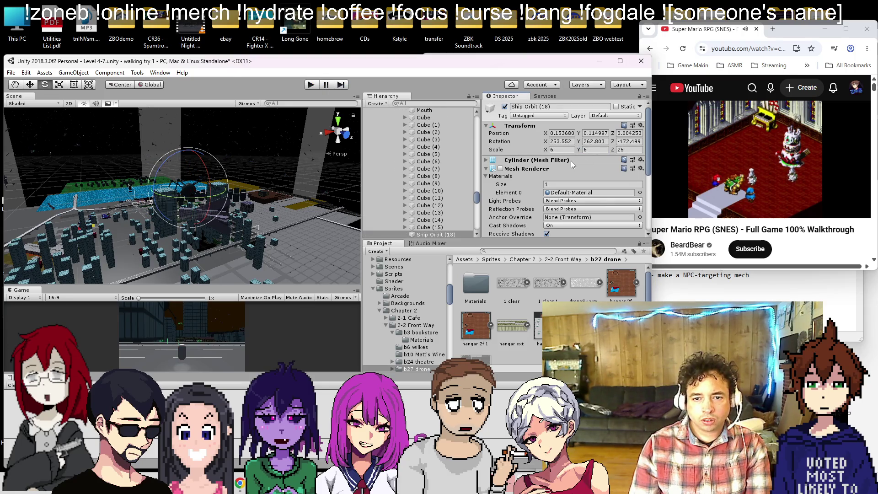
{"action": "type", "text": "1"}
{"action": "key", "text": "Tab"}
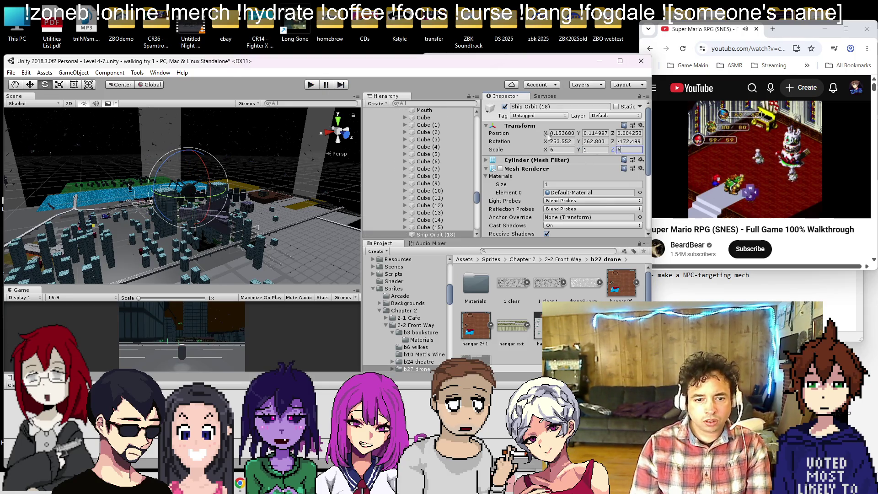
{"action": "left_click", "coordinate": [430, 117]}
{"action": "left_click", "coordinate": [444, 229], "text": "shift"}
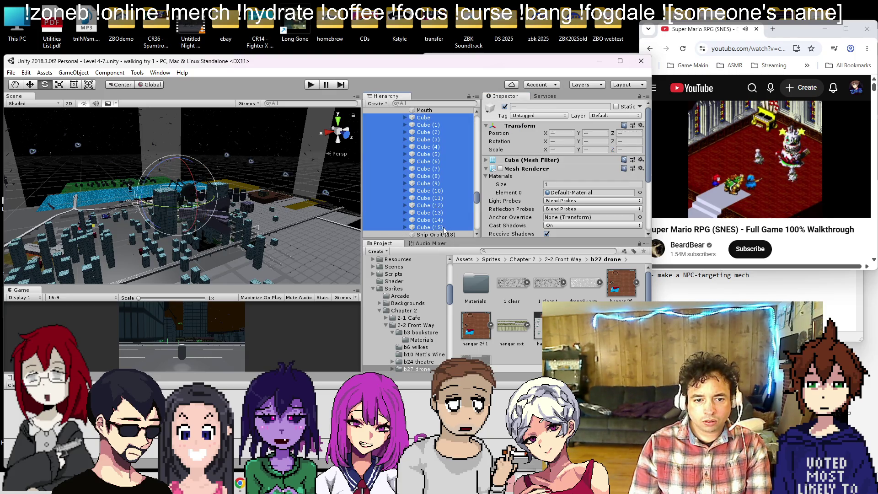
{"action": "left_click_drag", "start_coordinate": [439, 235], "coordinate": [436, 234]}
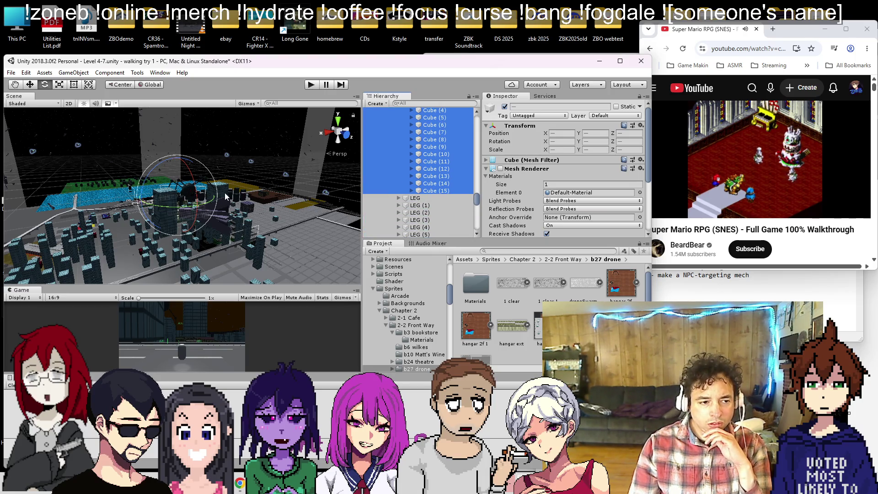
- Play-test the orbit again from a lower angle on the city, then stop
{"action": "left_click_drag", "start_coordinate": [222, 193], "coordinate": [351, 107]}
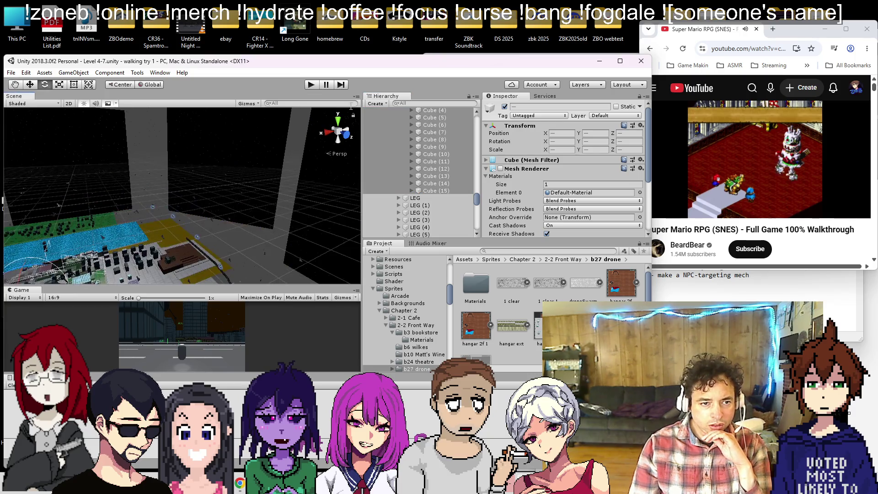
{"action": "left_click", "coordinate": [312, 85]}
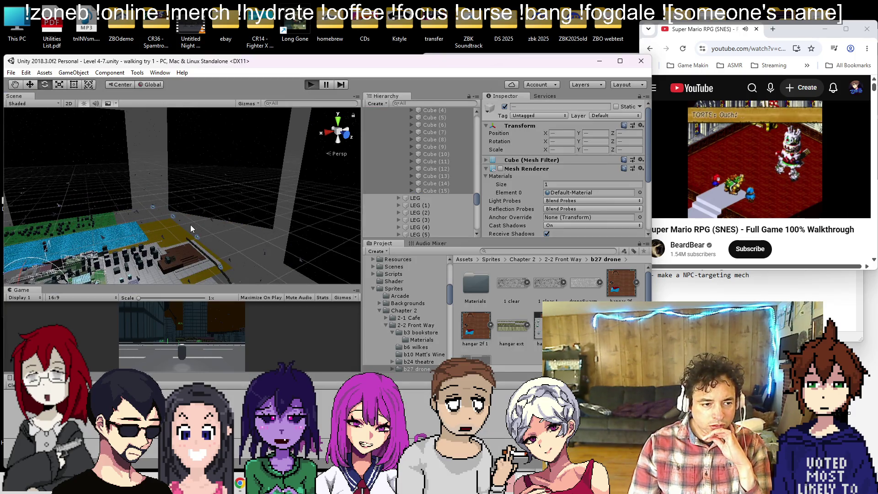
{"action": "mouse_move", "coordinate": [150, 234]}
{"action": "left_mouse_down"}
{"action": "mouse_move", "coordinate": [178, 213]}
{"action": "mouse_move", "coordinate": [193, 221]}
{"action": "left_mouse_up"}
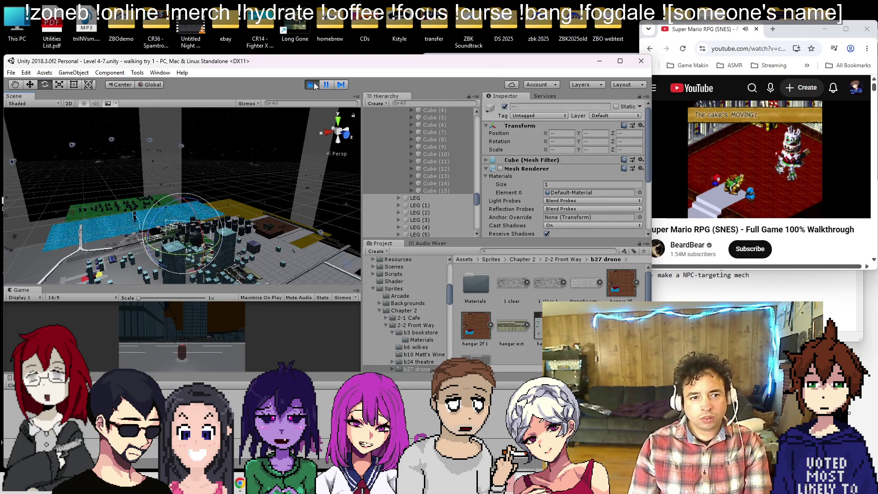
{"action": "key", "text": "ctrl+p"}
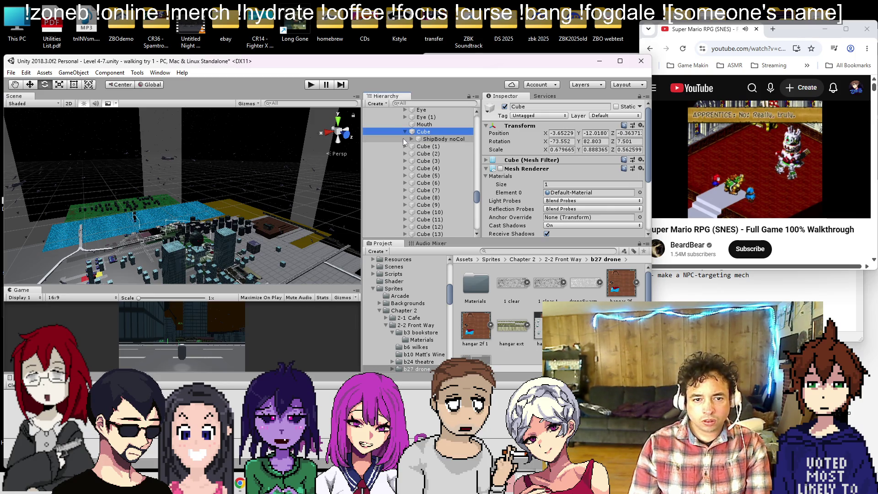
{"action": "left_click", "coordinate": [405, 146]}
- Expand Cube (2) and Cube (3), try selecting the Cubes, then collapse them
{"action": "left_click", "coordinate": [405, 160]}
{"action": "left_click", "coordinate": [405, 176]}
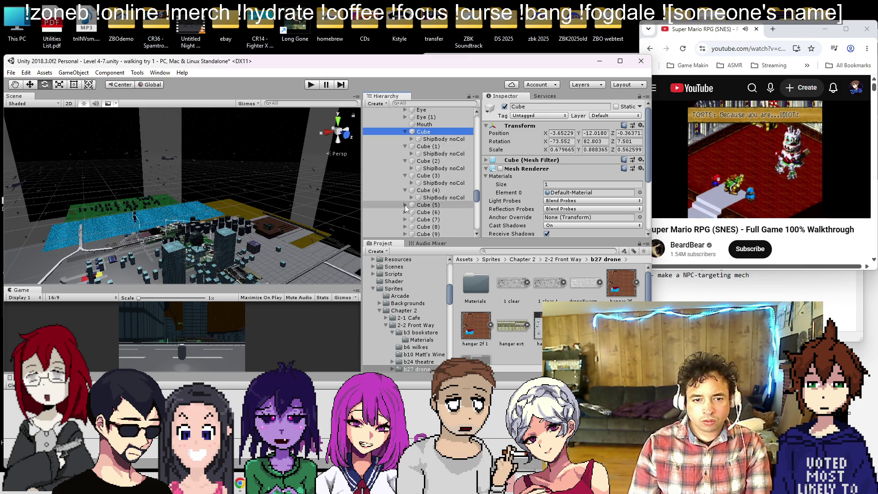
{"action": "left_click", "coordinate": [402, 211], "text": "shift"}
{"action": "scroll", "coordinate": [419, 192], "scroll_direction": "down", "scroll_amount": 2}
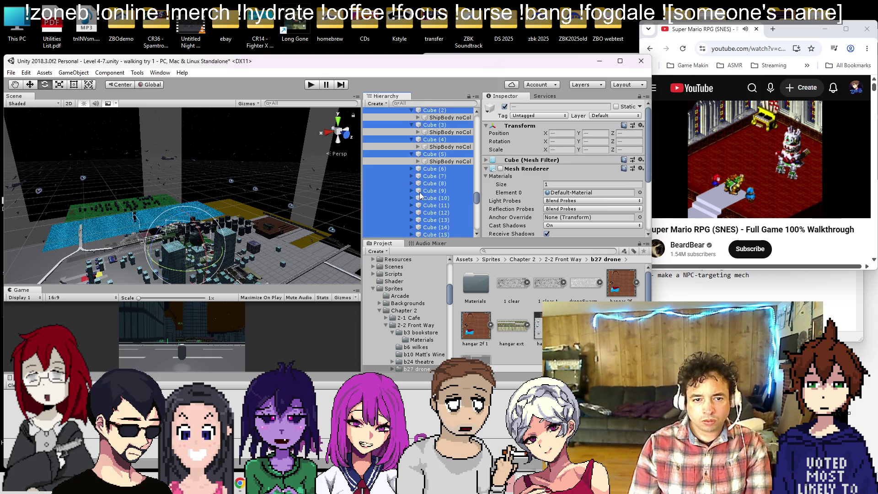
{"action": "scroll", "coordinate": [419, 192], "scroll_direction": "up", "scroll_amount": 5}
{"action": "left_click", "coordinate": [419, 194]}
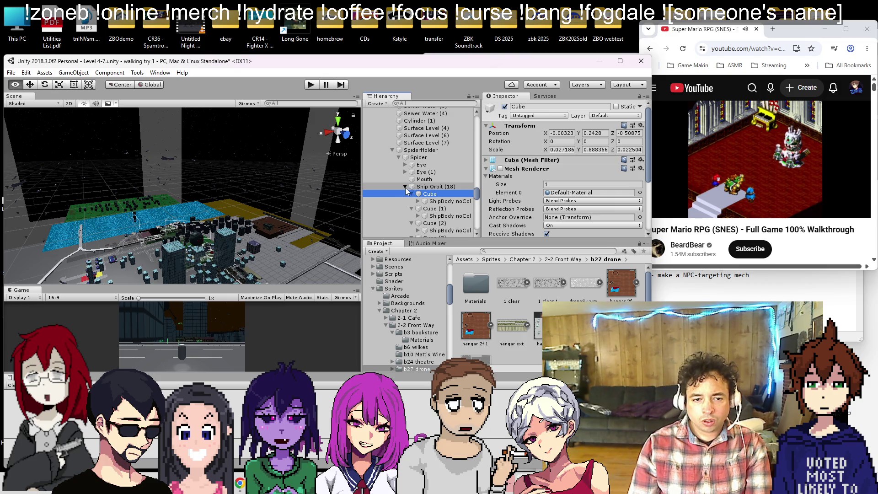
{"action": "left_click", "coordinate": [404, 186], "text": "alt"}
{"action": "left_click", "coordinate": [404, 187]}
- Frame the first Cube, then Ship Orbit (18), in the Scene view
{"action": "double_click", "coordinate": [418, 195]}
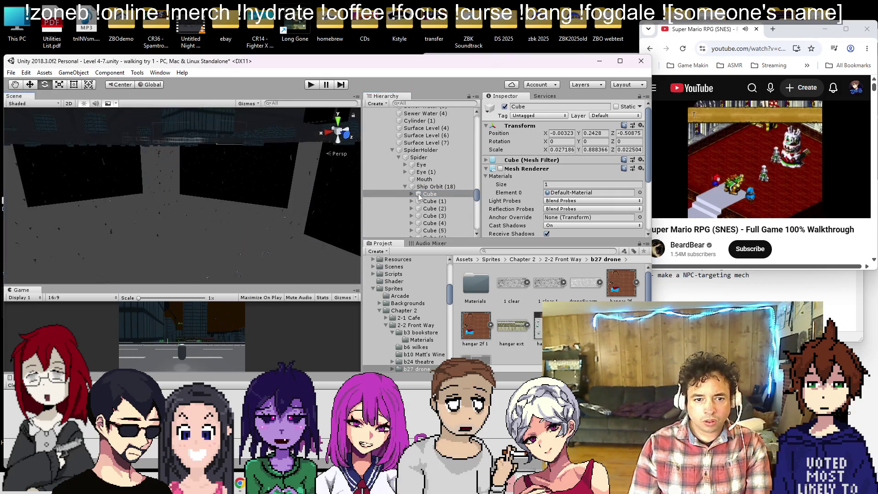
{"action": "left_click", "coordinate": [430, 187]}
{"action": "key", "text": "f"}
{"action": "scroll", "coordinate": [163, 220], "scroll_direction": "up", "scroll_amount": 5}
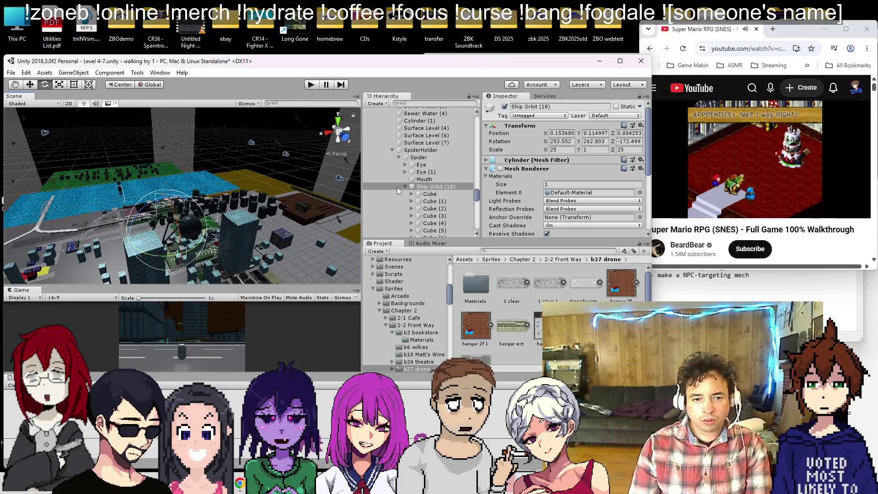
{"action": "scroll", "coordinate": [407, 188], "scroll_direction": "down", "scroll_amount": 3}
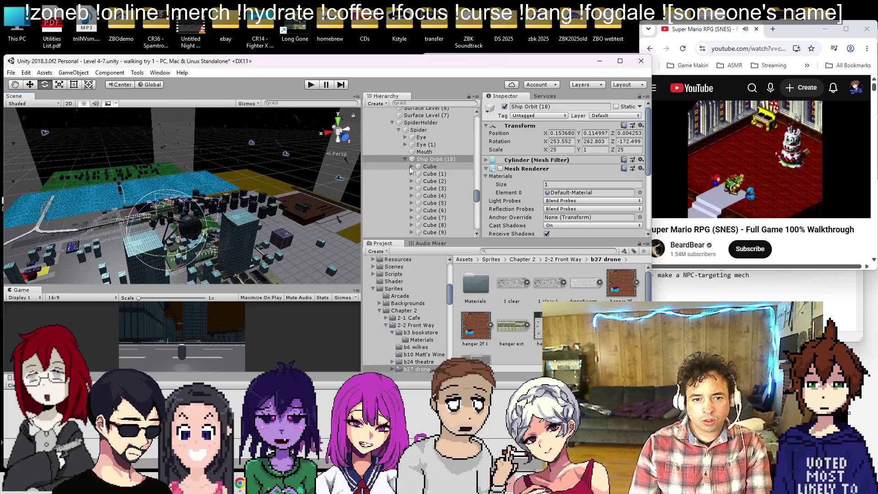
- Inspect the first Cube and expand Cube through Cube (3) to reveal their ShipBody noCol children
{"action": "left_click", "coordinate": [410, 166]}
{"action": "scroll", "coordinate": [535, 171], "scroll_direction": "down", "scroll_amount": 5}
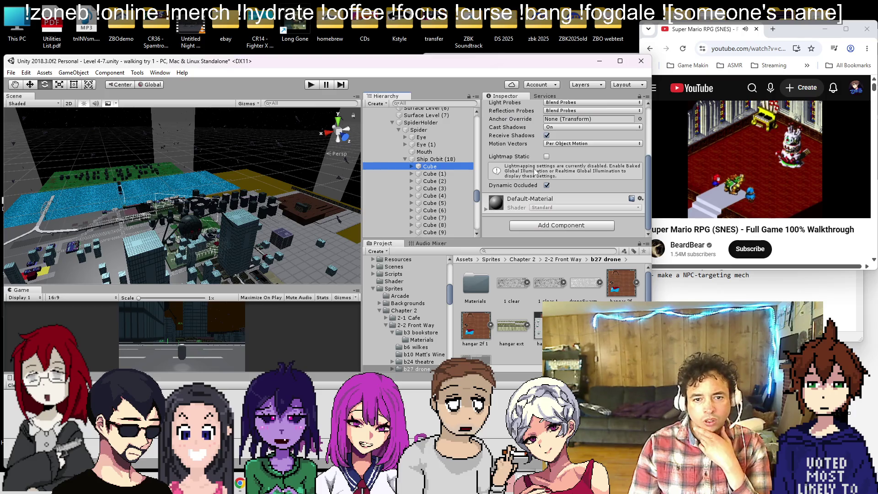
{"action": "left_click", "coordinate": [411, 167]}
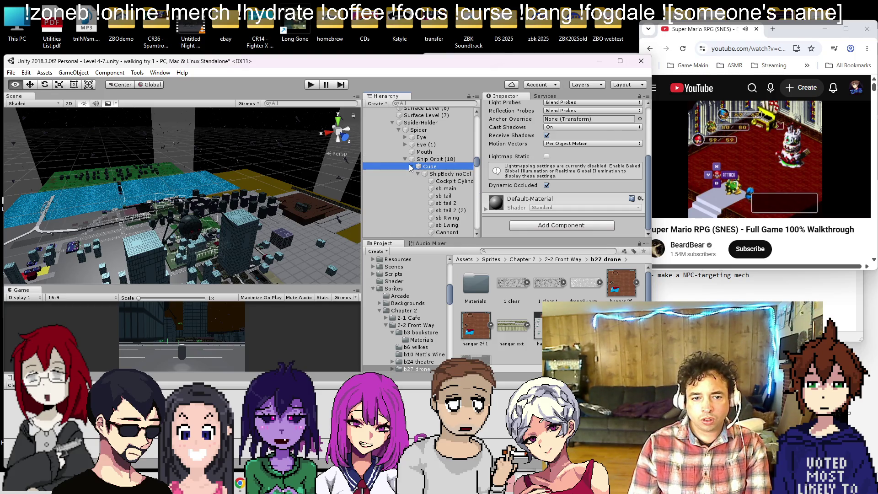
{"action": "left_click", "coordinate": [411, 167]}
{"action": "left_click", "coordinate": [411, 167]}
{"action": "left_click", "coordinate": [411, 181]}
{"action": "left_click", "coordinate": [412, 196]}
{"action": "left_click", "coordinate": [411, 211]}
{"action": "scroll", "coordinate": [410, 212], "scroll_direction": "down", "scroll_amount": 5}
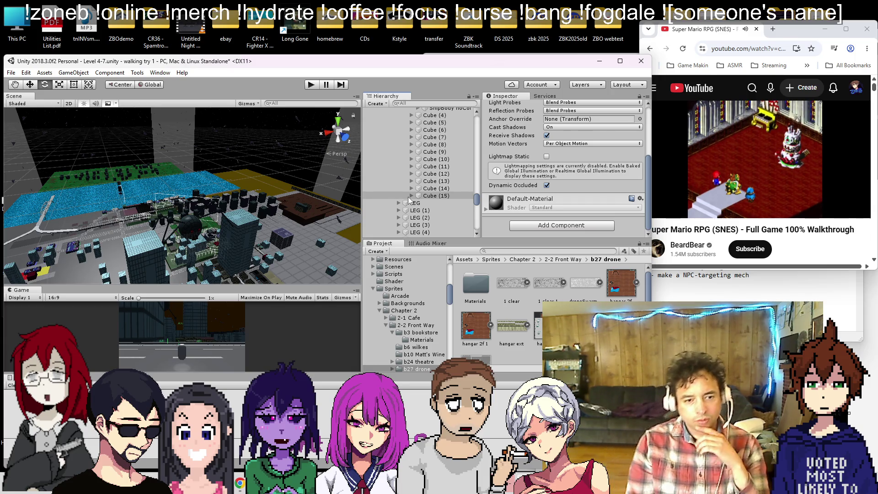
- Expand Cube (15) down through Cube (5) to reveal each ShipBody noCol
{"action": "left_click", "coordinate": [407, 196]}
{"action": "left_click", "coordinate": [410, 188]}
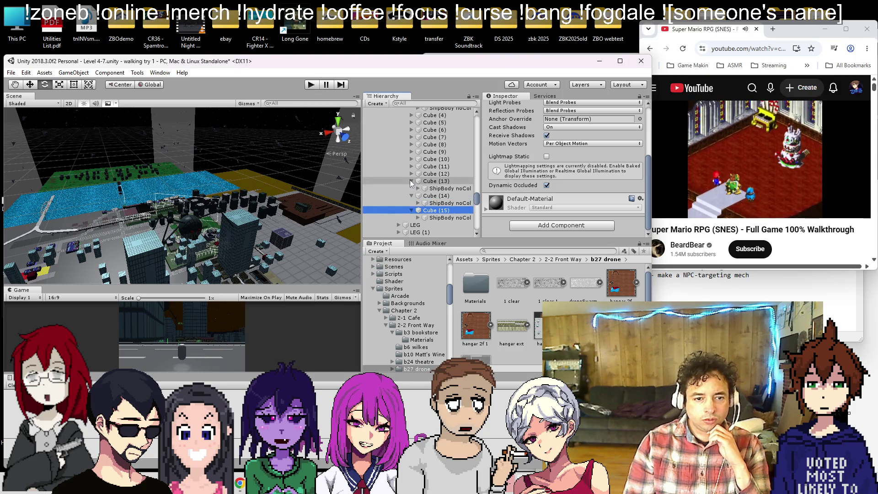
{"action": "left_click", "coordinate": [410, 181]}
{"action": "left_click", "coordinate": [411, 174]}
{"action": "left_click", "coordinate": [411, 166]}
{"action": "left_click", "coordinate": [410, 159]}
{"action": "left_click", "coordinate": [411, 151]}
{"action": "left_click", "coordinate": [411, 144]}
{"action": "left_click", "coordinate": [411, 136]}
{"action": "left_click", "coordinate": [411, 130]}
{"action": "left_click", "coordinate": [411, 122]}
{"action": "scroll", "coordinate": [417, 163], "scroll_direction": "up", "scroll_amount": 3}
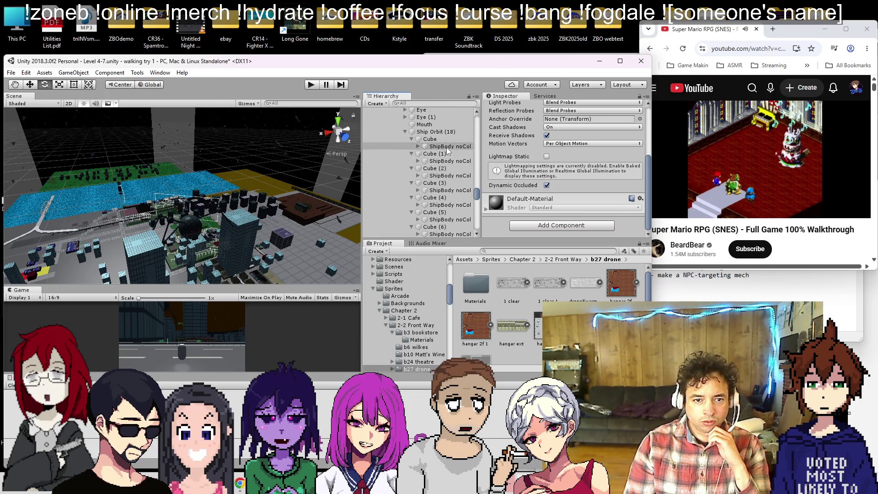
- Select the ShipBody noCol children of Cube through Cube (5)
{"action": "left_click", "coordinate": [450, 146]}
{"action": "left_click", "coordinate": [446, 161], "text": "ctrl"}
{"action": "left_click", "coordinate": [446, 176], "text": "ctrl"}
{"action": "left_click", "coordinate": [445, 190], "text": "ctrl"}
{"action": "left_click", "coordinate": [444, 205], "text": "ctrl"}
{"action": "left_click", "coordinate": [442, 220], "text": "ctrl"}
{"action": "scroll", "coordinate": [443, 234], "scroll_direction": "down", "scroll_amount": 3}
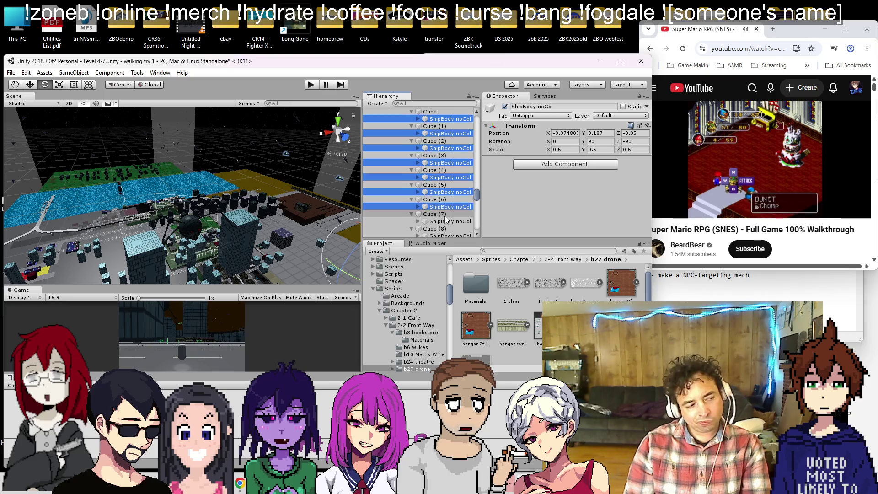
- Select the first ShipBody noCol and inspect its transform (position -0.0748, 0.187, -0.05, scale 0.5)
{"action": "left_click", "coordinate": [457, 120]}
{"action": "left_click", "coordinate": [458, 119]}
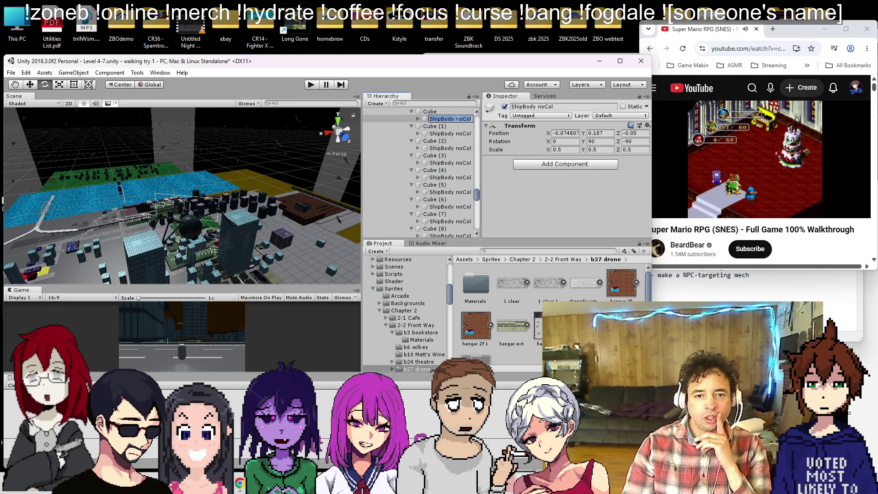
{"action": "left_click", "coordinate": [437, 127]}
{"action": "scroll", "coordinate": [436, 169], "scroll_direction": "up", "scroll_amount": 1}
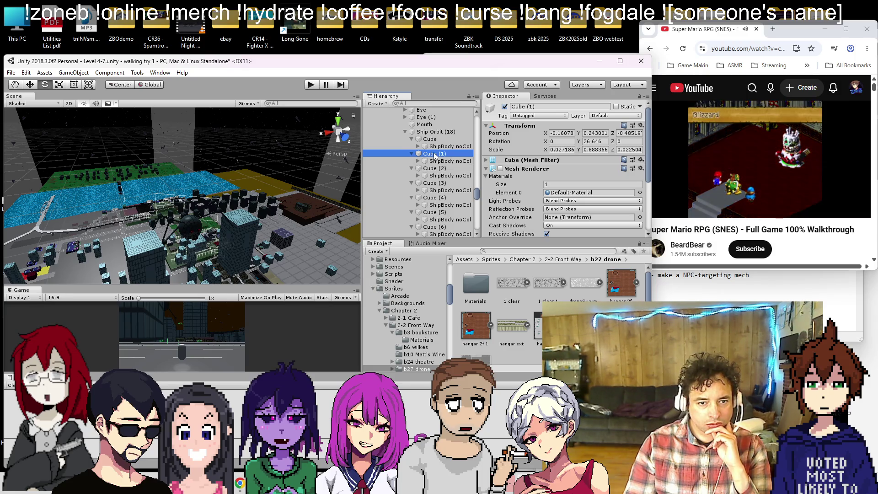
{"action": "left_click", "coordinate": [436, 147]}
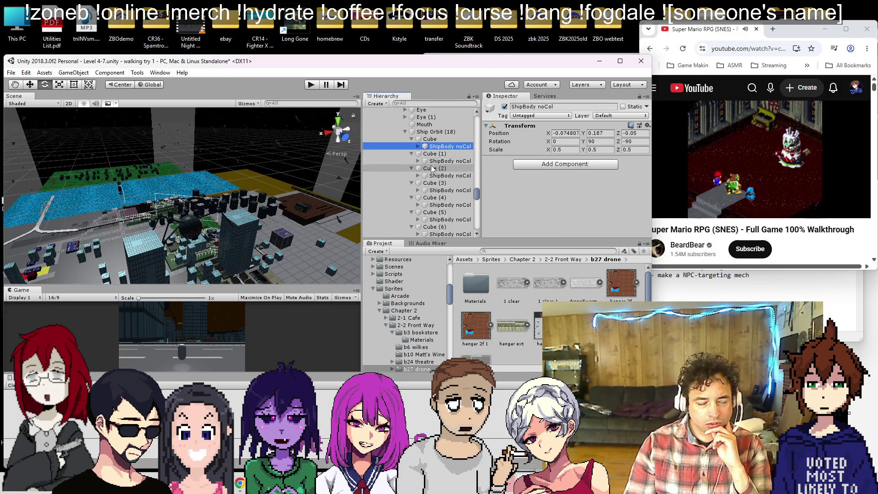
{"action": "scroll", "coordinate": [426, 161], "scroll_direction": "up", "scroll_amount": 3}
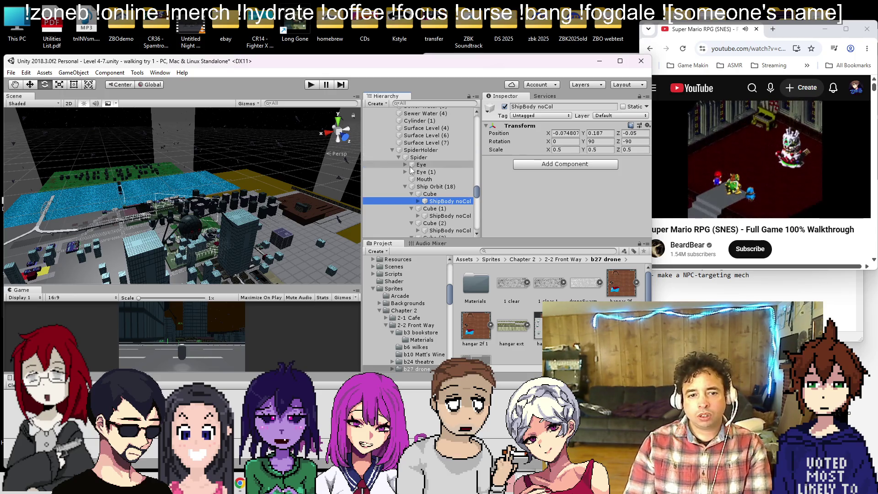
- Collapse the Cubes, then expand Cube (13) down to Cube (8) to reveal their ShipBody children
{"action": "left_click", "coordinate": [404, 186]}
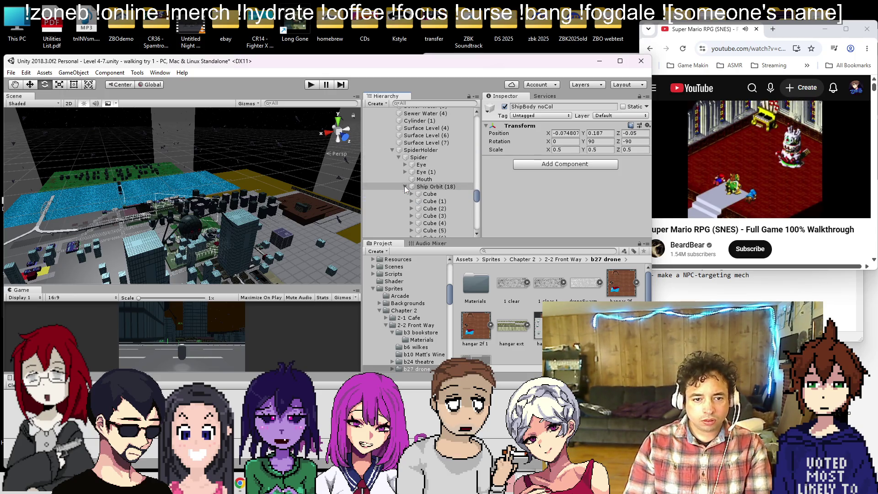
{"action": "scroll", "coordinate": [101, 182], "scroll_direction": "down", "scroll_amount": 5}
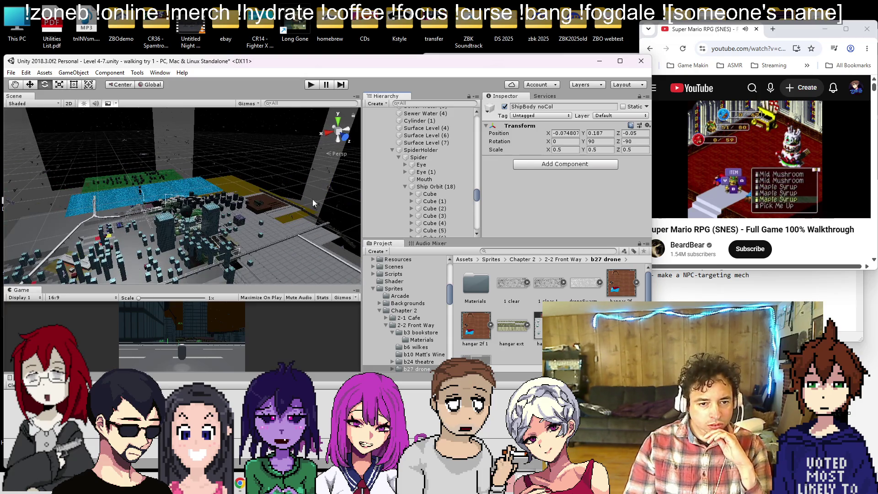
{"action": "scroll", "coordinate": [413, 165], "scroll_direction": "down", "scroll_amount": 2}
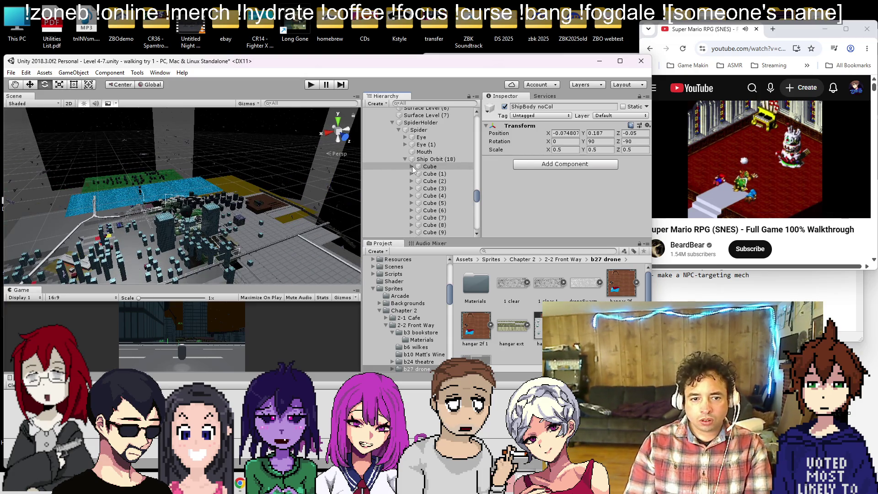
{"action": "scroll", "coordinate": [413, 168], "scroll_direction": "down", "scroll_amount": 4}
{"action": "left_click", "coordinate": [411, 206]}
{"action": "left_click", "coordinate": [411, 198]}
{"action": "left_click", "coordinate": [410, 191]}
{"action": "left_click", "coordinate": [411, 184]}
{"action": "left_click", "coordinate": [411, 177]}
{"action": "left_click", "coordinate": [410, 169]}
- Expand Cube (7) down through Cube to reveal the remaining ShipBody noCol children
{"action": "left_click", "coordinate": [411, 163]}
{"action": "left_click", "coordinate": [411, 155]}
{"action": "left_click", "coordinate": [411, 148]}
{"action": "left_click", "coordinate": [411, 141]}
{"action": "left_click", "coordinate": [411, 133]}
{"action": "left_click", "coordinate": [411, 126]}
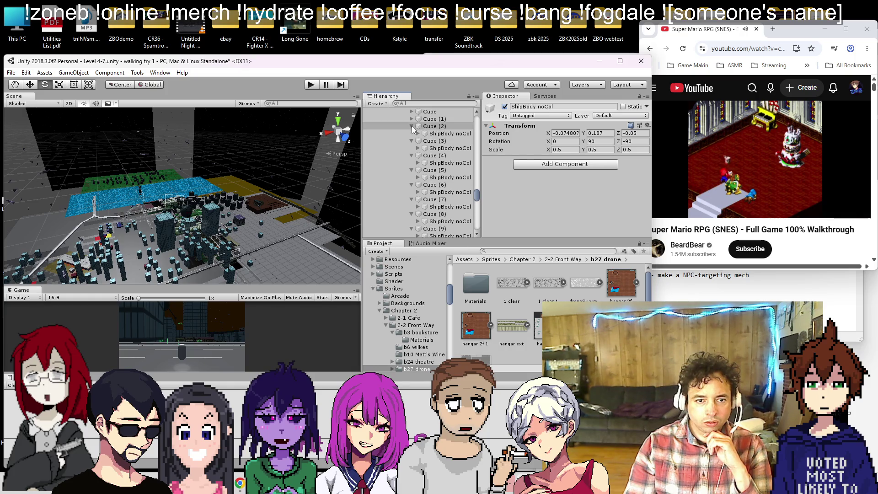
{"action": "scroll", "coordinate": [411, 138], "scroll_direction": "up", "scroll_amount": 2}
{"action": "left_click", "coordinate": [411, 139]}
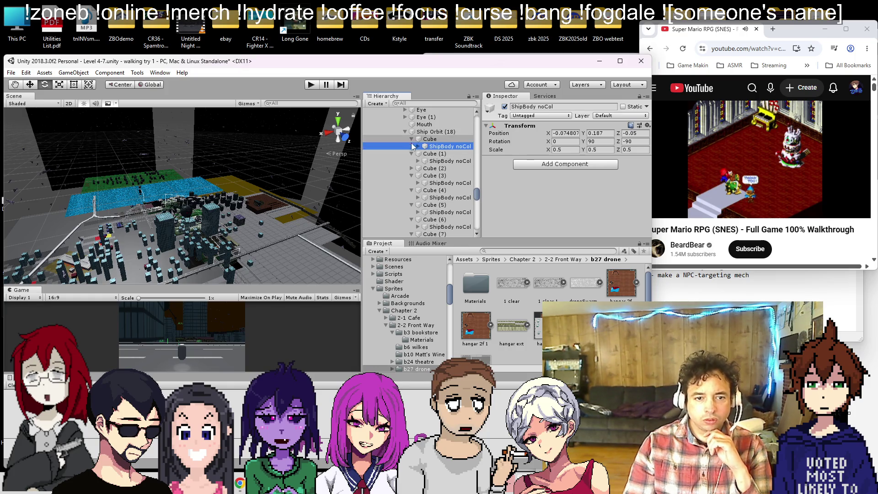
{"action": "left_click", "coordinate": [411, 153]}
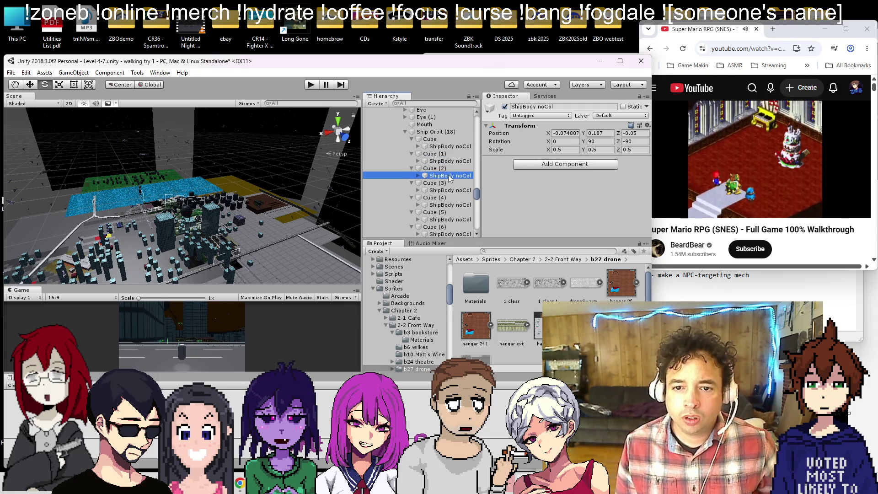
- Ctrl-select the ShipBody noCol children of Cube (15) down to Cube (6)
{"action": "left_click", "coordinate": [450, 190]}
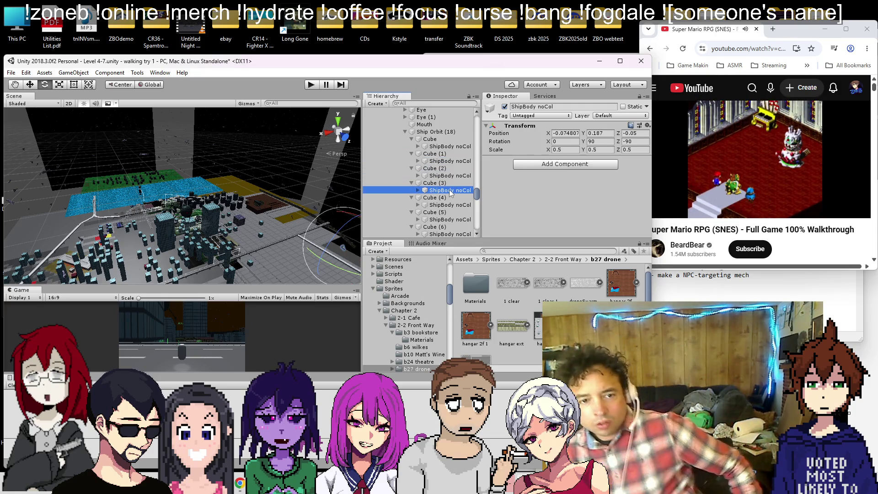
{"action": "scroll", "coordinate": [456, 182], "scroll_direction": "down", "scroll_amount": 8}
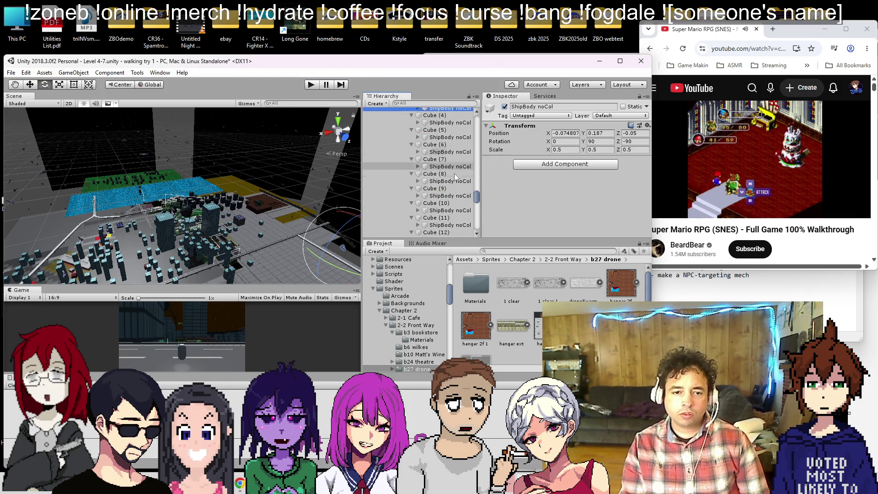
{"action": "left_click", "coordinate": [452, 173]}
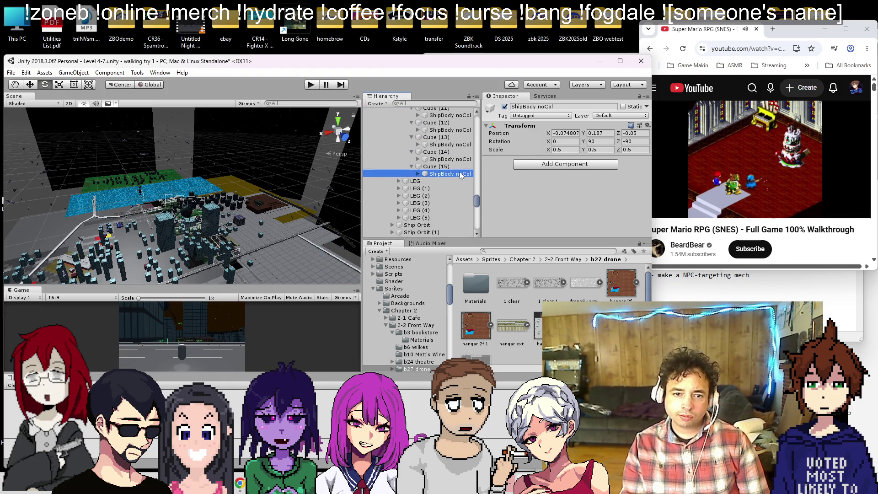
{"action": "left_click", "coordinate": [455, 159], "text": "ctrl"}
{"action": "left_click", "coordinate": [457, 145], "text": "ctrl"}
{"action": "left_click", "coordinate": [462, 130], "text": "ctrl"}
{"action": "left_click", "coordinate": [462, 115], "text": "ctrl"}
{"action": "scroll", "coordinate": [462, 137], "scroll_direction": "up", "scroll_amount": 4}
{"action": "left_click", "coordinate": [463, 183], "text": "ctrl"}
{"action": "left_click", "coordinate": [463, 168], "text": "ctrl"}
{"action": "left_click", "coordinate": [462, 154], "text": "ctrl"}
{"action": "left_click", "coordinate": [460, 139], "text": "ctrl"}
{"action": "left_click", "coordinate": [459, 125], "text": "ctrl"}
- Add ShipBody noCol of Cube (5) through Cube, drag all above Ship Orbit (18)
{"action": "scroll", "coordinate": [457, 182], "scroll_direction": "up", "scroll_amount": 4}
{"action": "left_click", "coordinate": [457, 191], "text": "ctrl"}
{"action": "left_click", "coordinate": [456, 177], "text": "ctrl"}
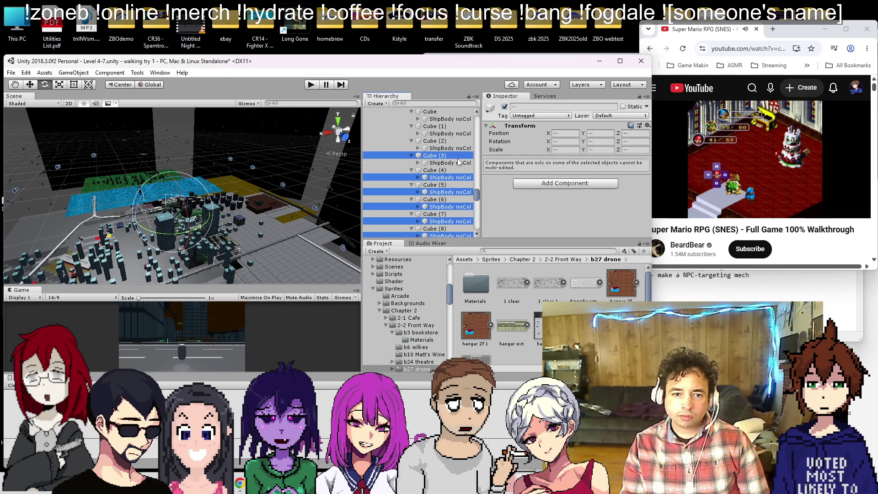
{"action": "left_click", "coordinate": [453, 163], "text": "ctrl"}
{"action": "left_click", "coordinate": [452, 148], "text": "ctrl"}
{"action": "left_click", "coordinate": [450, 133], "text": "ctrl"}
{"action": "left_click", "coordinate": [448, 119], "text": "ctrl"}
{"action": "scroll", "coordinate": [443, 155], "scroll_direction": "up", "scroll_amount": 3}
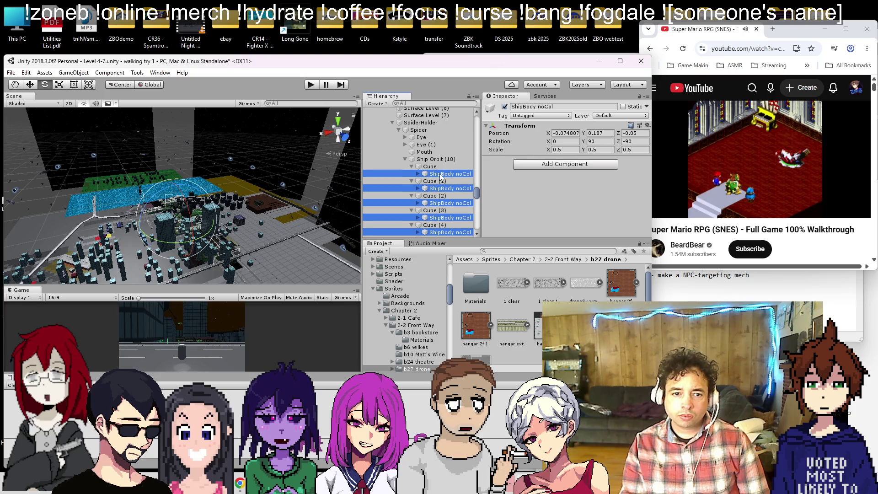
{"action": "left_click_drag", "start_coordinate": [442, 174], "coordinate": [435, 155]}
{"action": "left_click", "coordinate": [436, 139]}
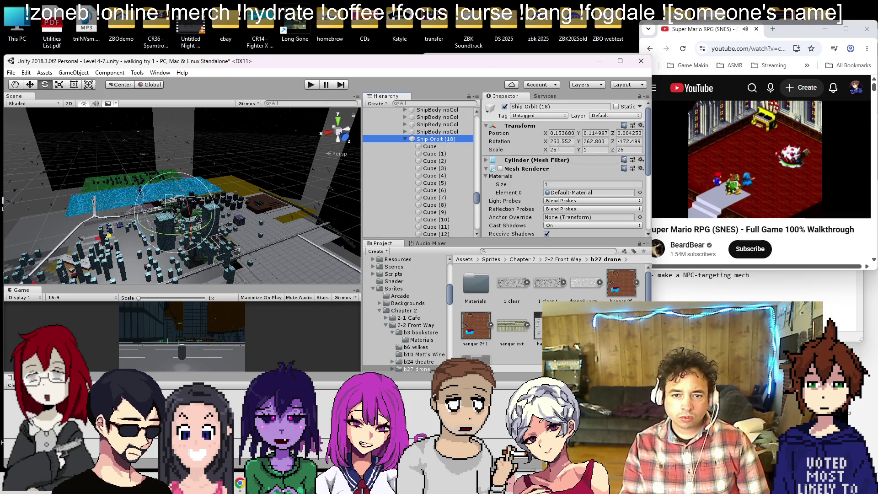
- Try a Ship Orbit (18) scale of 6, 1, 6 and frame it in the Scene view
{"action": "key", "text": "Tab"}
{"action": "type", "text": "6"}
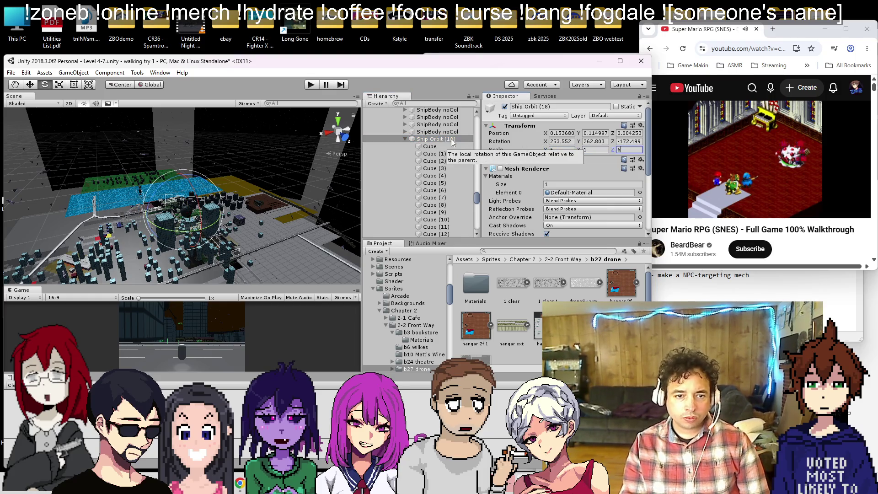
{"action": "left_click", "coordinate": [440, 139]}
{"action": "key", "text": "f"}
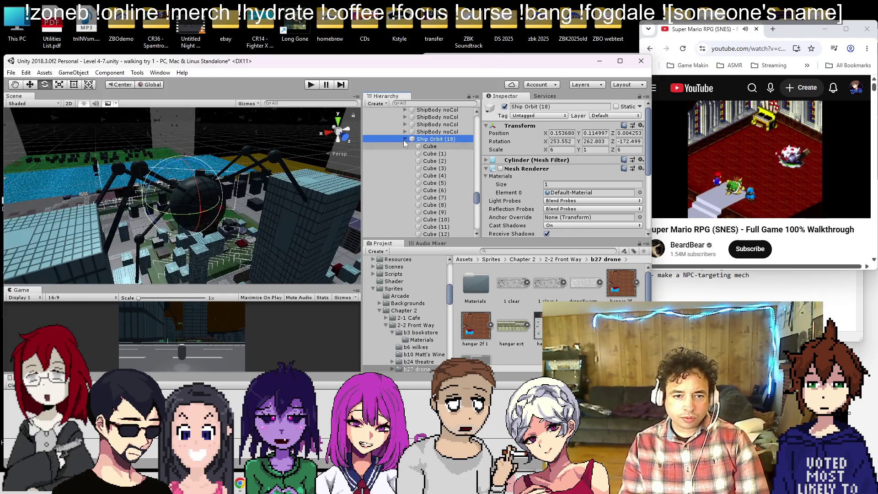
- Undo back to the unparented ShipBody noCol objects and drag one onto Cube (15)
{"action": "left_click", "coordinate": [441, 133]}
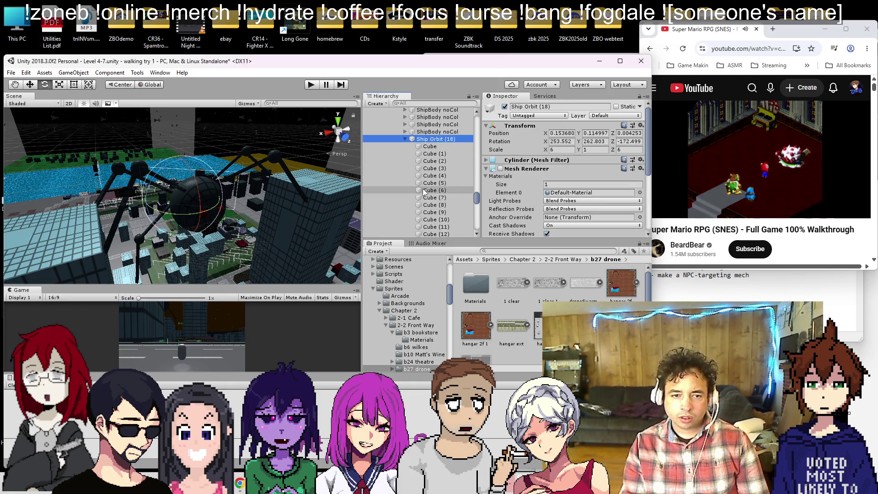
{"action": "key", "text": "shift+Up"}
{"action": "key", "text": "shift+Up"}
{"action": "key", "text": "shift+Up"}
{"action": "key", "text": "ctrl+z"}
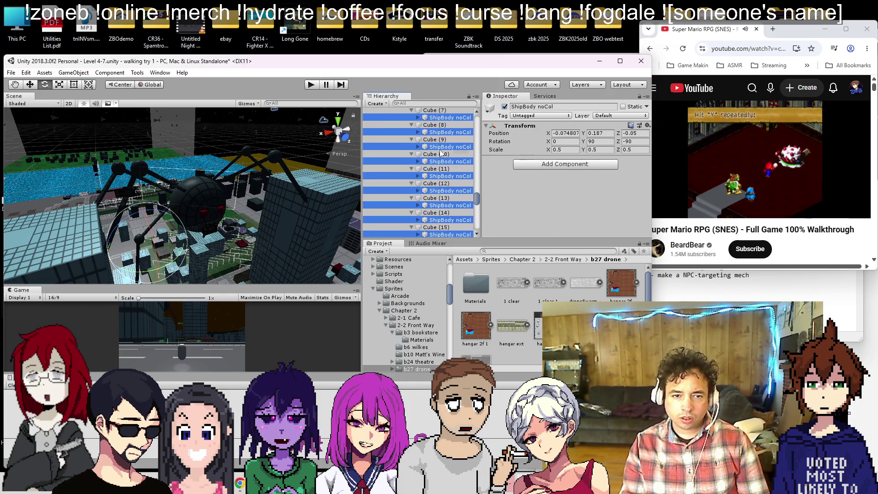
{"action": "left_click", "coordinate": [450, 118]}
{"action": "left_click", "coordinate": [646, 126]}
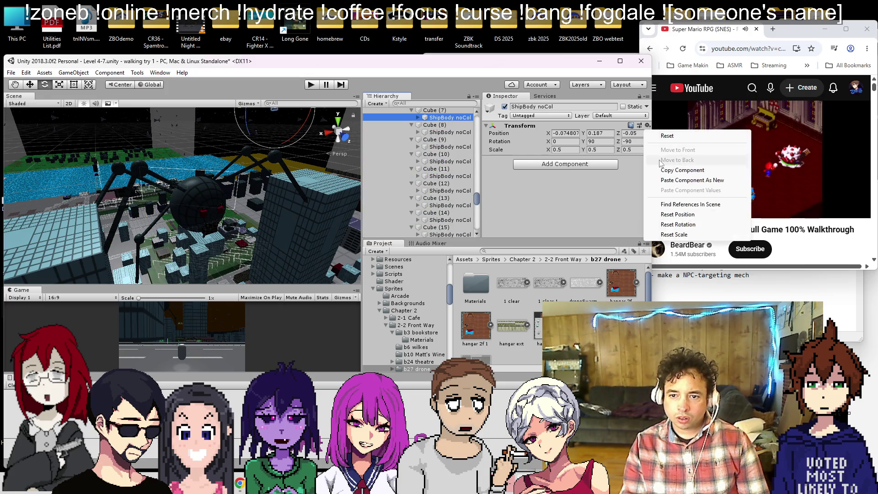
{"action": "key", "text": "Escape"}
{"action": "key", "text": "ctrl+z"}
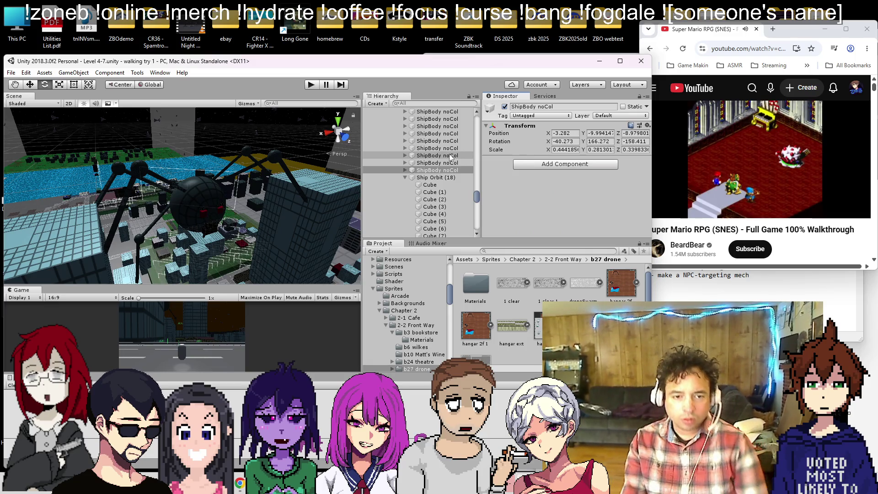
{"action": "left_click_drag", "start_coordinate": [455, 174], "coordinate": [446, 241]}
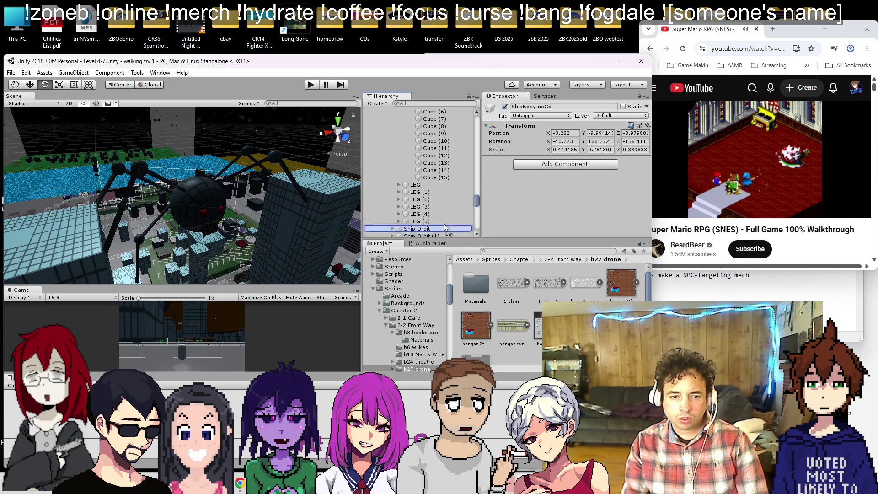
{"action": "double_click", "coordinate": [446, 182]}
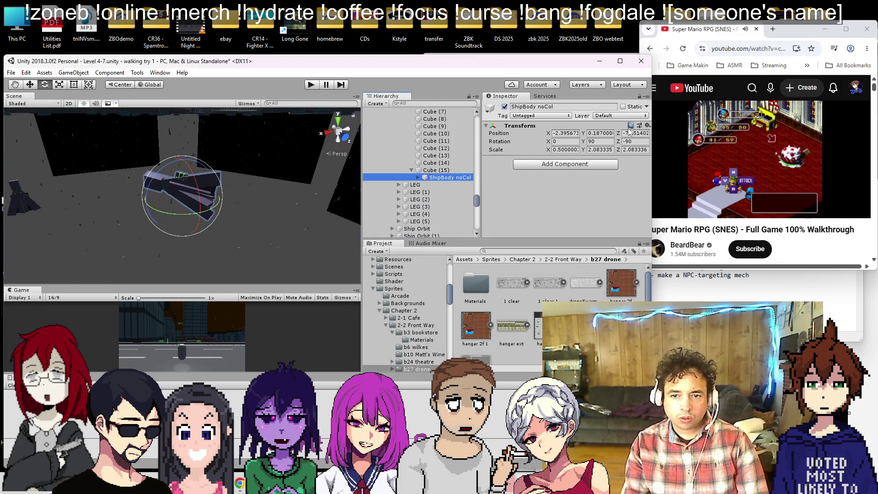
{"action": "left_click", "coordinate": [647, 125]}
{"action": "left_click", "coordinate": [686, 189]}
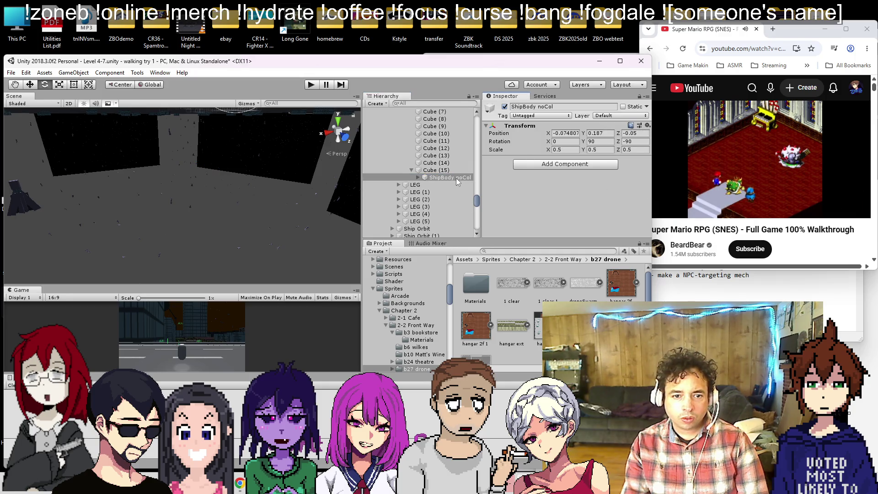
{"action": "double_click", "coordinate": [456, 177]}
{"action": "mouse_move", "coordinate": [185, 191]}
{"action": "left_mouse_down"}
{"action": "mouse_move", "coordinate": [222, 177]}
{"action": "mouse_move", "coordinate": [84, 174]}
{"action": "mouse_move", "coordinate": [58, 202]}
{"action": "left_mouse_up"}
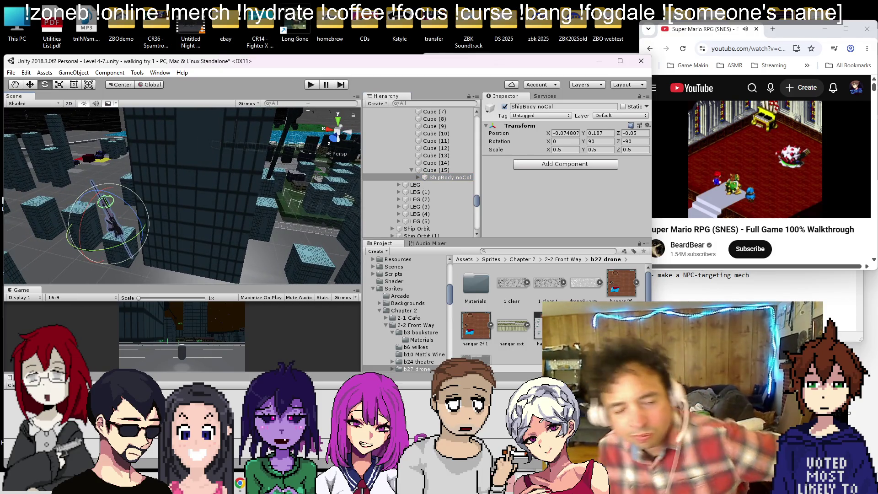
{"action": "left_click", "coordinate": [432, 170]}
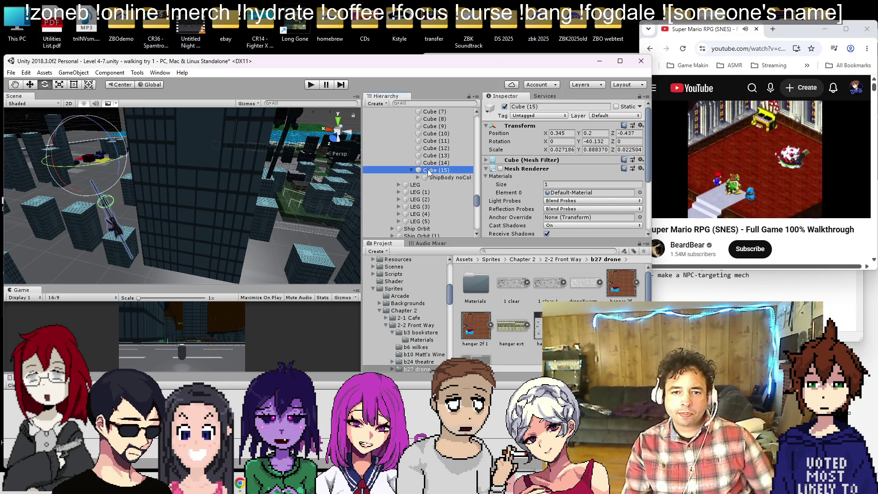
{"action": "left_click", "coordinate": [453, 177]}
{"action": "left_click", "coordinate": [665, 204]}
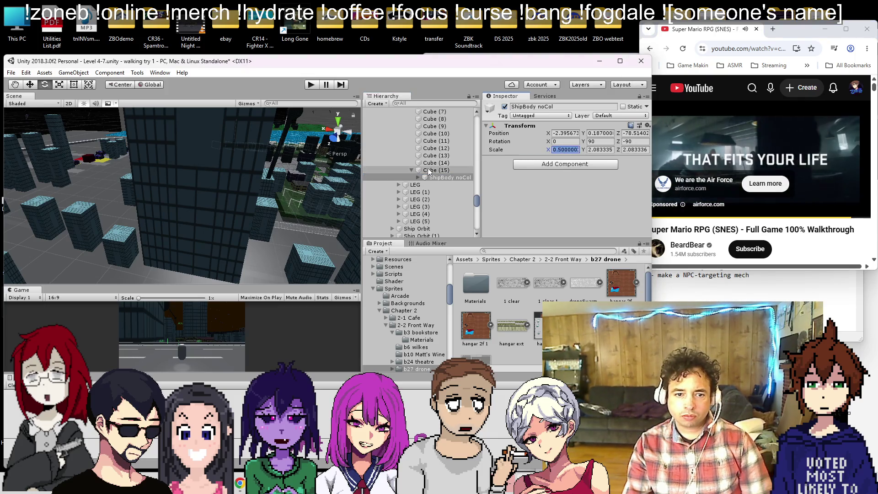
{"action": "left_click", "coordinate": [435, 177]}
{"action": "key", "text": "ctrl+z"}
{"action": "left_click", "coordinate": [435, 177]}
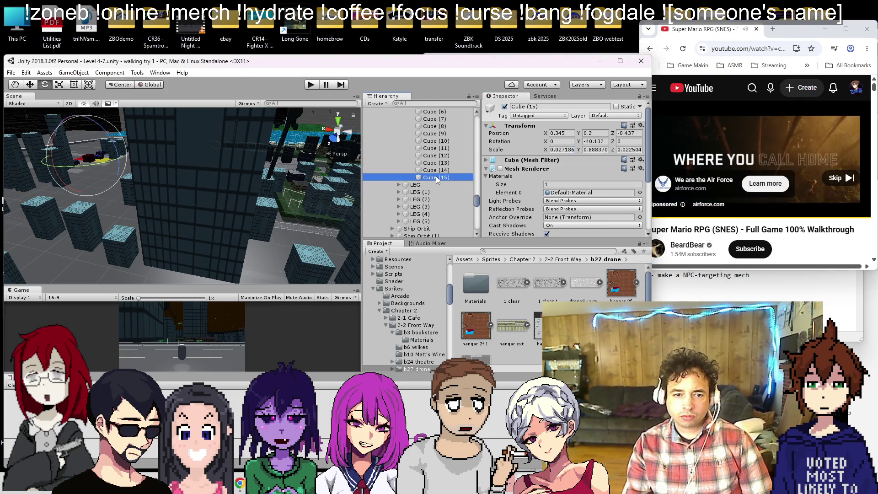
{"action": "left_click", "coordinate": [841, 178]}
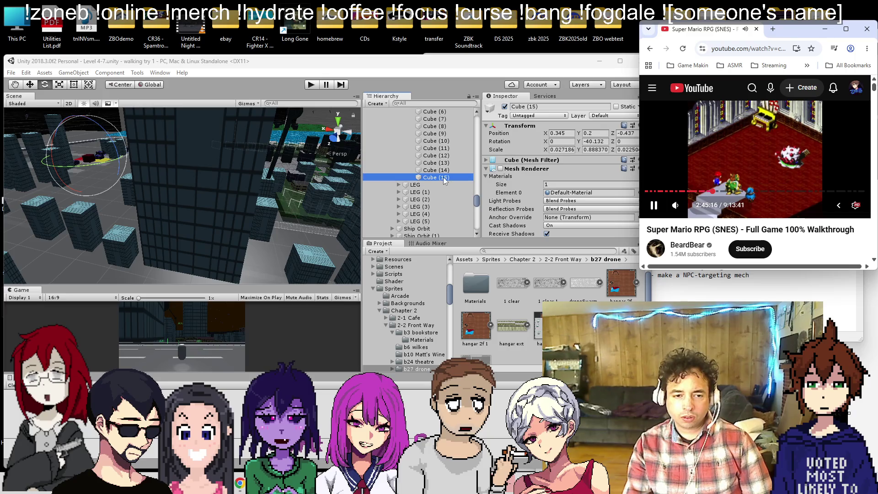
{"action": "left_click", "coordinate": [320, 185]}
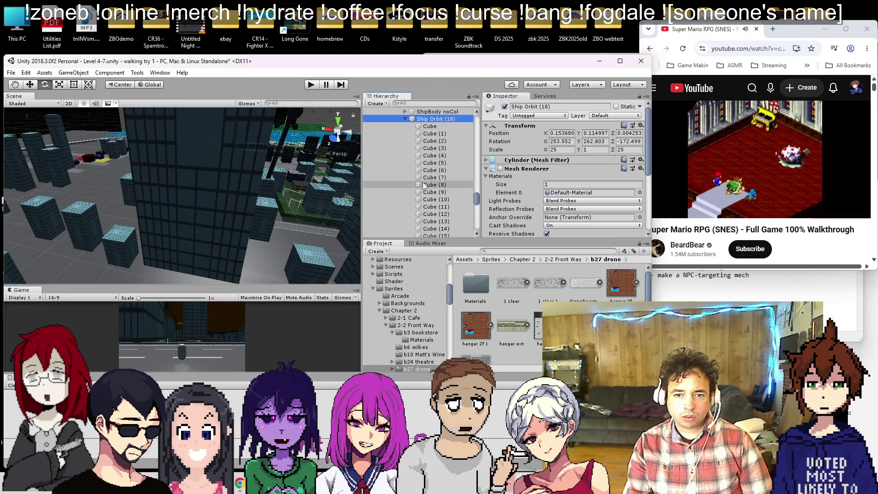
- Frame Ship Orbit (18), then inspect a ShipBody noCol and Cube (7) in the scene
{"action": "key", "text": "f"}
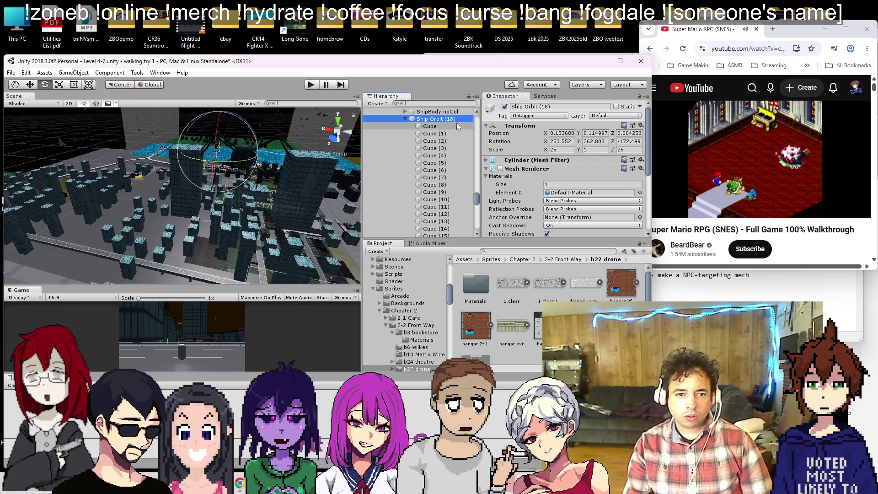
{"action": "left_click", "coordinate": [434, 133]}
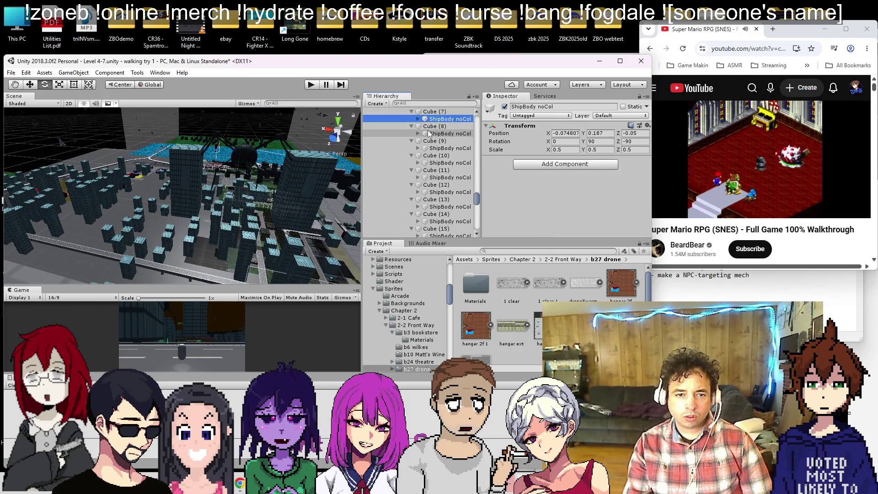
{"action": "key", "text": "f"}
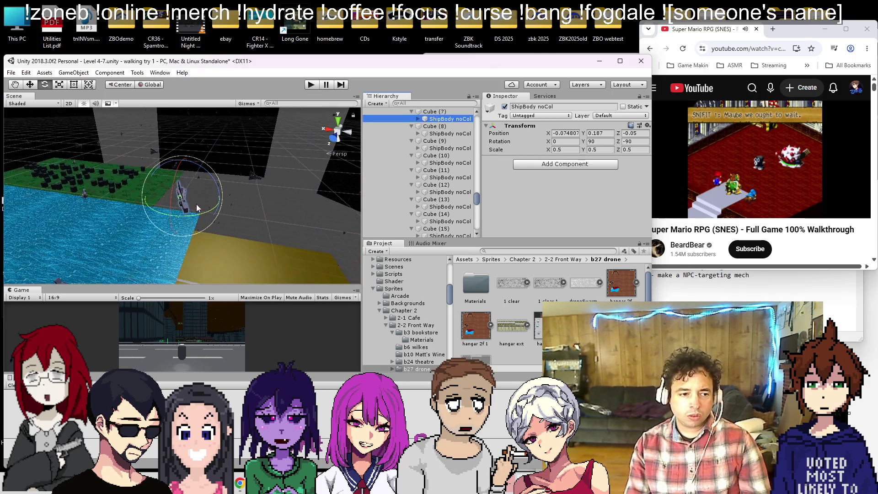
{"action": "scroll", "coordinate": [198, 202], "scroll_direction": "down", "scroll_amount": 10}
{"action": "scroll", "coordinate": [184, 213], "scroll_direction": "down", "scroll_amount": 5}
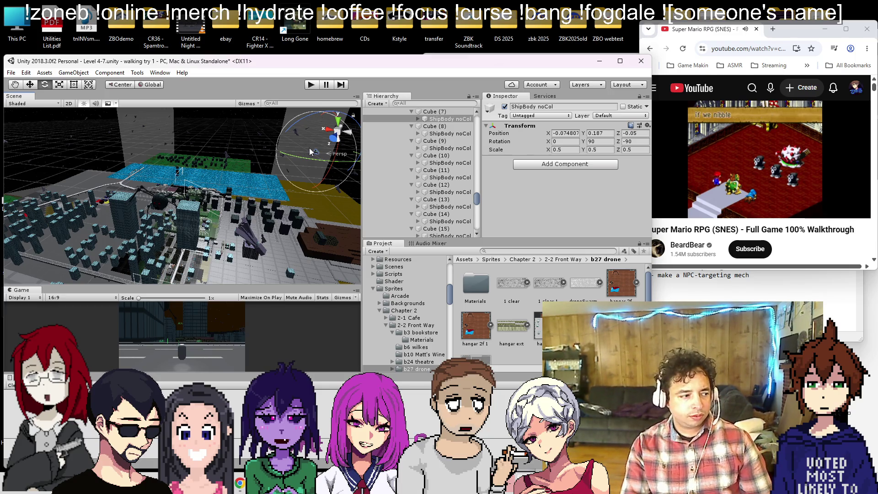
{"action": "left_click", "coordinate": [450, 113]}
{"action": "scroll", "coordinate": [446, 123], "scroll_direction": "up", "scroll_amount": 5}
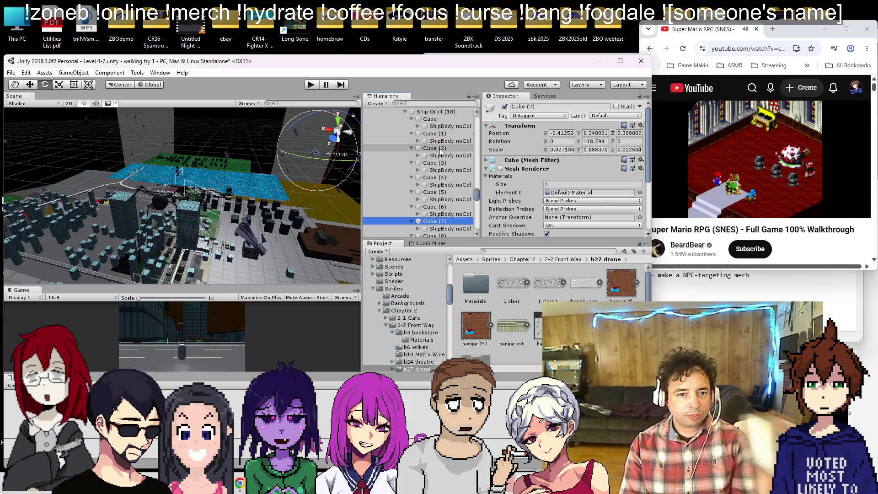
- Enable the Mesh Renderer on Ship Orbit (18) so its disk shows again
{"action": "left_click", "coordinate": [437, 112]}
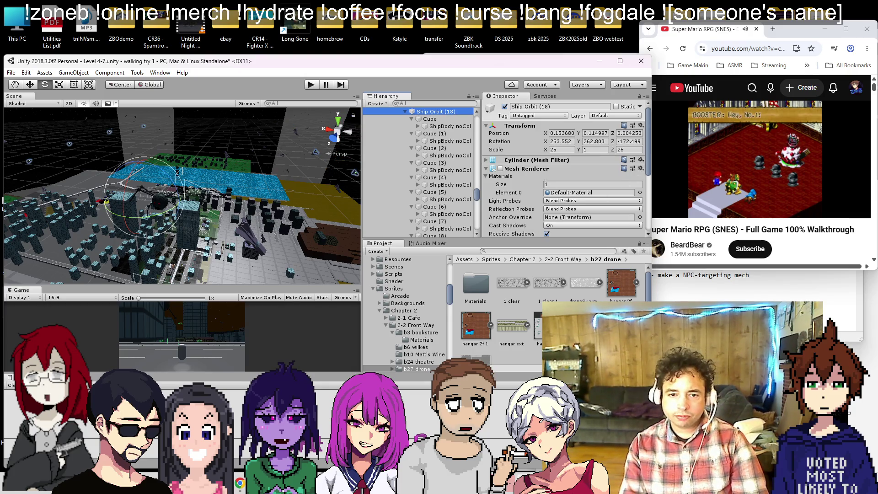
{"action": "scroll", "coordinate": [519, 166], "scroll_direction": "down", "scroll_amount": 2}
{"action": "left_click", "coordinate": [500, 141]}
{"action": "scroll", "coordinate": [240, 185], "scroll_direction": "down", "scroll_amount": 5}
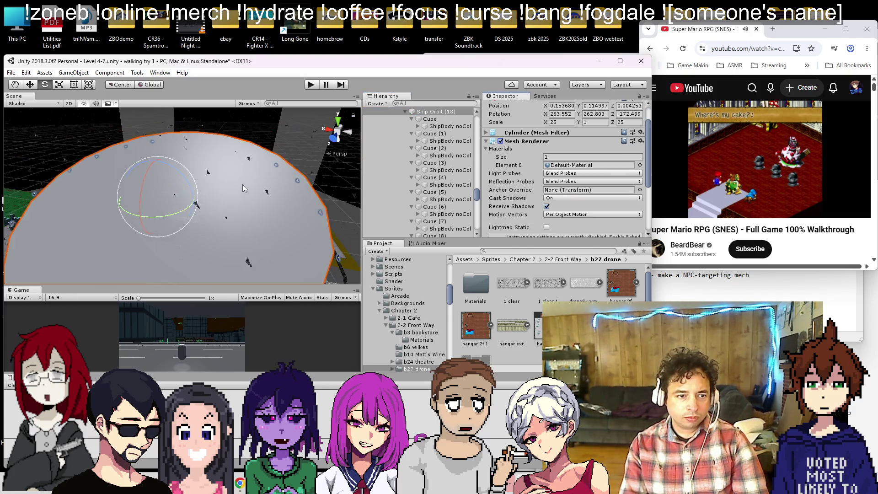
{"action": "scroll", "coordinate": [230, 181], "scroll_direction": "up", "scroll_amount": 1}
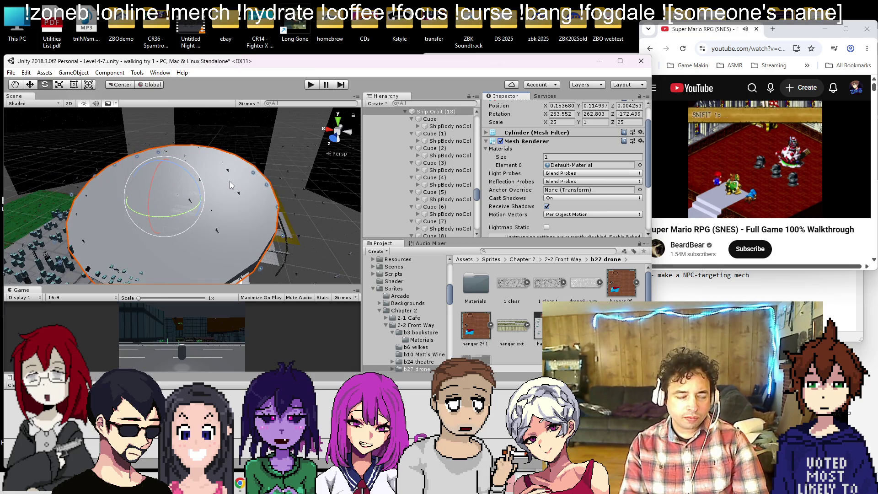
{"action": "scroll", "coordinate": [230, 181], "scroll_direction": "up", "scroll_amount": 2}
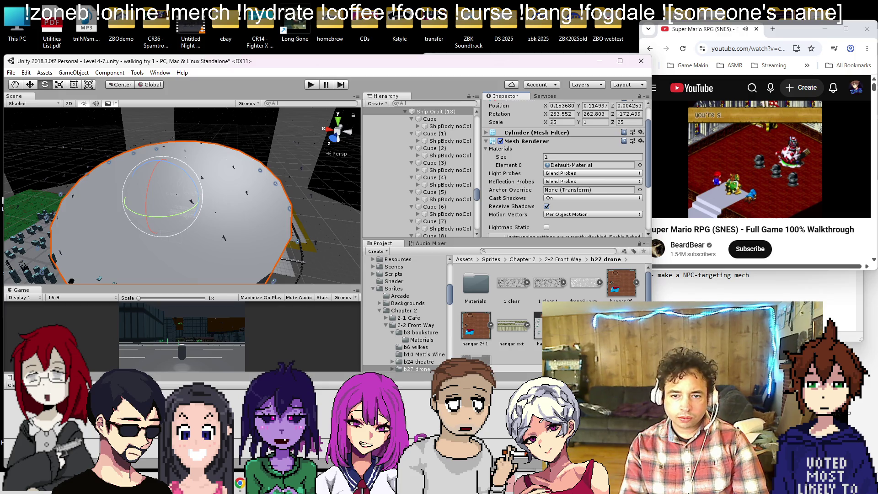
- Set Ship Orbit (18) scale to X 6, Y 1, Z 6 and view the smaller disk
{"action": "type", "text": "6"}
{"action": "key", "text": "Tab"}
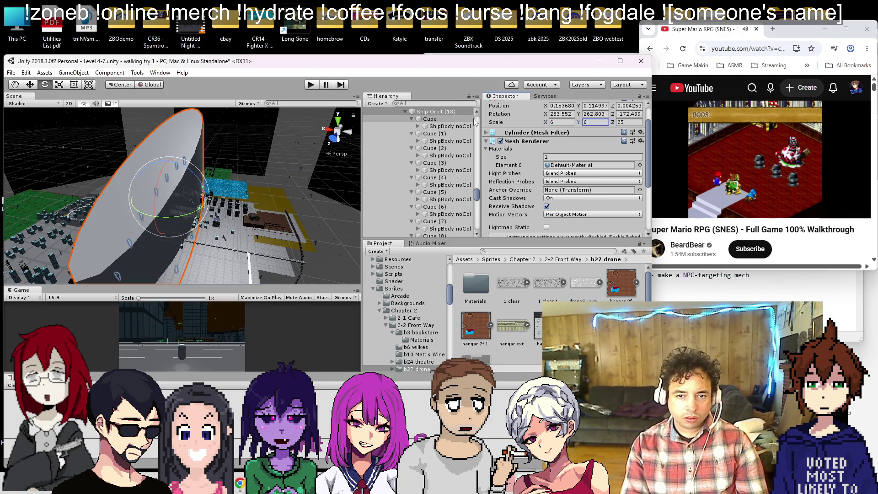
{"action": "key", "text": "BackSpace"}
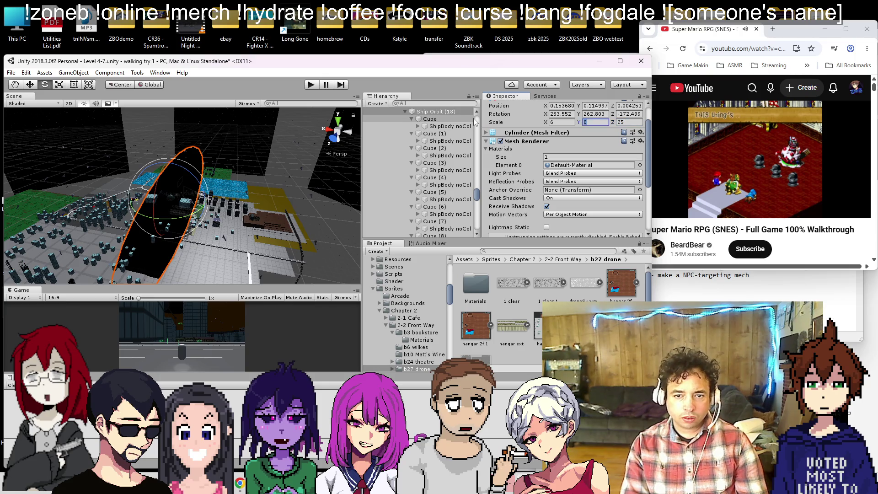
{"action": "type", "text": "1"}
{"action": "key", "text": "Tab"}
{"action": "type", "text": "6"}
{"action": "scroll", "coordinate": [234, 226], "scroll_direction": "up", "scroll_amount": 8}
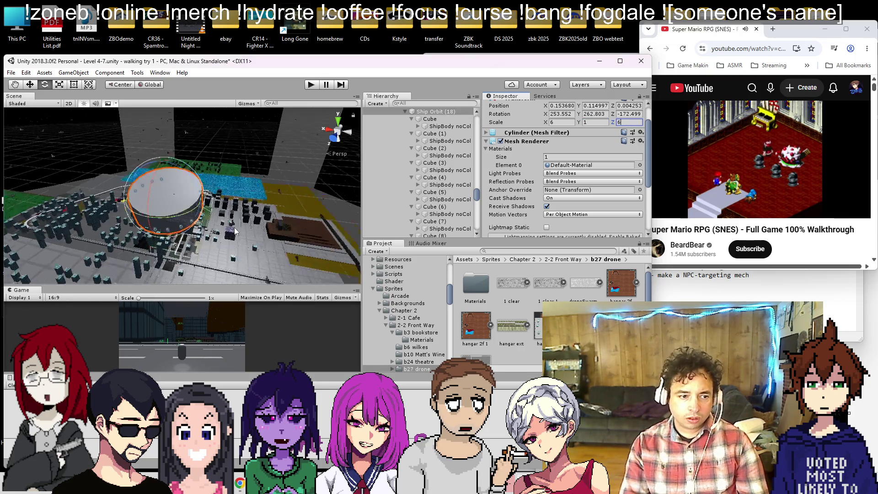
{"action": "left_click_drag", "start_coordinate": [194, 146], "coordinate": [223, 120]}
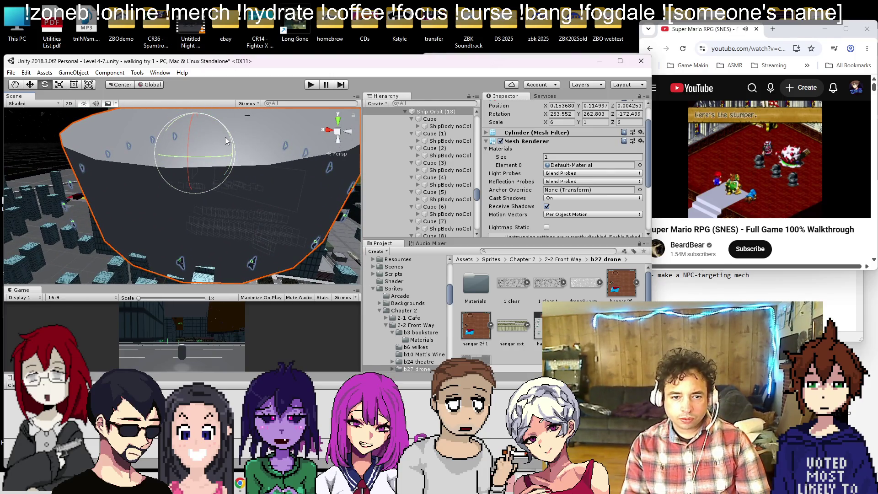
{"action": "scroll", "coordinate": [448, 142], "scroll_direction": "up", "scroll_amount": 3}
{"action": "left_click", "coordinate": [443, 181]}
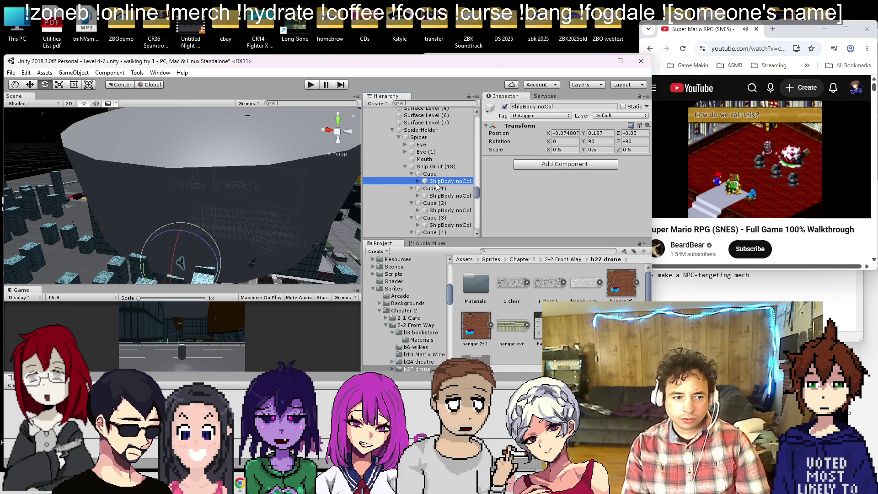
- Hide the Ship Orbit (18) mesh and move ShipBody noCol under Spider
{"action": "left_click", "coordinate": [437, 166]}
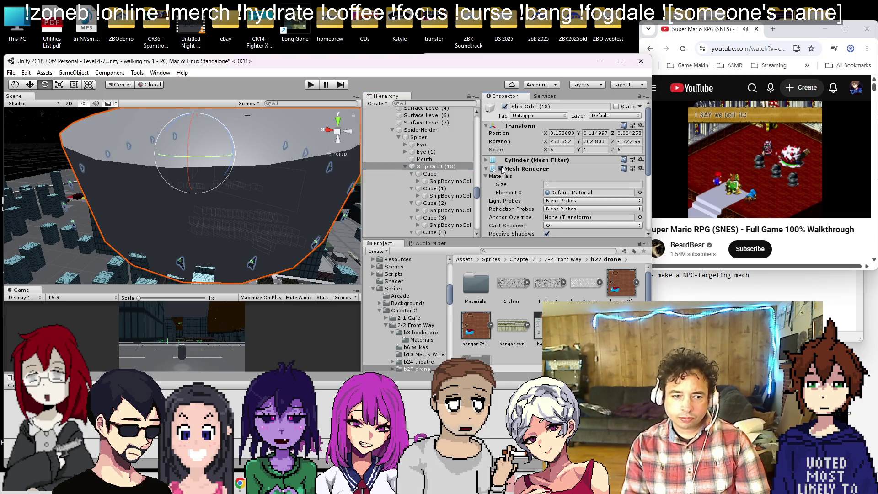
{"action": "left_click", "coordinate": [500, 168]}
{"action": "left_click_drag", "start_coordinate": [440, 181], "coordinate": [438, 166]}
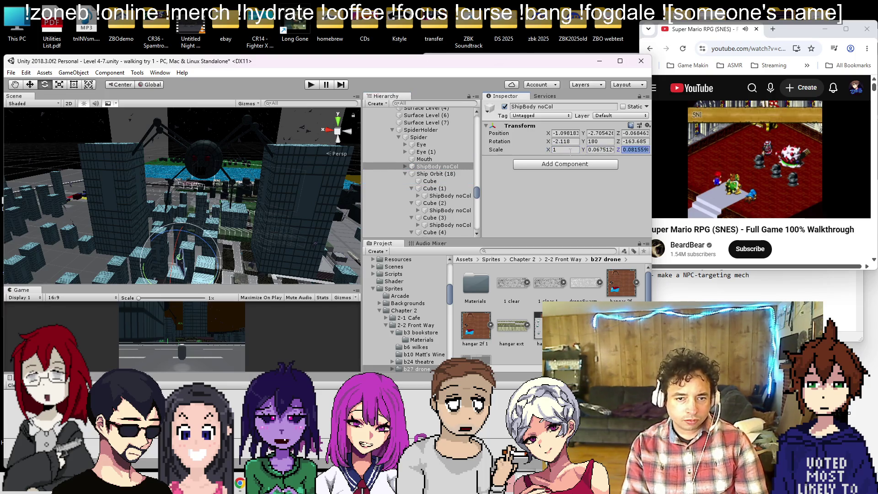
- Keep ShipBody noCol's scale at 1, checking the change with undo and redo
{"action": "type", "text": "1"}
{"action": "key", "text": "Tab"}
{"action": "type", "text": "1"}
{"action": "type", "text": "1"}
{"action": "key", "text": "Return"}
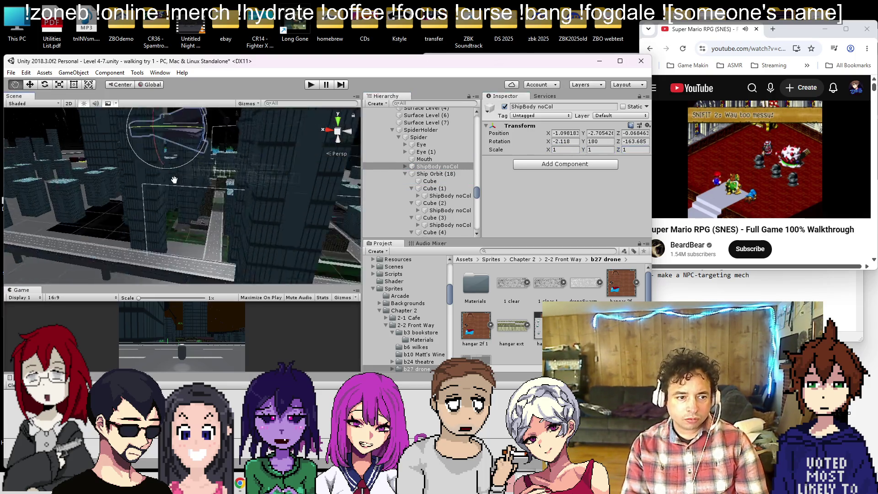
{"action": "left_click_drag", "start_coordinate": [206, 200], "coordinate": [214, 218]}
{"action": "key", "text": "f"}
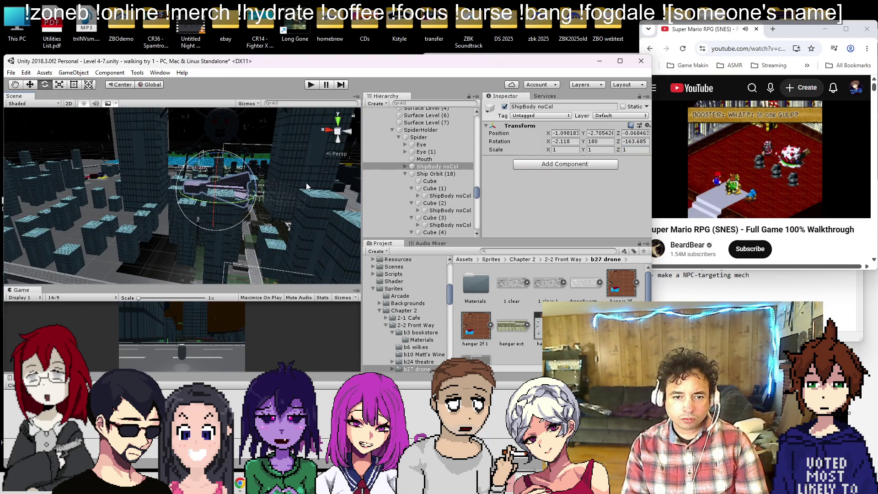
{"action": "key", "text": "ctrl+z"}
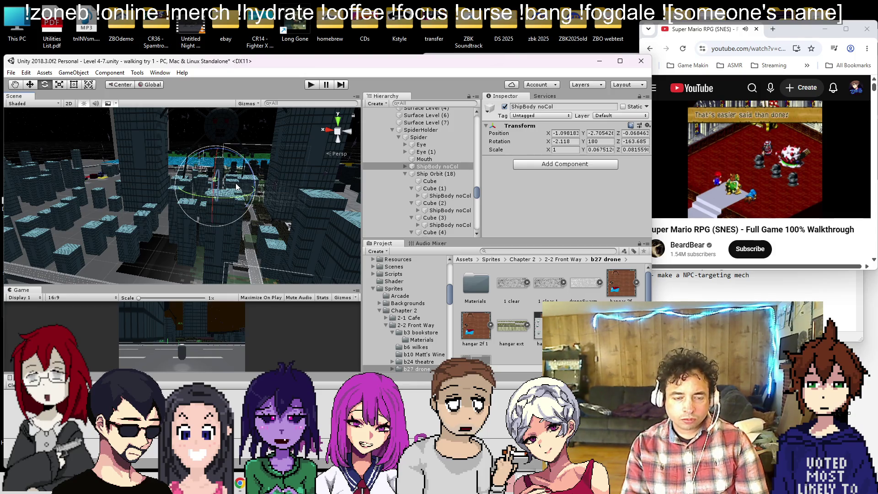
{"action": "left_click_drag", "start_coordinate": [235, 183], "coordinate": [216, 195]}
{"action": "key", "text": "ctrl+y"}
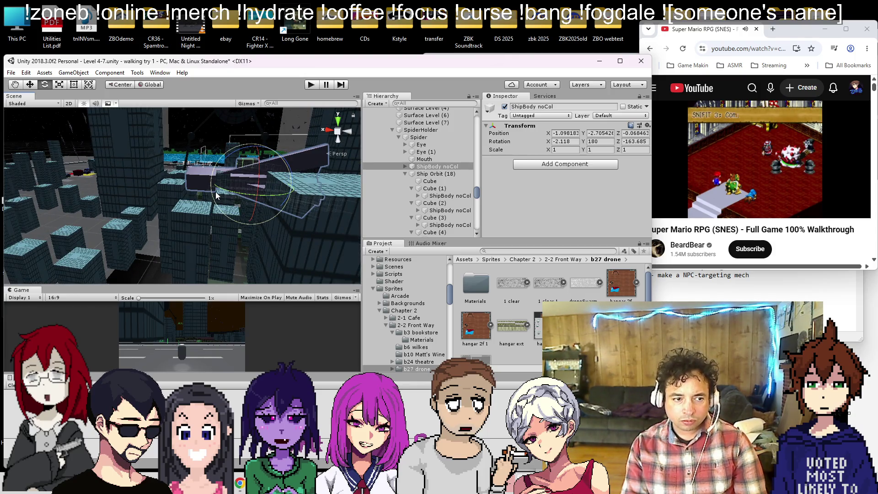
- Scale ShipBody noCol to 0.1, 0.1, 0.1 and orbit around the shrunken ship
{"action": "type", "text": ".1"}
{"action": "key", "text": "Tab"}
{"action": "type", "text": ".1"}
{"action": "key", "text": "Tab"}
{"action": "type", "text": ".1"}
{"action": "scroll", "coordinate": [229, 180], "scroll_direction": "up", "scroll_amount": 5}
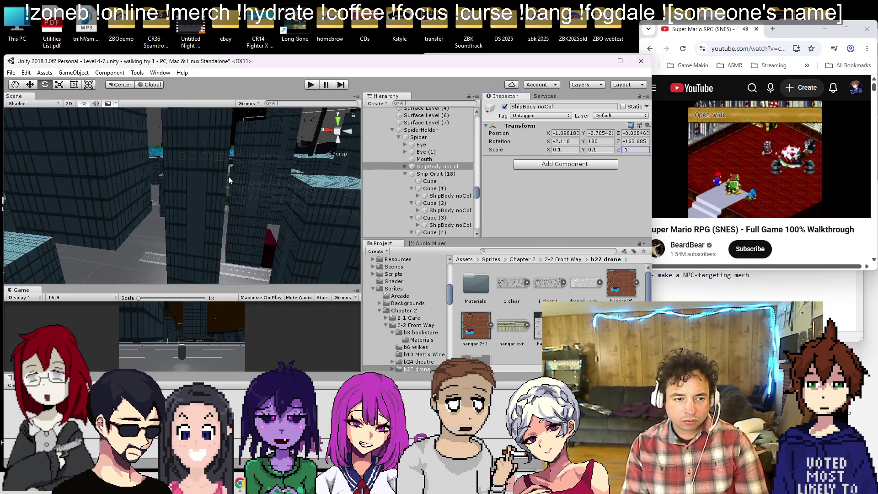
{"action": "key", "text": "Return"}
{"action": "key", "text": "f"}
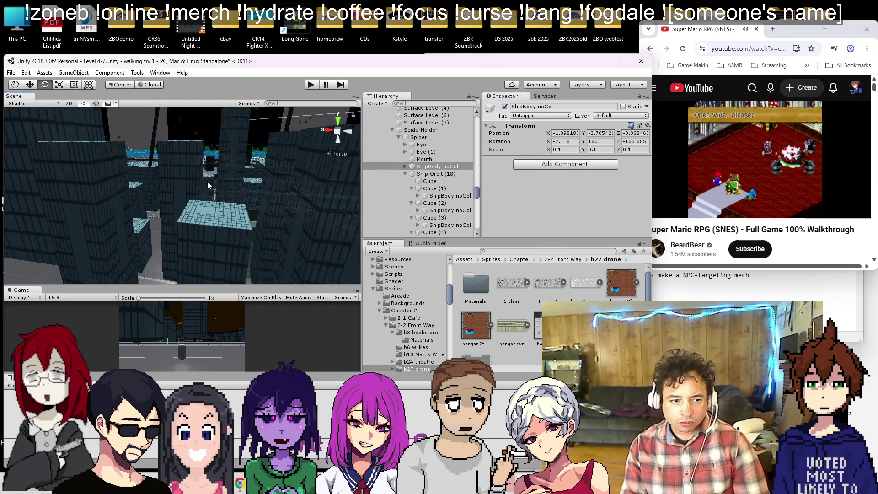
{"action": "left_click_drag", "start_coordinate": [202, 186], "coordinate": [267, 186]}
{"action": "mouse_move", "coordinate": [235, 224]}
{"action": "left_mouse_down"}
{"action": "mouse_move", "coordinate": [390, 209]}
{"action": "mouse_move", "coordinate": [93, 199]}
{"action": "mouse_move", "coordinate": [169, 204]}
{"action": "left_mouse_up"}
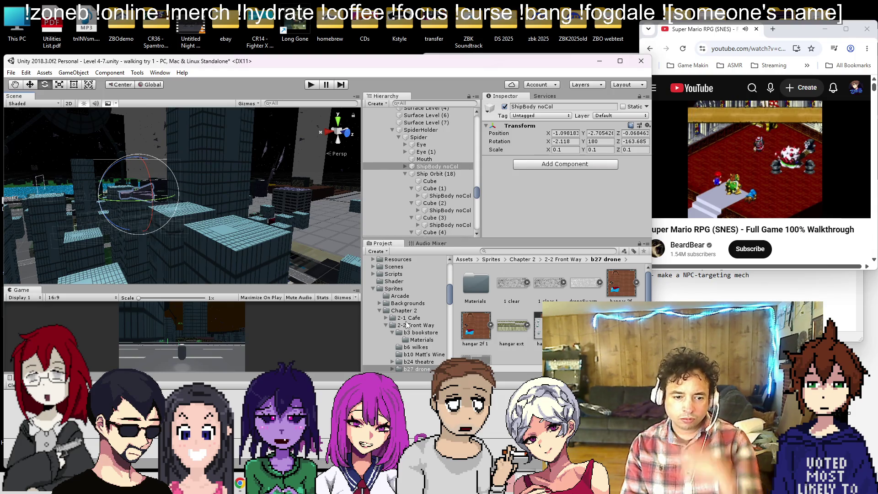
- Save ShipBody noCol as a prefab in the Ch4Pf folder
{"action": "scroll", "coordinate": [407, 326], "scroll_direction": "up", "scroll_amount": 10}
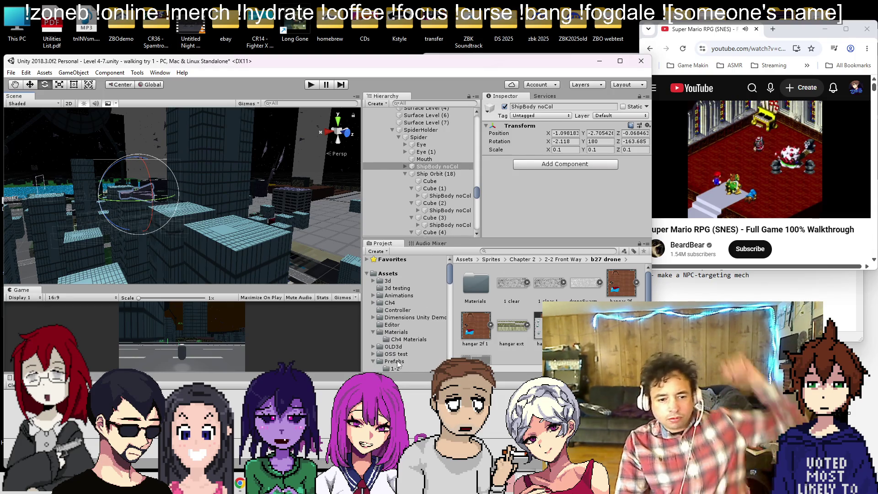
{"action": "scroll", "coordinate": [405, 342], "scroll_direction": "down", "scroll_amount": 5}
{"action": "left_click", "coordinate": [406, 346]}
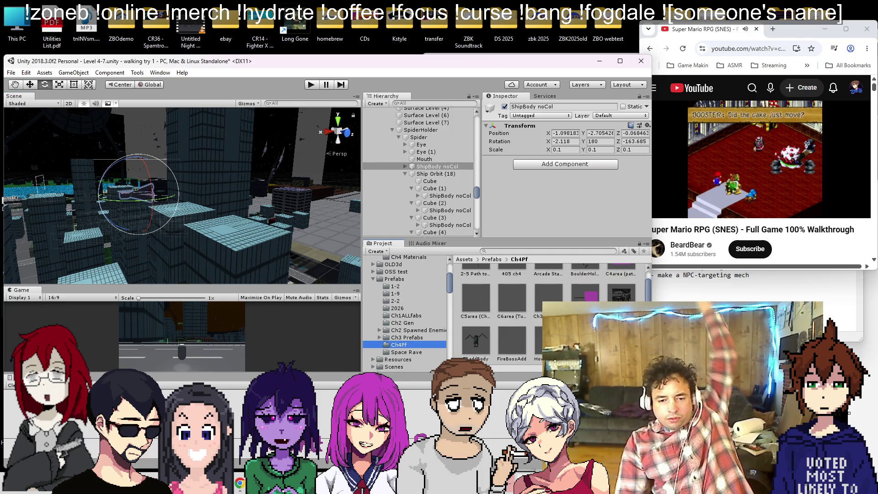
{"action": "scroll", "coordinate": [502, 311], "scroll_direction": "down", "scroll_amount": 2}
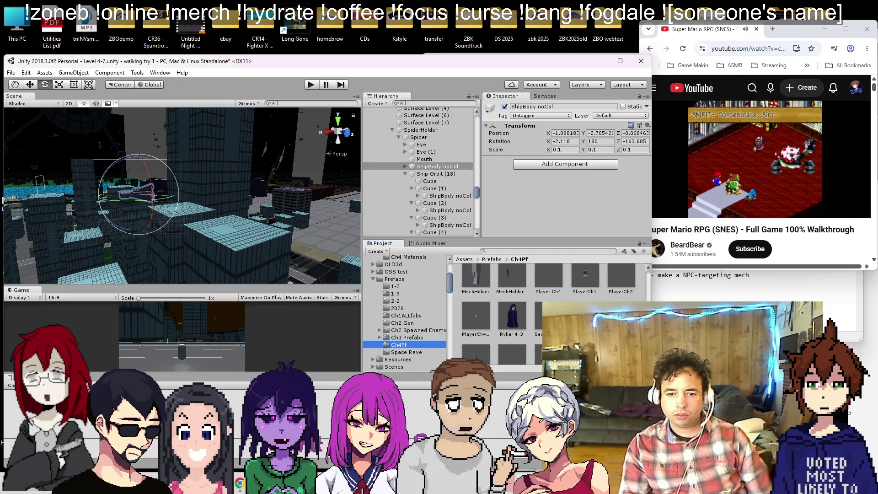
{"action": "left_click_drag", "start_coordinate": [437, 166], "coordinate": [475, 329]}
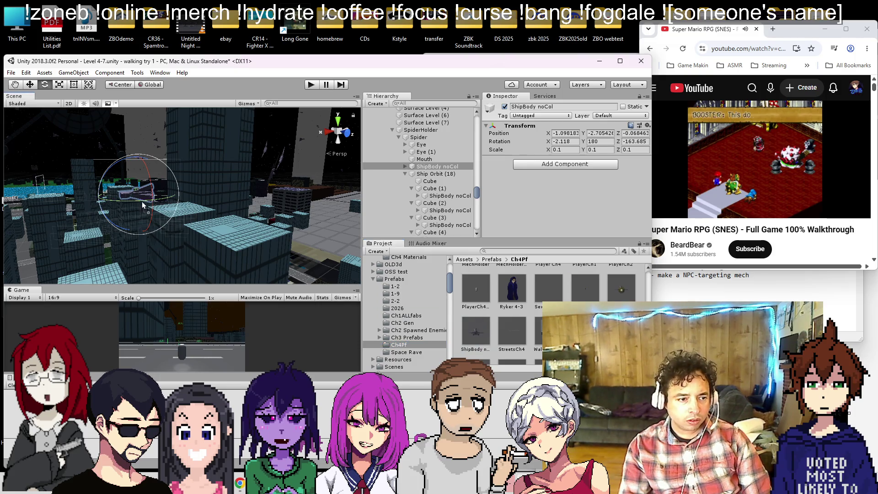
- Place a test ShipBody noCol prefab copy in the city, move it around, then delete it
{"action": "left_click_drag", "start_coordinate": [320, 174], "coordinate": [315, 168]}
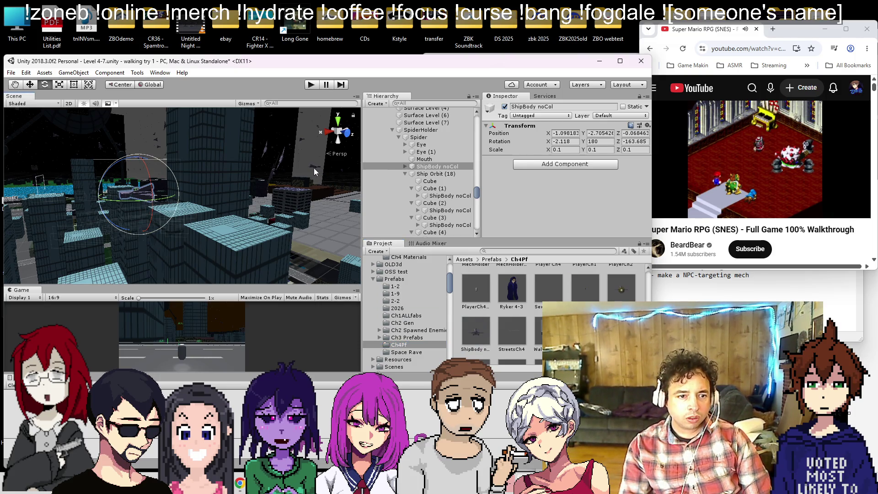
{"action": "left_click", "coordinate": [32, 85]}
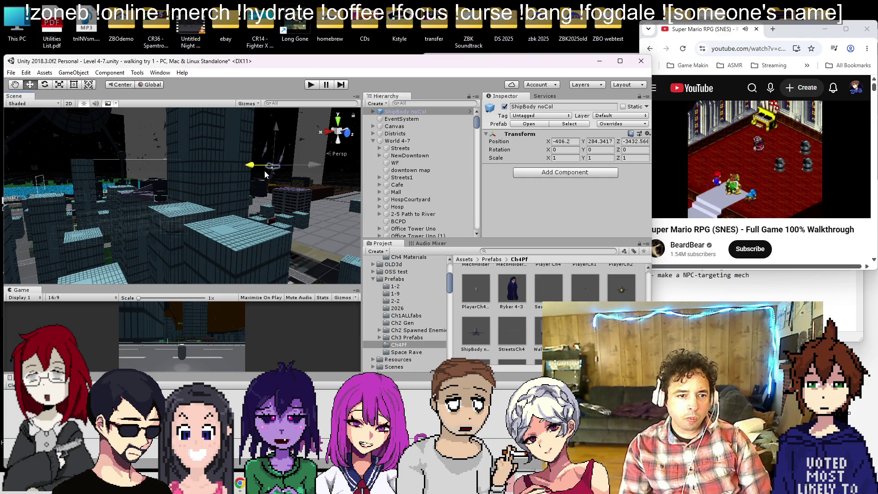
{"action": "mouse_move", "coordinate": [257, 180]}
{"action": "left_mouse_down"}
{"action": "mouse_move", "coordinate": [295, 165]}
{"action": "mouse_move", "coordinate": [318, 181]}
{"action": "left_mouse_up"}
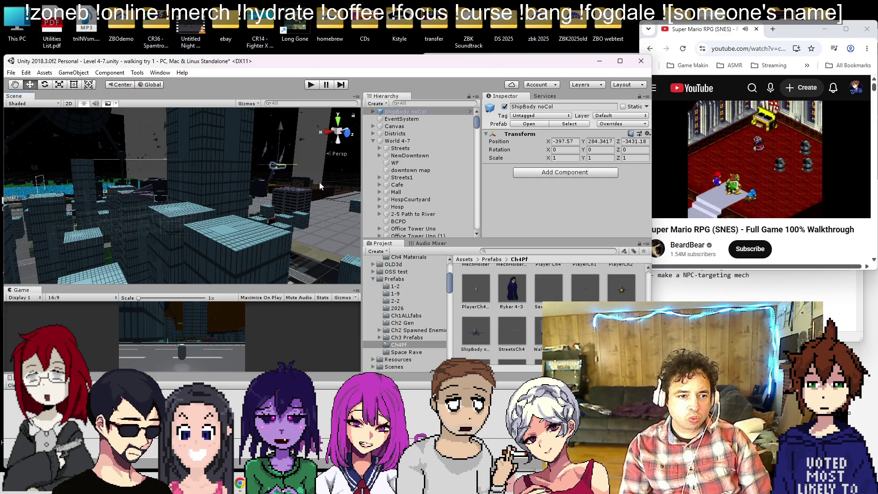
{"action": "key", "text": "f"}
{"action": "mouse_move", "coordinate": [270, 250]}
{"action": "left_mouse_down"}
{"action": "mouse_move", "coordinate": [180, 213]}
{"action": "mouse_move", "coordinate": [214, 175]}
{"action": "mouse_move", "coordinate": [218, 207]}
{"action": "mouse_move", "coordinate": [147, 192]}
{"action": "mouse_move", "coordinate": [129, 170]}
{"action": "mouse_move", "coordinate": [164, 210]}
{"action": "mouse_move", "coordinate": [213, 233]}
{"action": "mouse_move", "coordinate": [154, 92]}
{"action": "mouse_move", "coordinate": [158, 120]}
{"action": "left_mouse_up"}
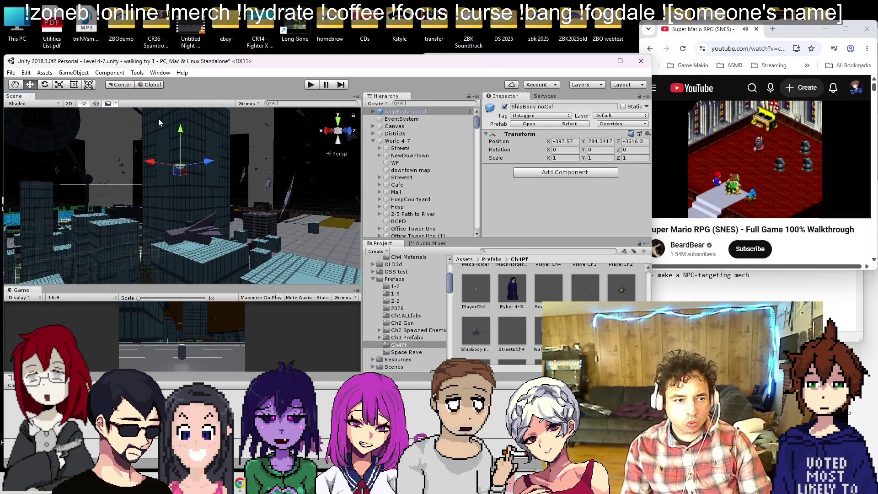
{"action": "mouse_move", "coordinate": [182, 164]}
{"action": "left_mouse_down"}
{"action": "mouse_move", "coordinate": [189, 231]}
{"action": "mouse_move", "coordinate": [188, 213]}
{"action": "mouse_move", "coordinate": [179, 234]}
{"action": "mouse_move", "coordinate": [177, 221]}
{"action": "left_mouse_up"}
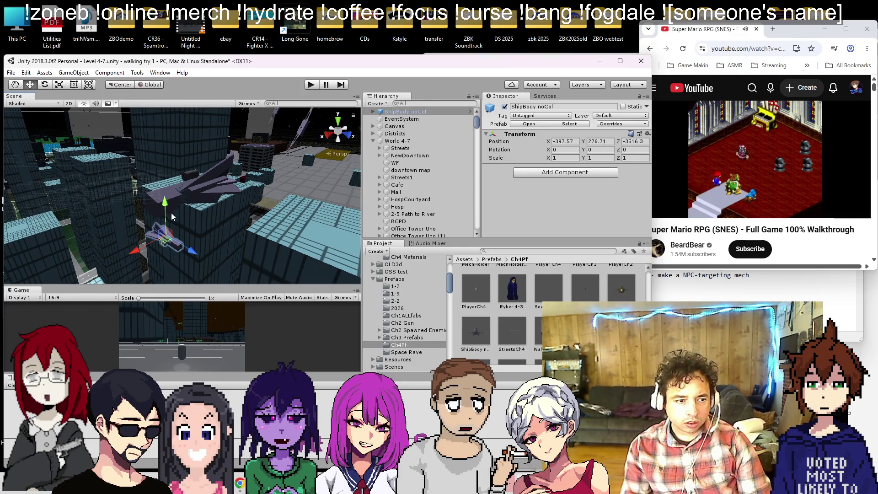
{"action": "mouse_move", "coordinate": [165, 185]}
{"action": "left_mouse_down"}
{"action": "mouse_move", "coordinate": [186, 212]}
{"action": "mouse_move", "coordinate": [259, 195]}
{"action": "mouse_move", "coordinate": [287, 203]}
{"action": "mouse_move", "coordinate": [249, 210]}
{"action": "mouse_move", "coordinate": [147, 192]}
{"action": "mouse_move", "coordinate": [79, 195]}
{"action": "mouse_move", "coordinate": [62, 138]}
{"action": "mouse_move", "coordinate": [105, 165]}
{"action": "mouse_move", "coordinate": [119, 160]}
{"action": "left_mouse_up"}
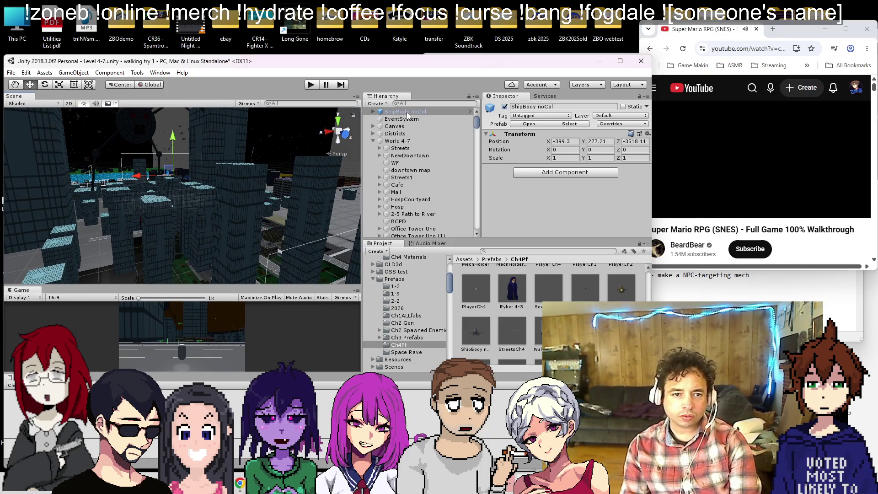
{"action": "key", "text": "Delete"}
{"action": "mouse_move", "coordinate": [223, 162]}
{"action": "left_mouse_down"}
{"action": "mouse_move", "coordinate": [221, 219]}
{"action": "mouse_move", "coordinate": [178, 194]}
{"action": "left_mouse_up"}
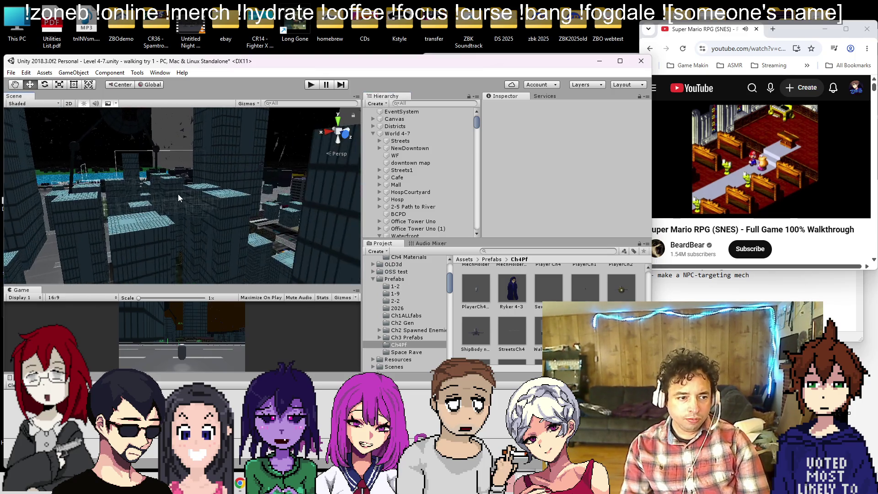
- Move the ShipBody noCol ship under the Cube in Ship Orbit (18)
{"action": "left_click", "coordinate": [182, 163]}
{"action": "left_click", "coordinate": [405, 147]}
{"action": "left_click_drag", "start_coordinate": [430, 147], "coordinate": [438, 163]}
- Copy the Transform of the ship under Cube and paste it onto the ship under Cube (1)
{"action": "left_click", "coordinate": [440, 177]}
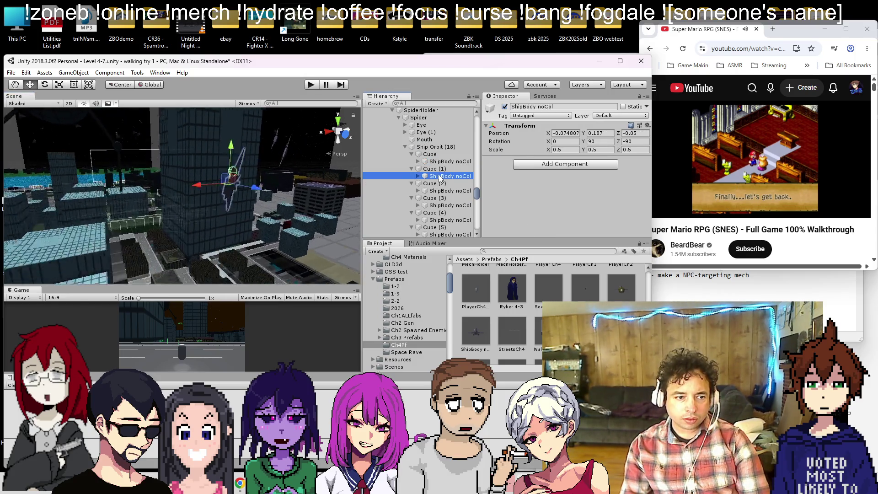
{"action": "left_click", "coordinate": [446, 162]}
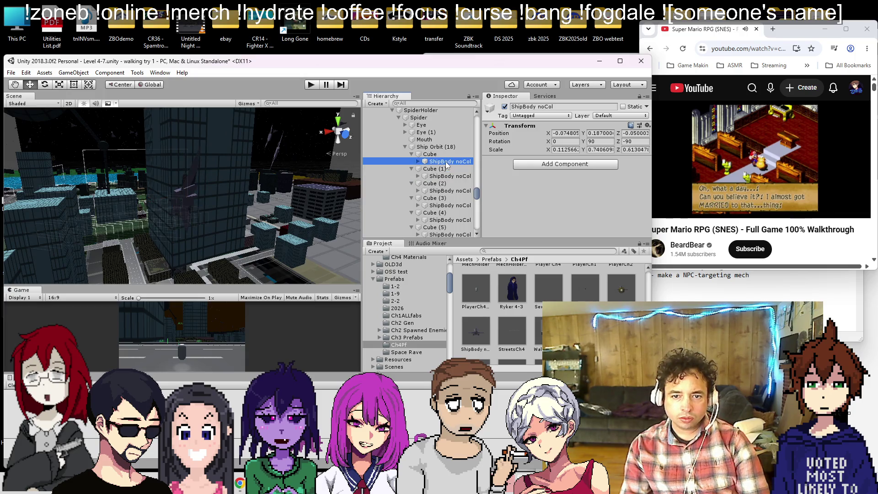
{"action": "left_click", "coordinate": [647, 125]}
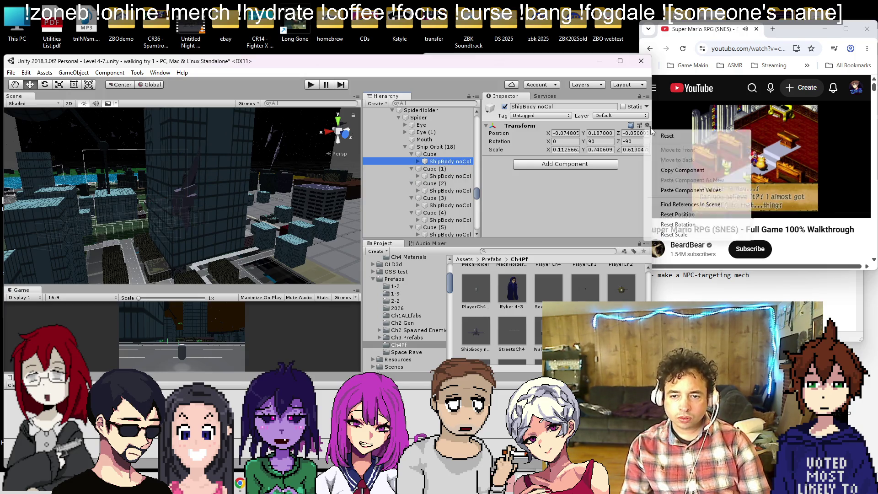
{"action": "left_click", "coordinate": [668, 170]}
{"action": "left_click", "coordinate": [452, 176]}
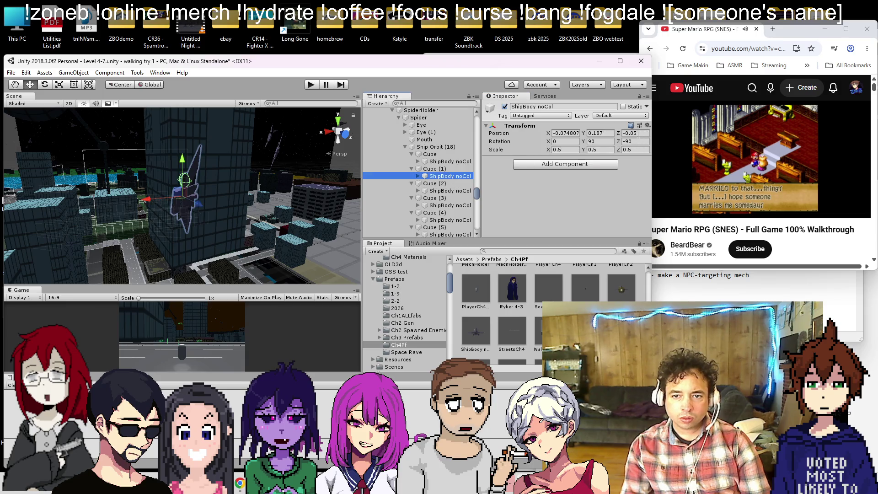
{"action": "left_click", "coordinate": [647, 125]}
{"action": "left_click", "coordinate": [672, 184]}
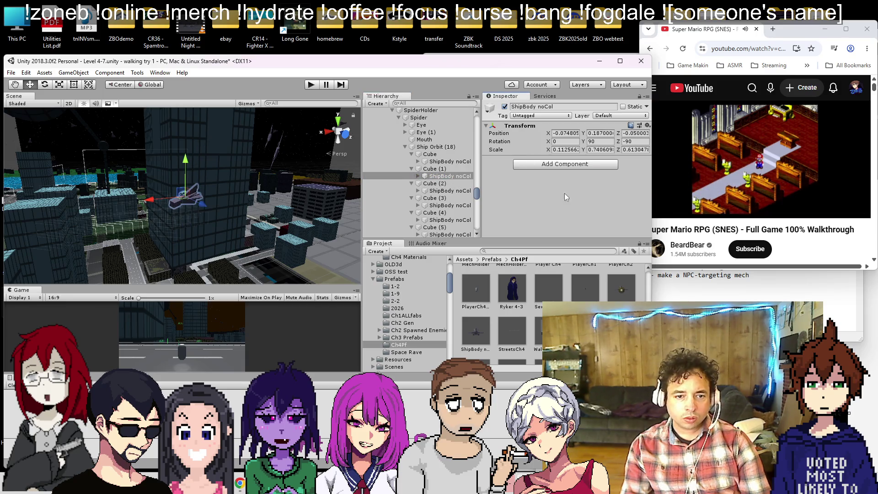
- Paste the copied Transform onto all ShipBody noCol ships under Cube (2) through Cube (15)
{"action": "scroll", "coordinate": [446, 184], "scroll_direction": "down", "scroll_amount": 3}
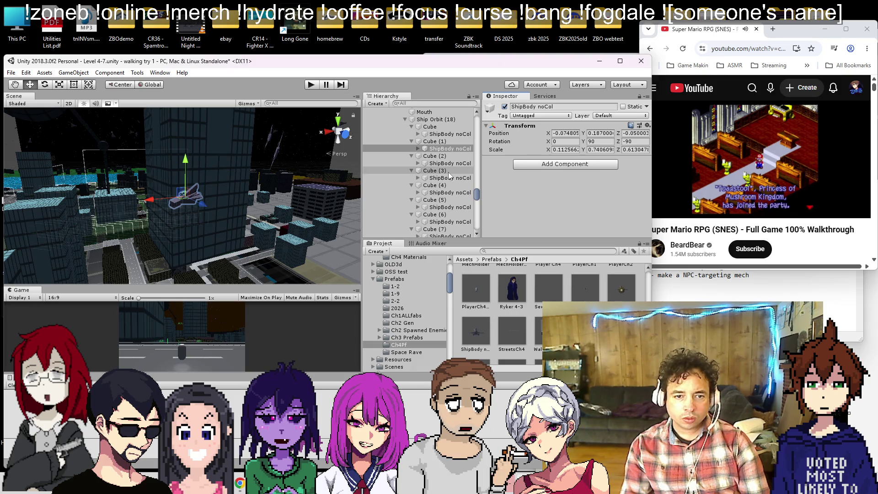
{"action": "left_click", "coordinate": [463, 163]}
{"action": "left_click", "coordinate": [462, 177], "text": "ctrl"}
{"action": "left_click", "coordinate": [460, 192], "text": "ctrl"}
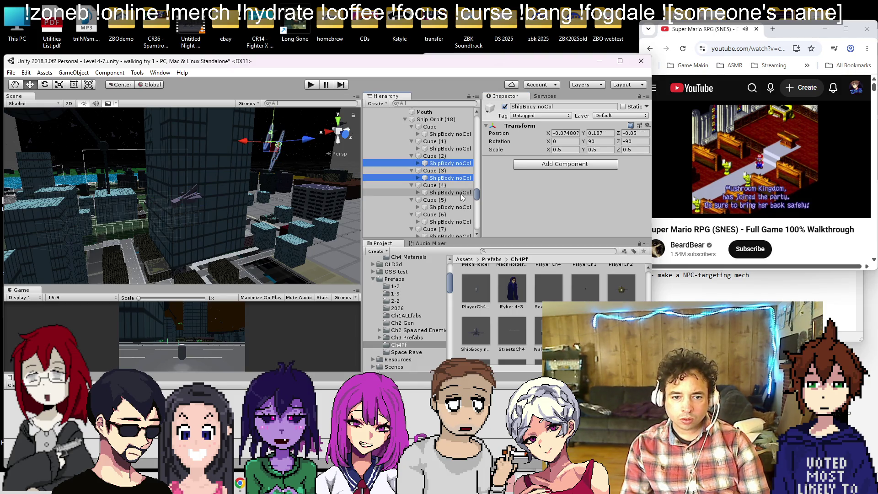
{"action": "left_click", "coordinate": [454, 207], "text": "ctrl"}
{"action": "left_click", "coordinate": [452, 222], "text": "ctrl"}
{"action": "scroll", "coordinate": [452, 215], "scroll_direction": "down", "scroll_amount": 6}
{"action": "left_click", "coordinate": [457, 154], "text": "ctrl"}
{"action": "left_click", "coordinate": [462, 169], "text": "ctrl"}
{"action": "left_click", "coordinate": [460, 183], "text": "ctrl"}
{"action": "left_click", "coordinate": [461, 198], "text": "ctrl"}
{"action": "left_click", "coordinate": [461, 212], "text": "ctrl"}
{"action": "left_click", "coordinate": [462, 227], "text": "ctrl"}
{"action": "scroll", "coordinate": [462, 219], "scroll_direction": "down", "scroll_amount": 6}
{"action": "left_click", "coordinate": [461, 160], "text": "ctrl"}
{"action": "left_click", "coordinate": [461, 174], "text": "ctrl"}
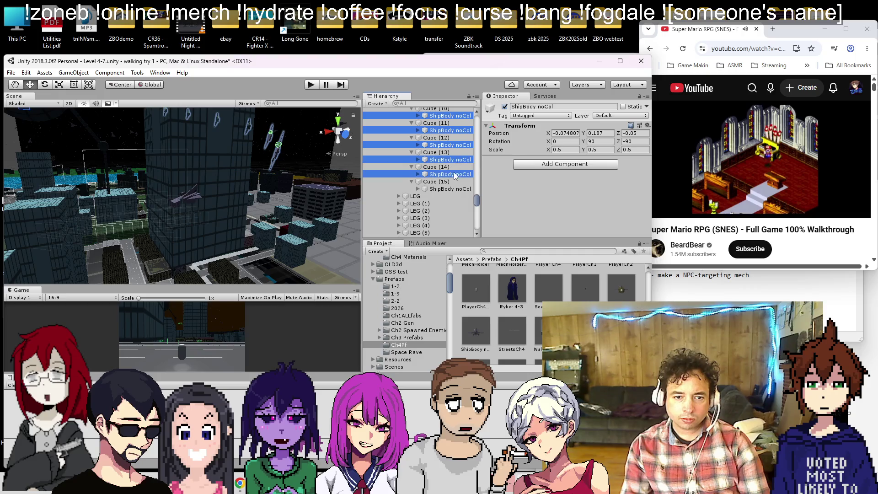
{"action": "left_click", "coordinate": [460, 189], "text": "ctrl"}
{"action": "left_click", "coordinate": [647, 125]}
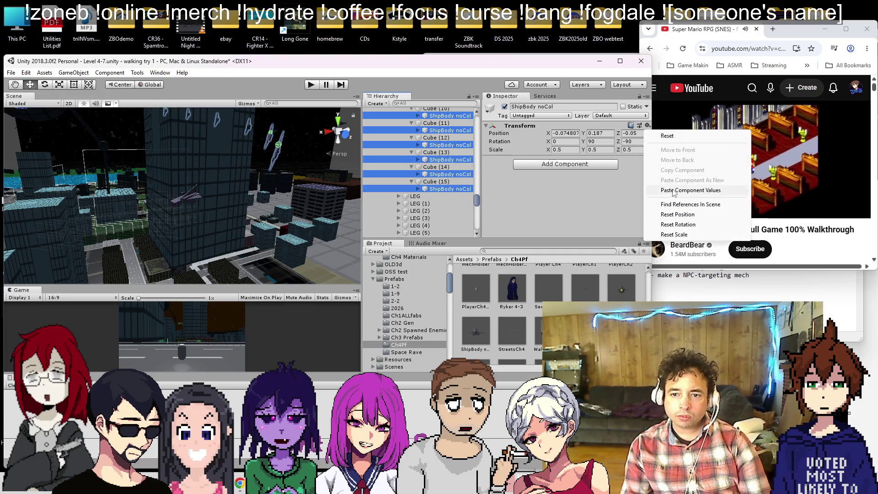
{"action": "left_click", "coordinate": [688, 189]}
{"action": "scroll", "coordinate": [208, 190], "scroll_direction": "down", "scroll_amount": 5}
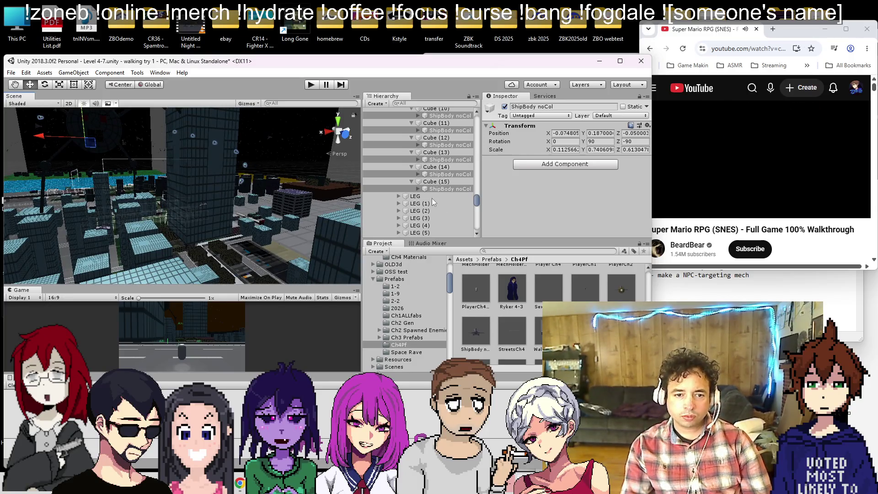
{"action": "scroll", "coordinate": [421, 192], "scroll_direction": "up", "scroll_amount": 10}
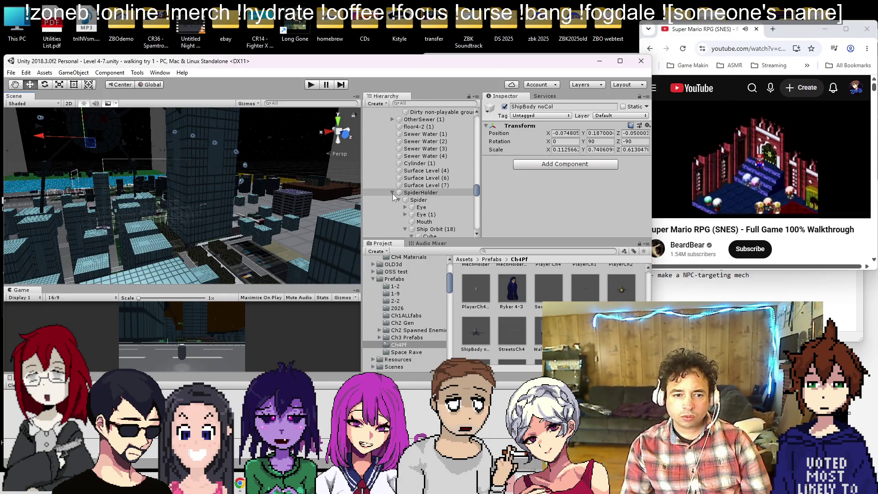
- Select Ship Orbit (18) in the Hierarchy and frame it in the Scene view
{"action": "scroll", "coordinate": [404, 209], "scroll_direction": "down", "scroll_amount": 4}
{"action": "left_click", "coordinate": [405, 147]}
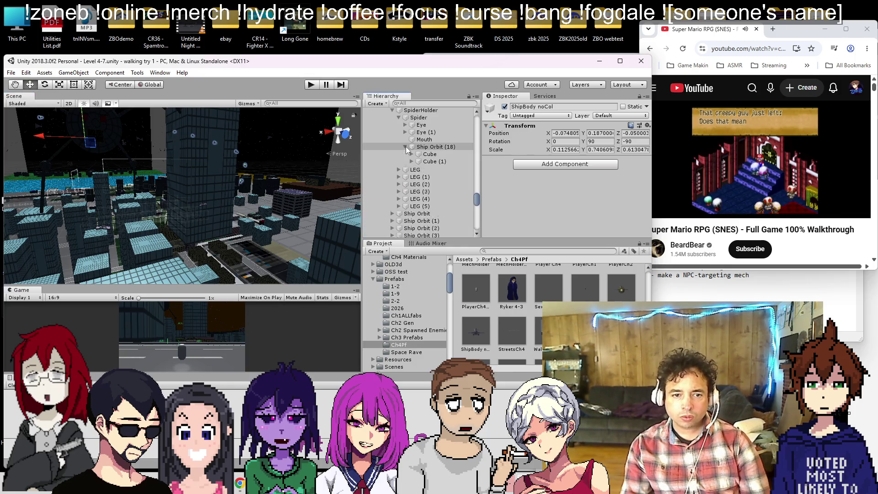
{"action": "left_click", "coordinate": [405, 147]}
{"action": "left_click", "coordinate": [430, 147]}
{"action": "mouse_move", "coordinate": [181, 160]}
{"action": "left_mouse_down"}
{"action": "mouse_move", "coordinate": [196, 193]}
{"action": "mouse_move", "coordinate": [178, 198]}
{"action": "left_mouse_up"}
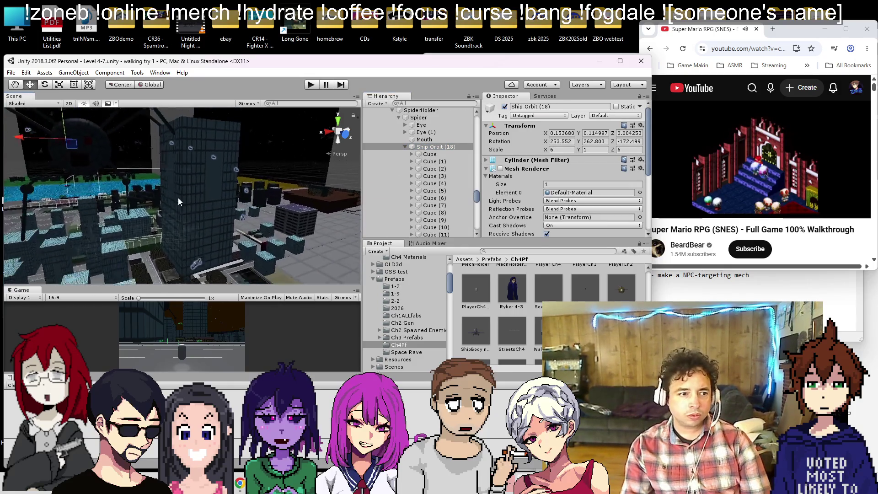
{"action": "key", "text": "f"}
- Tilt the Ship Orbit (18) ring to a new angle with the Rotate tool
{"action": "left_click", "coordinate": [47, 88]}
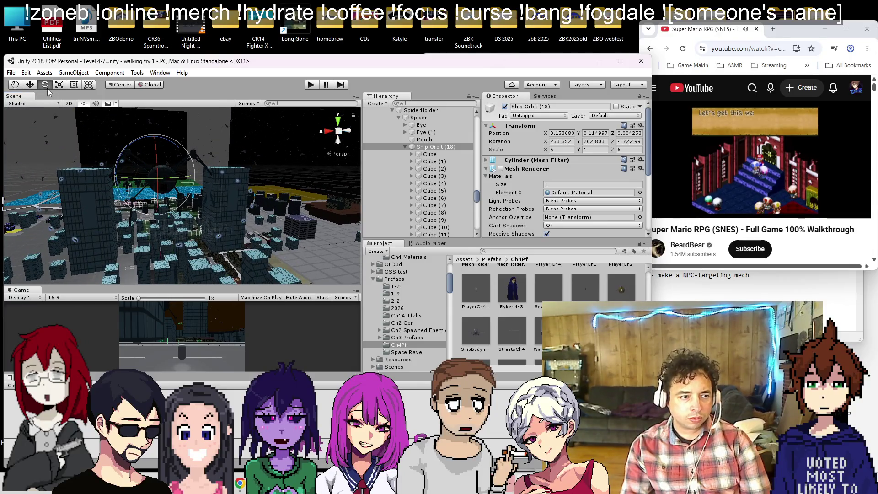
{"action": "mouse_move", "coordinate": [135, 149]}
{"action": "left_mouse_down"}
{"action": "mouse_move", "coordinate": [139, 141]}
{"action": "mouse_move", "coordinate": [96, 153]}
{"action": "left_mouse_up"}
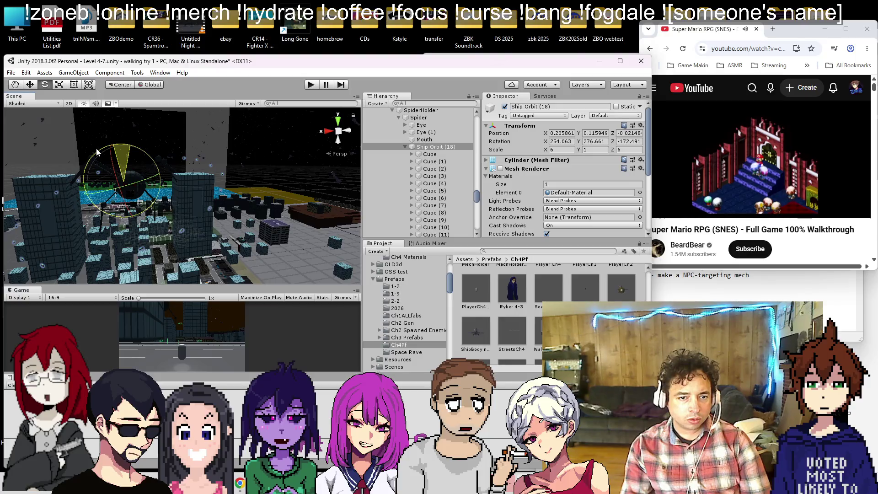
{"action": "scroll", "coordinate": [514, 164], "scroll_direction": "down", "scroll_amount": 5}
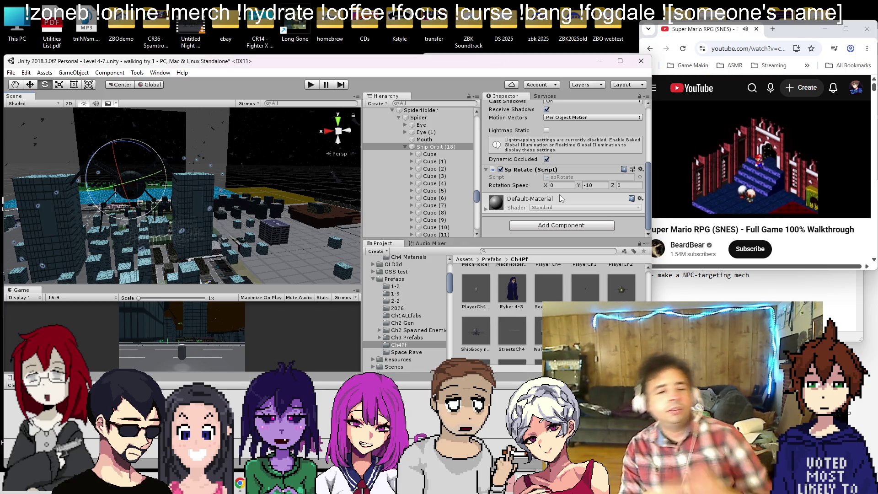
{"action": "mouse_move", "coordinate": [124, 141]}
{"action": "left_mouse_down"}
{"action": "mouse_move", "coordinate": [152, 153]}
{"action": "mouse_move", "coordinate": [59, 128]}
{"action": "mouse_move", "coordinate": [24, 132]}
{"action": "left_mouse_up"}
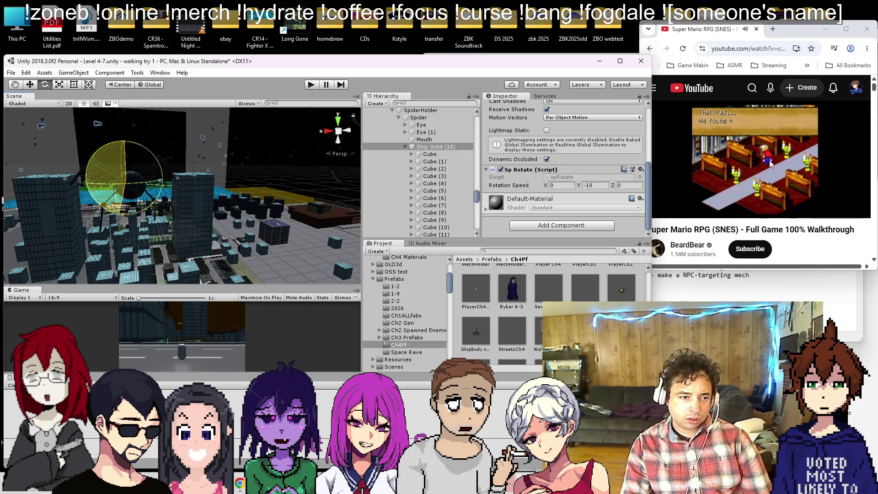
{"action": "mouse_move", "coordinate": [9, 177]}
{"action": "left_mouse_down"}
{"action": "mouse_move", "coordinate": [87, 197]}
{"action": "mouse_move", "coordinate": [103, 210]}
{"action": "mouse_move", "coordinate": [227, 169]}
{"action": "mouse_move", "coordinate": [183, 155]}
{"action": "mouse_move", "coordinate": [203, 135]}
{"action": "mouse_move", "coordinate": [219, 139]}
{"action": "mouse_move", "coordinate": [229, 148]}
{"action": "mouse_move", "coordinate": [196, 149]}
{"action": "left_mouse_up"}
{"action": "left_click", "coordinate": [35, 85]}
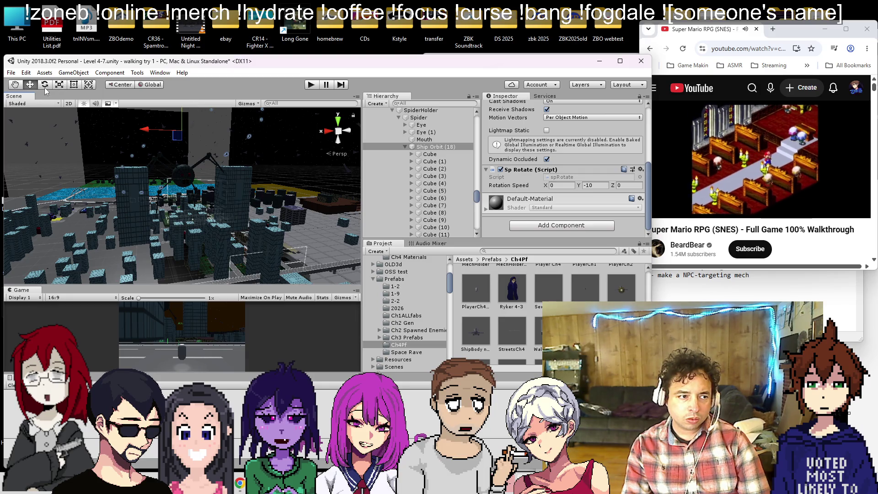
{"action": "scroll", "coordinate": [183, 131], "scroll_direction": "up", "scroll_amount": 8}
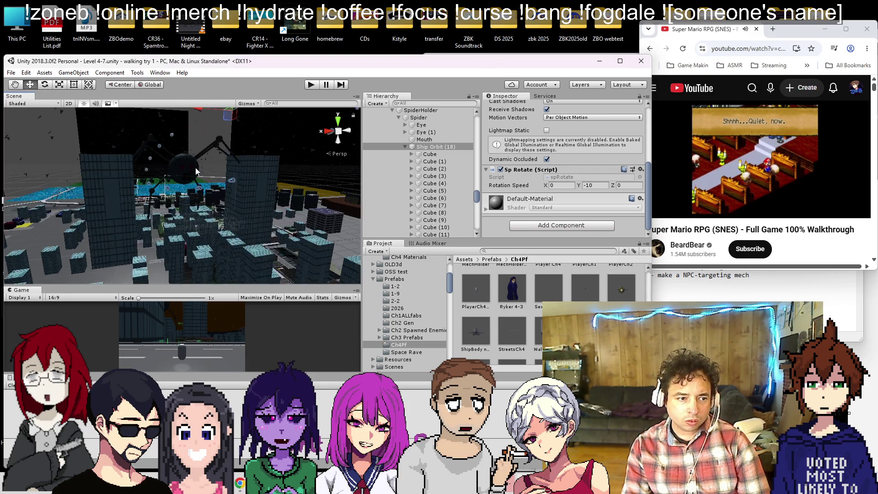
{"action": "scroll", "coordinate": [160, 145], "scroll_direction": "down", "scroll_amount": 8}
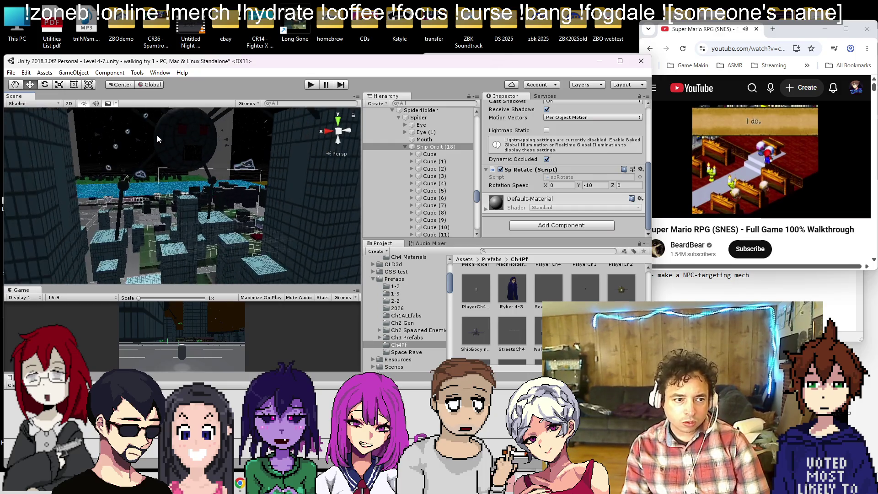
- Rotate the ship ring further upward around the spider, then run the scene to test it
{"action": "key", "text": "e"}
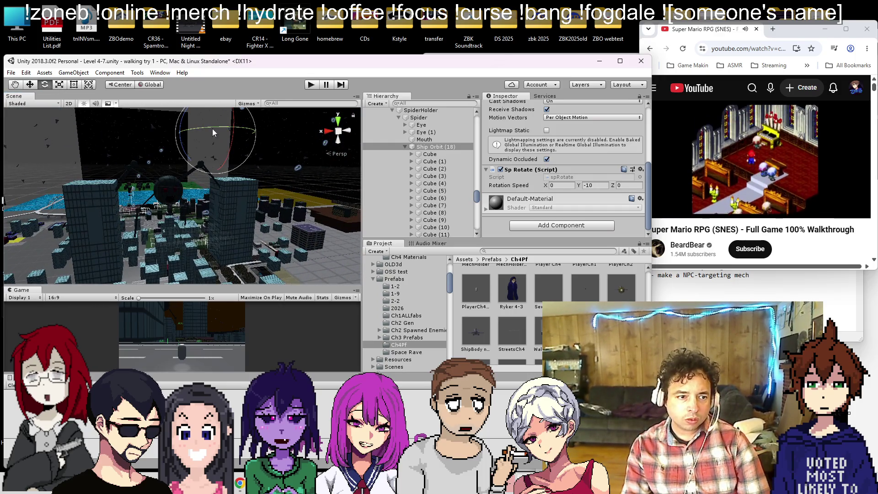
{"action": "mouse_move", "coordinate": [186, 156]}
{"action": "left_mouse_down"}
{"action": "mouse_move", "coordinate": [176, 99]}
{"action": "mouse_move", "coordinate": [195, 72]}
{"action": "left_mouse_up"}
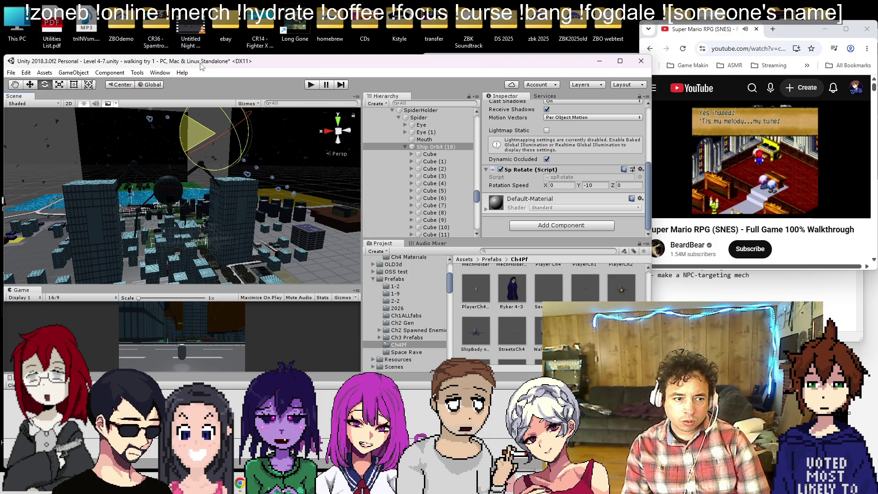
{"action": "left_click_drag", "start_coordinate": [206, 82], "coordinate": [212, 87]}
{"action": "mouse_move", "coordinate": [184, 146]}
{"action": "left_mouse_down"}
{"action": "mouse_move", "coordinate": [192, 121]}
{"action": "mouse_move", "coordinate": [187, 127]}
{"action": "mouse_move", "coordinate": [241, 160]}
{"action": "left_mouse_up"}
{"action": "scroll", "coordinate": [245, 176], "scroll_direction": "up", "scroll_amount": 5}
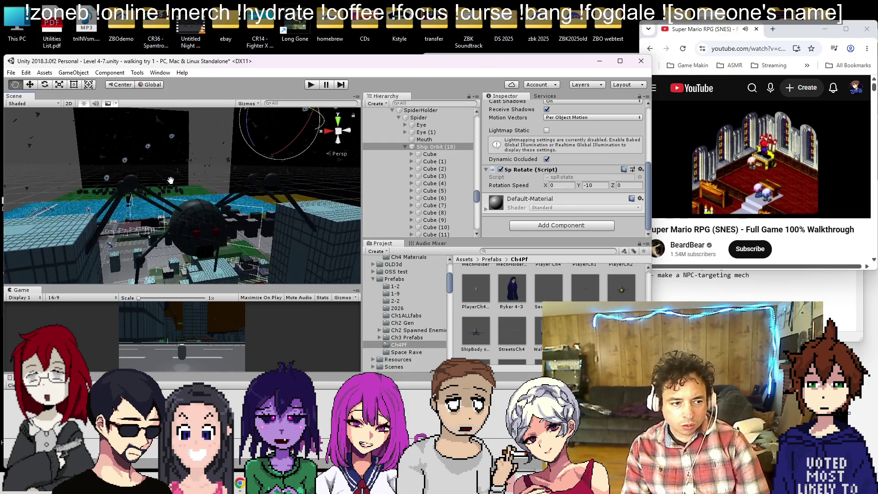
{"action": "scroll", "coordinate": [164, 139], "scroll_direction": "down", "scroll_amount": 5}
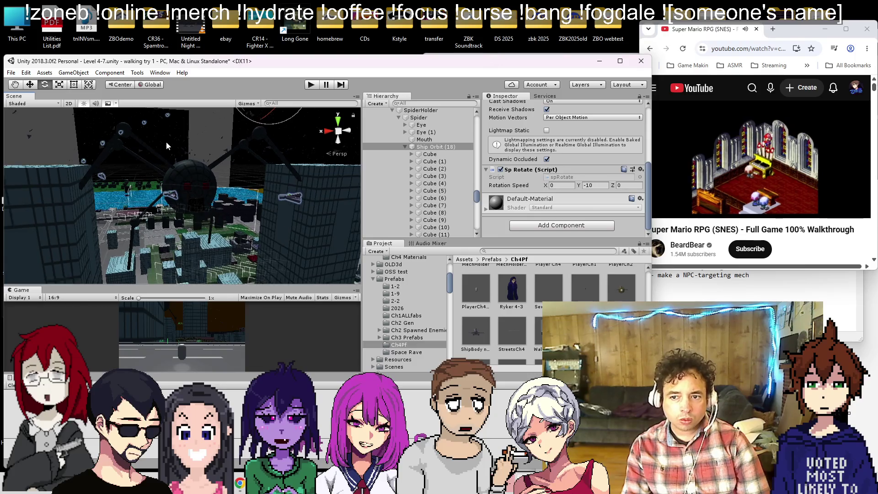
{"action": "left_click", "coordinate": [31, 84]}
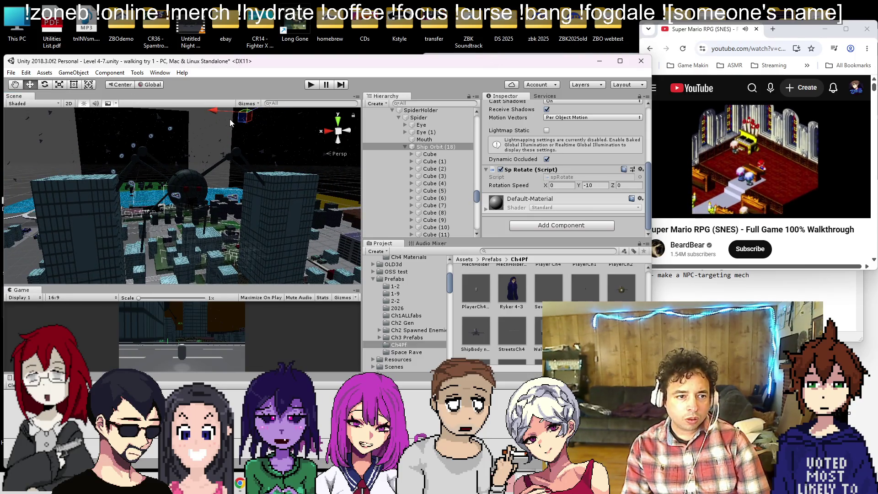
{"action": "left_click_drag", "start_coordinate": [213, 111], "coordinate": [272, 123]}
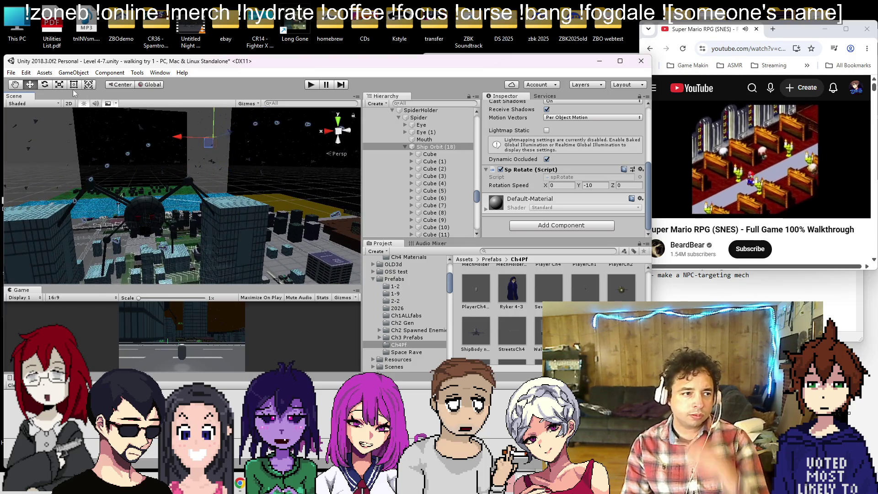
{"action": "key", "text": "e"}
{"action": "mouse_move", "coordinate": [178, 136]}
{"action": "left_mouse_down"}
{"action": "mouse_move", "coordinate": [190, 95]}
{"action": "mouse_move", "coordinate": [273, 43]}
{"action": "mouse_move", "coordinate": [116, 200]}
{"action": "mouse_move", "coordinate": [150, 95]}
{"action": "mouse_move", "coordinate": [176, 169]}
{"action": "left_mouse_up"}
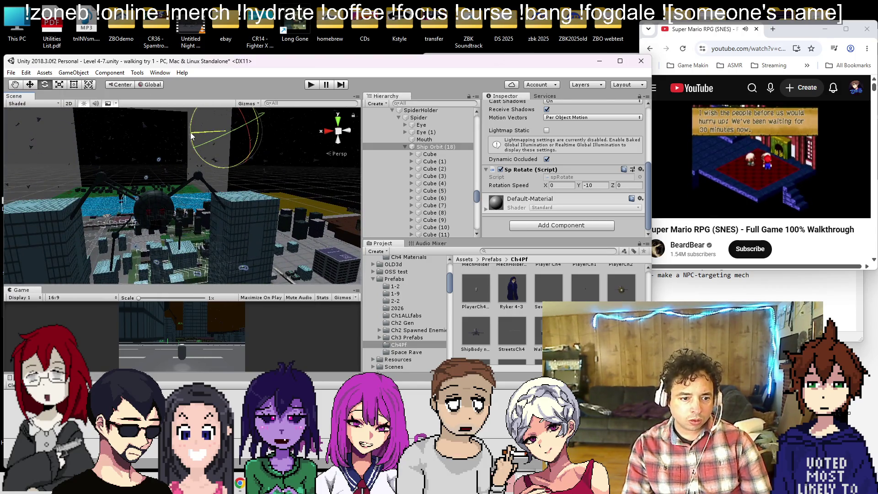
{"action": "left_click", "coordinate": [308, 89]}
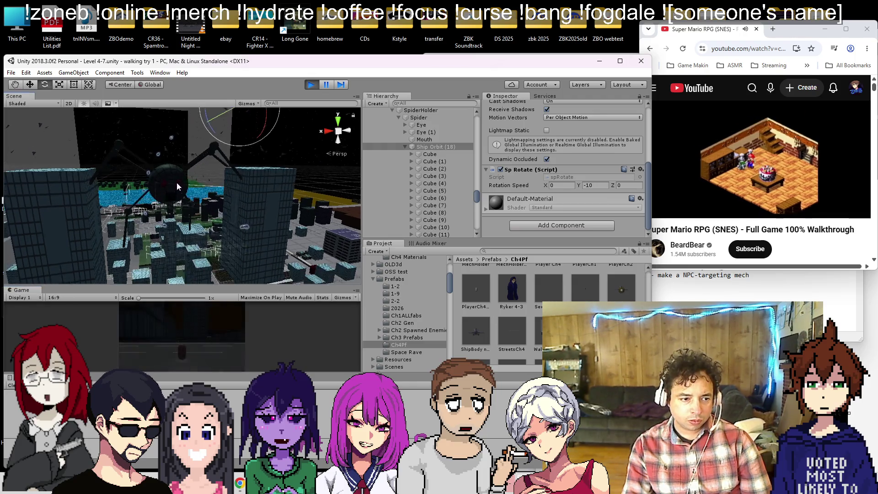
- Pan and orbit around the running city to watch the ship ring, then stop play mode
{"action": "scroll", "coordinate": [183, 201], "scroll_direction": "up", "scroll_amount": 5}
{"action": "scroll", "coordinate": [210, 185], "scroll_direction": "up", "scroll_amount": 5}
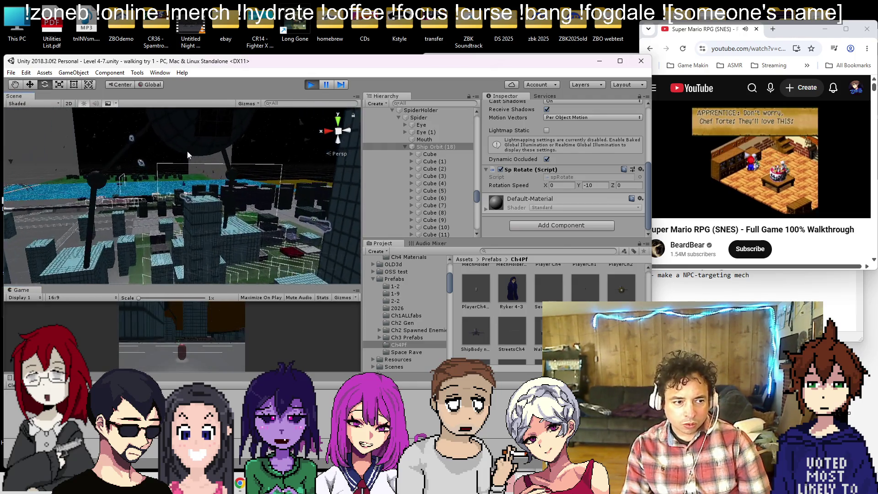
{"action": "scroll", "coordinate": [105, 172], "scroll_direction": "up", "scroll_amount": 5}
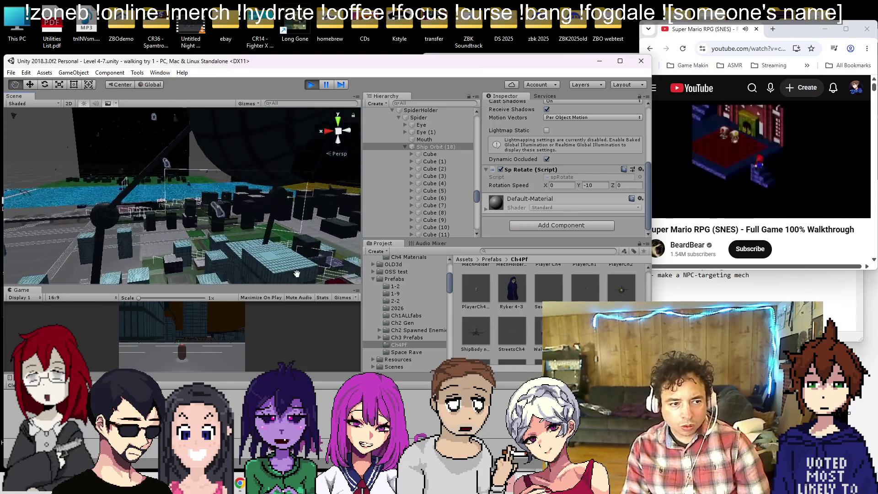
{"action": "left_click", "coordinate": [128, 172]}
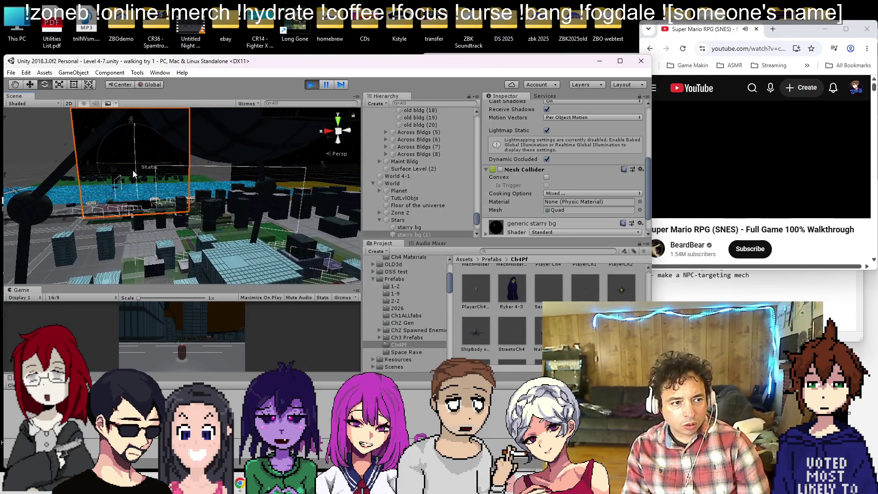
{"action": "left_click", "coordinate": [49, 150]}
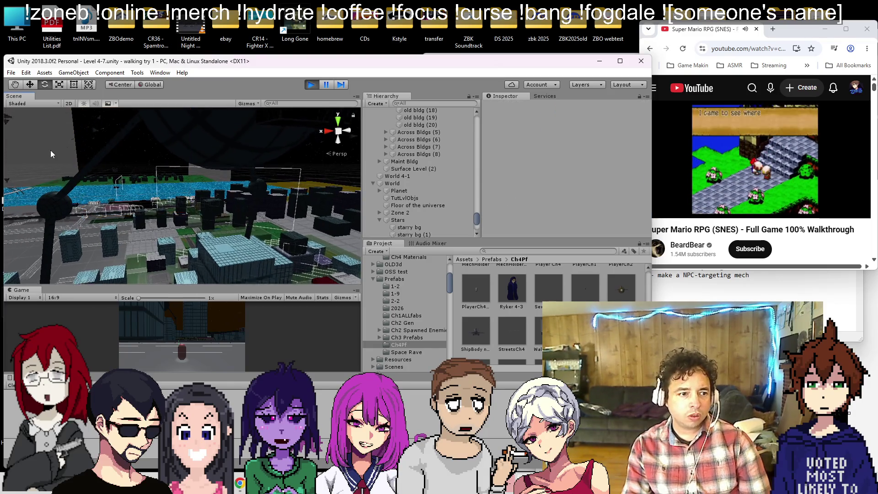
{"action": "mouse_move", "coordinate": [81, 144]}
{"action": "left_mouse_down"}
{"action": "mouse_move", "coordinate": [94, 143]}
{"action": "mouse_move", "coordinate": [125, 179]}
{"action": "mouse_move", "coordinate": [295, 180]}
{"action": "mouse_move", "coordinate": [201, 158]}
{"action": "mouse_move", "coordinate": [202, 176]}
{"action": "mouse_move", "coordinate": [236, 186]}
{"action": "left_mouse_up"}
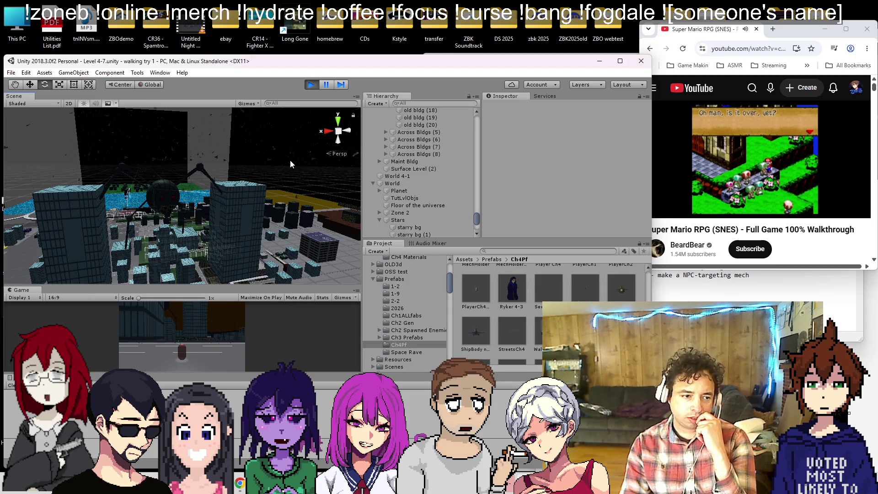
{"action": "left_click_drag", "start_coordinate": [216, 193], "coordinate": [259, 169]}
{"action": "scroll", "coordinate": [259, 174], "scroll_direction": "down", "scroll_amount": 10}
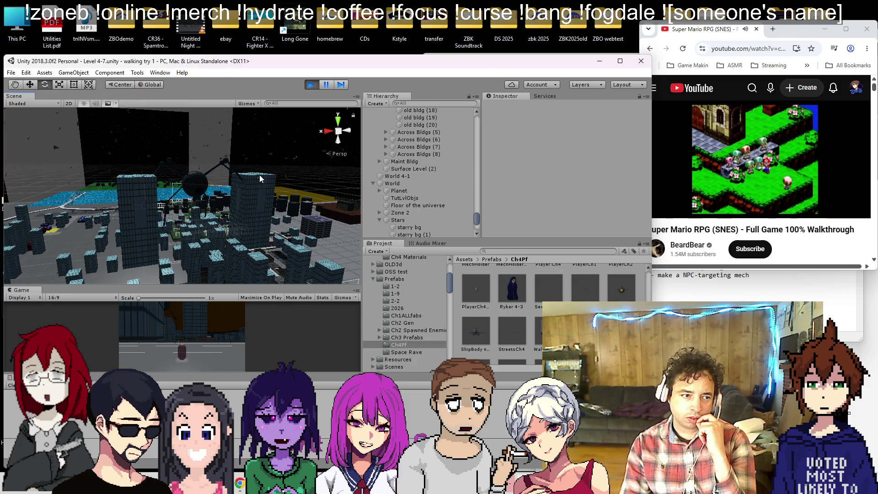
{"action": "left_click", "coordinate": [310, 85]}
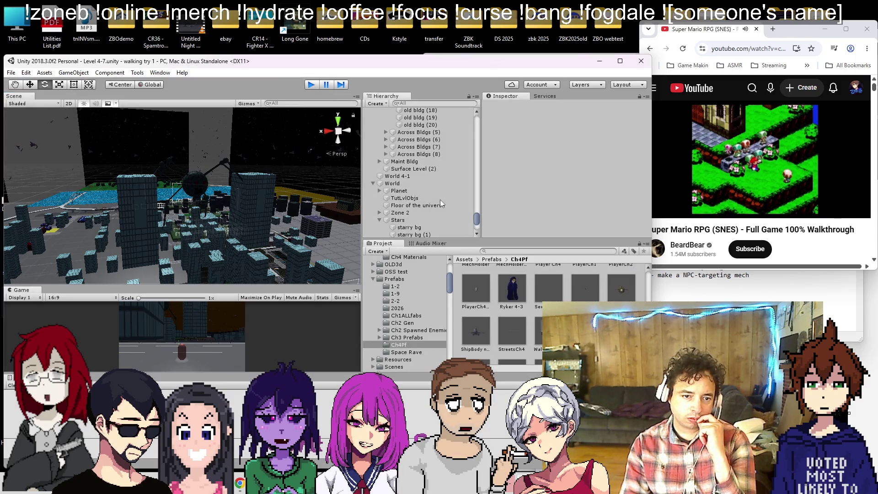
- Filter the Hierarchy by 'shipbody', select all ShipBody noCol results and frame them
{"action": "scroll", "coordinate": [440, 200], "scroll_direction": "up", "scroll_amount": 10}
{"action": "scroll", "coordinate": [429, 187], "scroll_direction": "down", "scroll_amount": 6}
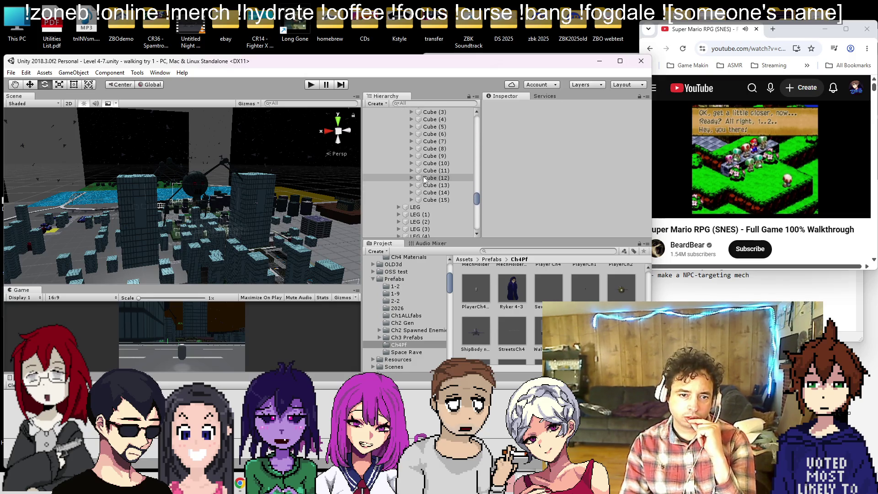
{"action": "left_click", "coordinate": [411, 163]}
{"action": "left_click", "coordinate": [448, 171]}
{"action": "left_click", "coordinate": [430, 103]}
{"action": "type", "text": "shipbody"}
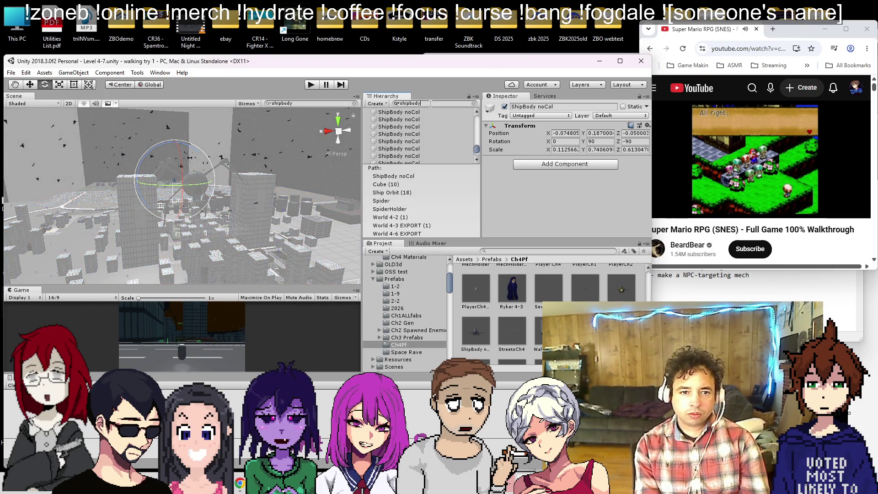
{"action": "left_click", "coordinate": [414, 177]}
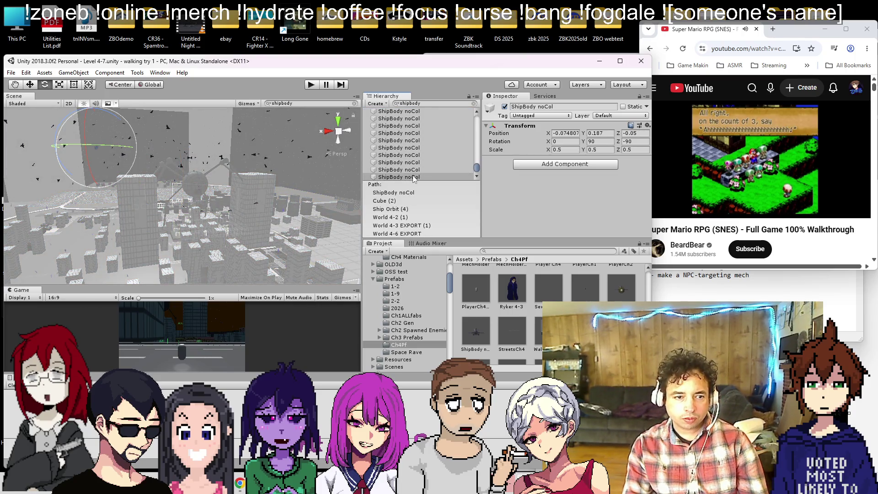
{"action": "key", "text": "ctrl+a"}
{"action": "key", "text": "f"}
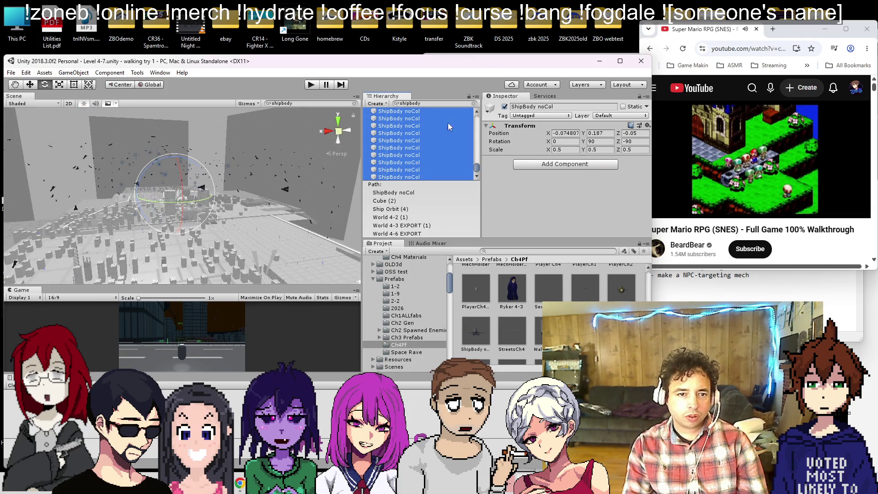
- Narrow the selection to a single ShipBody noCol and frame that ship in the view
{"action": "mouse_move", "coordinate": [265, 180]}
{"action": "left_mouse_down"}
{"action": "mouse_move", "coordinate": [104, 179]}
{"action": "mouse_move", "coordinate": [97, 170]}
{"action": "mouse_move", "coordinate": [124, 179]}
{"action": "mouse_move", "coordinate": [254, 182]}
{"action": "left_mouse_up"}
{"action": "left_click", "coordinate": [114, 180]}
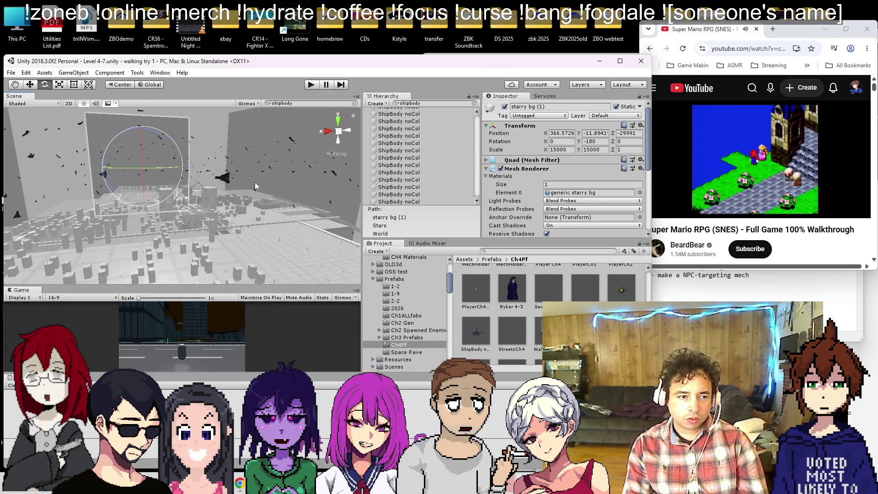
{"action": "left_click", "coordinate": [421, 180]}
{"action": "key", "text": "ctrl+a"}
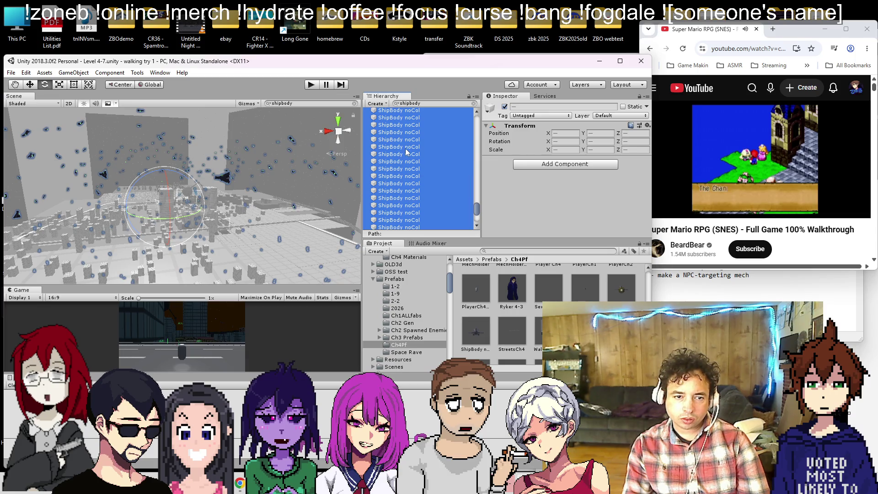
{"action": "left_click", "coordinate": [461, 151]}
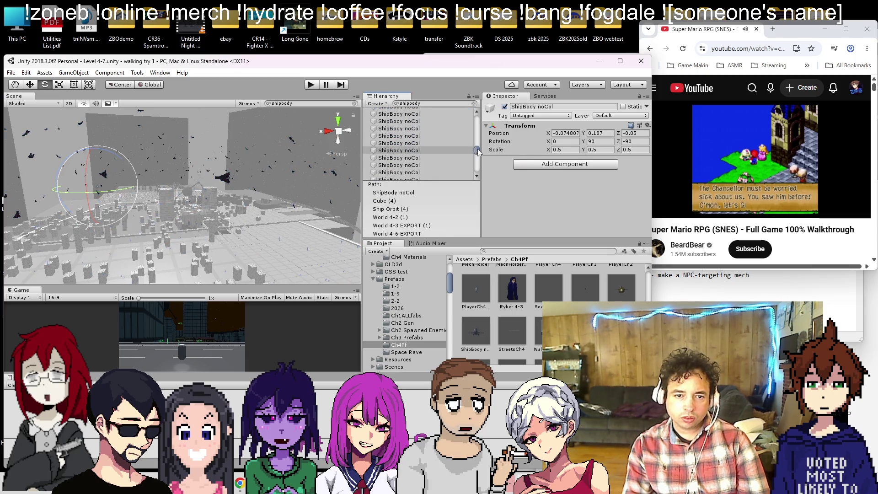
{"action": "left_click_drag", "start_coordinate": [478, 151], "coordinate": [476, 116]}
{"action": "double_click", "coordinate": [421, 126]}
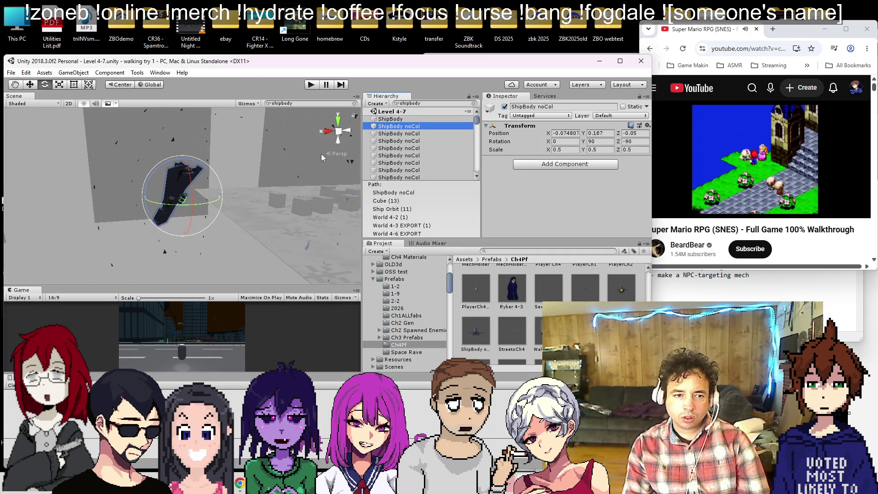
- Clear the Hierarchy filter, frame the ship, expand ShipBody noCol and select Cannon1
{"action": "left_click", "coordinate": [474, 104]}
{"action": "mouse_move", "coordinate": [155, 192]}
{"action": "left_mouse_down"}
{"action": "mouse_move", "coordinate": [160, 220]}
{"action": "mouse_move", "coordinate": [259, 199]}
{"action": "mouse_move", "coordinate": [229, 202]}
{"action": "mouse_move", "coordinate": [223, 184]}
{"action": "left_mouse_up"}
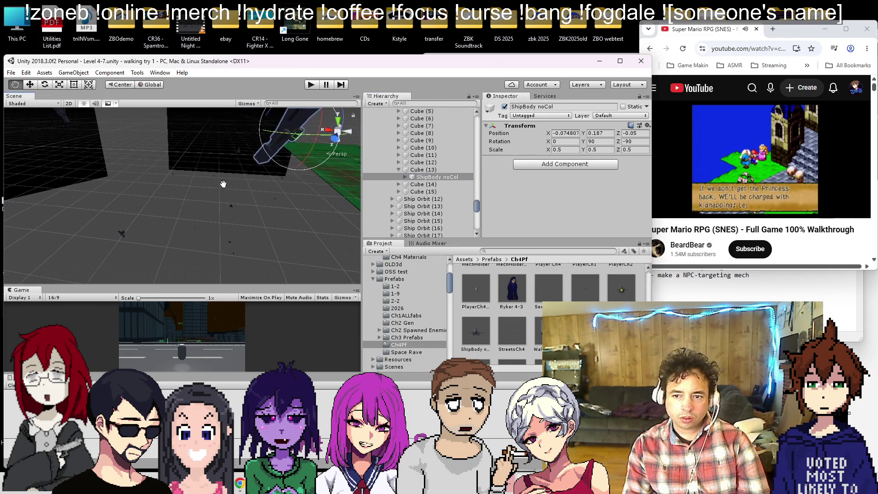
{"action": "mouse_move", "coordinate": [289, 174]}
{"action": "left_mouse_down"}
{"action": "mouse_move", "coordinate": [258, 179]}
{"action": "mouse_move", "coordinate": [191, 237]}
{"action": "mouse_move", "coordinate": [269, 182]}
{"action": "mouse_move", "coordinate": [248, 202]}
{"action": "mouse_move", "coordinate": [238, 197]}
{"action": "left_mouse_up"}
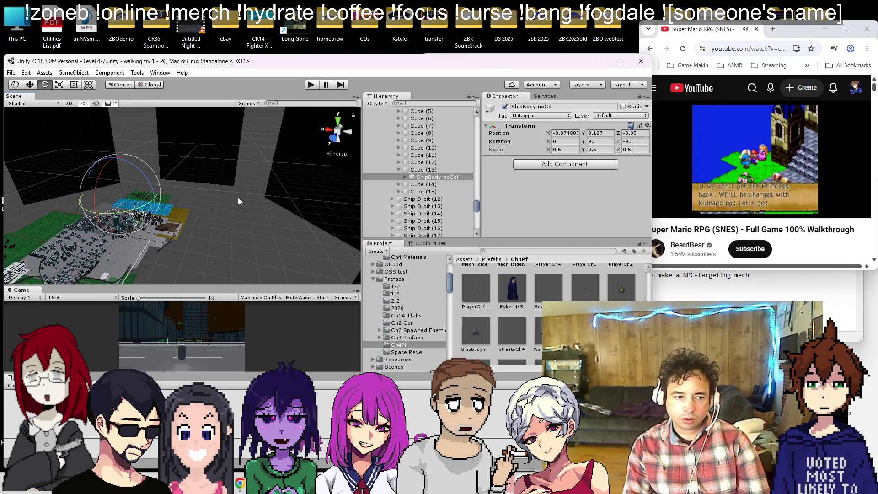
{"action": "double_click", "coordinate": [425, 177]}
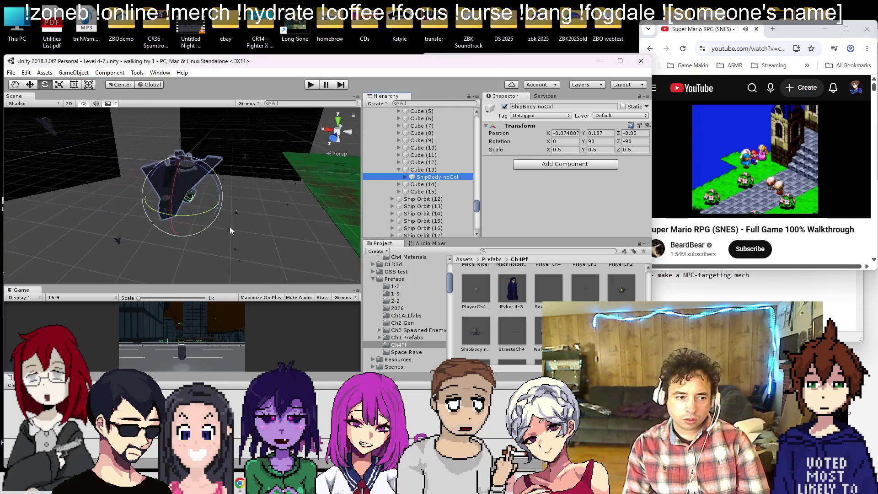
{"action": "left_click_drag", "start_coordinate": [206, 217], "coordinate": [212, 158]}
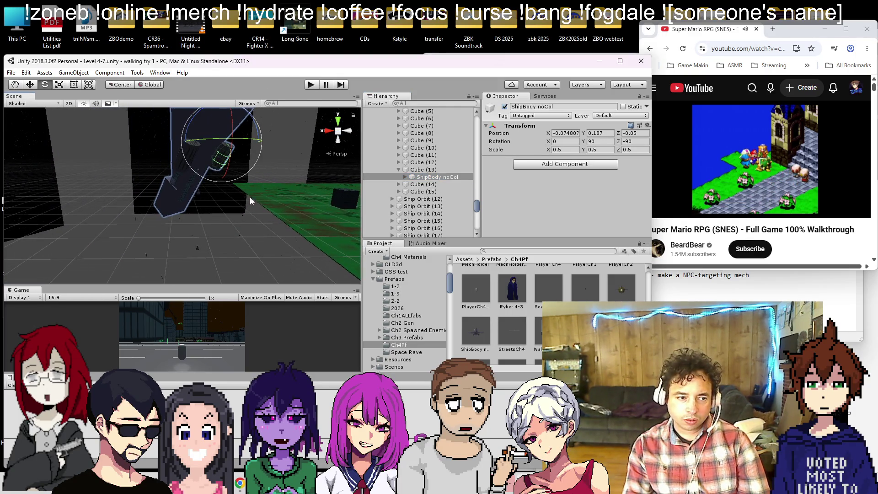
{"action": "left_click", "coordinate": [405, 177]}
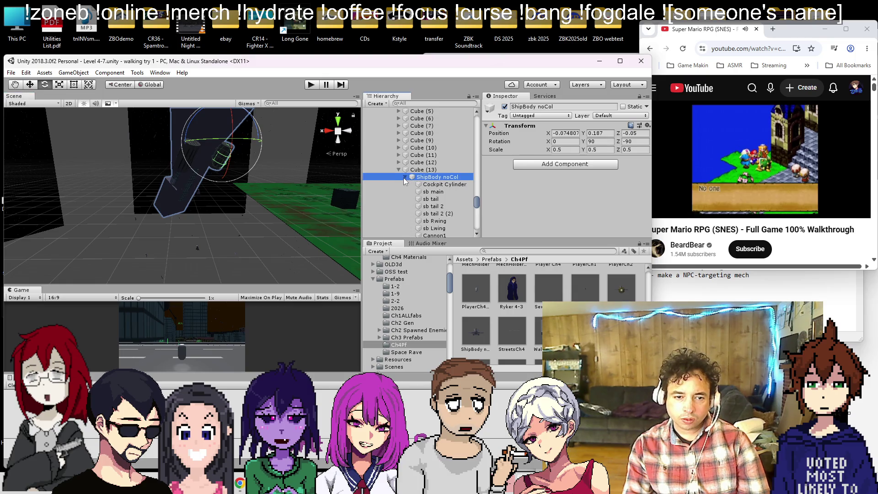
{"action": "left_click", "coordinate": [429, 233]}
- Search Add Component on Cannon1 for a rotate component, then open the File menu
{"action": "scroll", "coordinate": [432, 198], "scroll_direction": "down", "scroll_amount": 5}
{"action": "scroll", "coordinate": [431, 198], "scroll_direction": "up", "scroll_amount": 3}
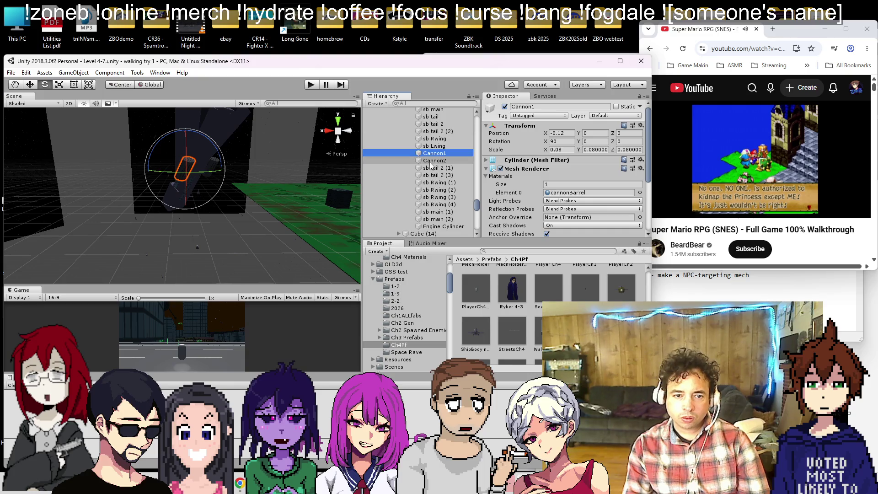
{"action": "mouse_move", "coordinate": [282, 183]}
{"action": "left_mouse_down"}
{"action": "mouse_move", "coordinate": [196, 169]}
{"action": "mouse_move", "coordinate": [273, 118]}
{"action": "left_mouse_up"}
{"action": "scroll", "coordinate": [577, 194], "scroll_direction": "down", "scroll_amount": 5}
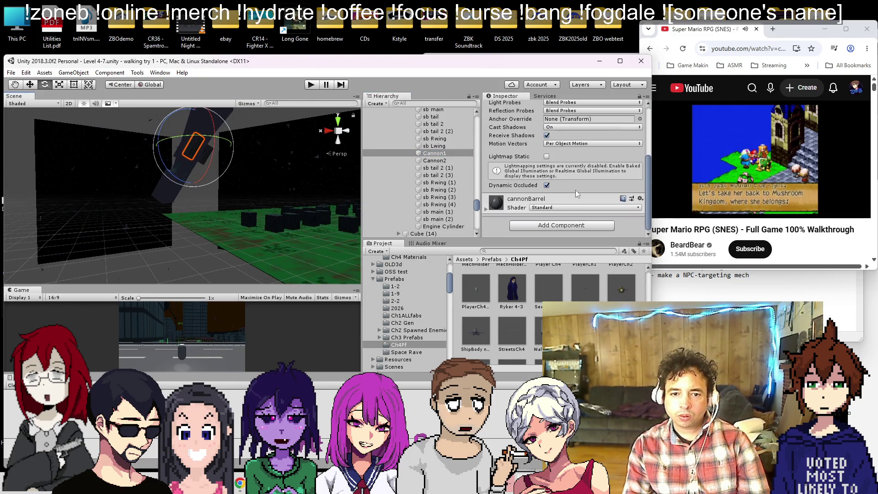
{"action": "left_click", "coordinate": [516, 224]}
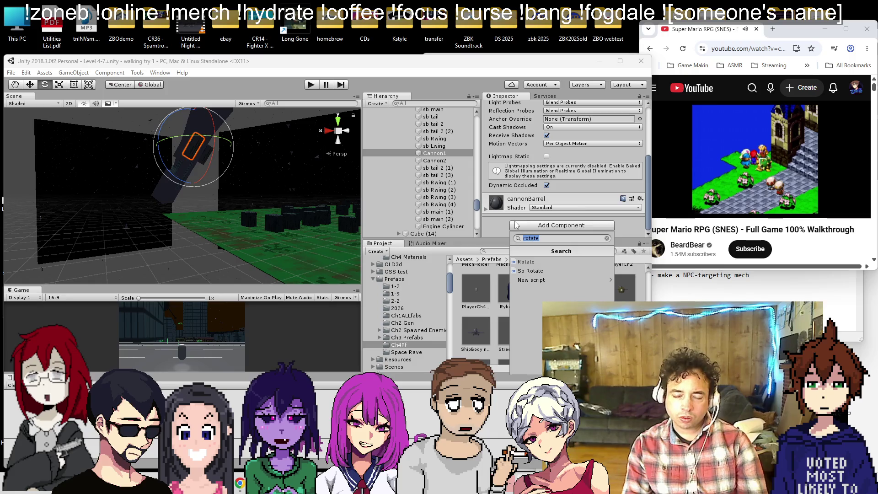
{"action": "mouse_move", "coordinate": [270, 213]}
{"action": "left_mouse_down"}
{"action": "mouse_move", "coordinate": [222, 228]}
{"action": "mouse_move", "coordinate": [240, 154]}
{"action": "mouse_move", "coordinate": [267, 125]}
{"action": "mouse_move", "coordinate": [235, 193]}
{"action": "left_mouse_up"}
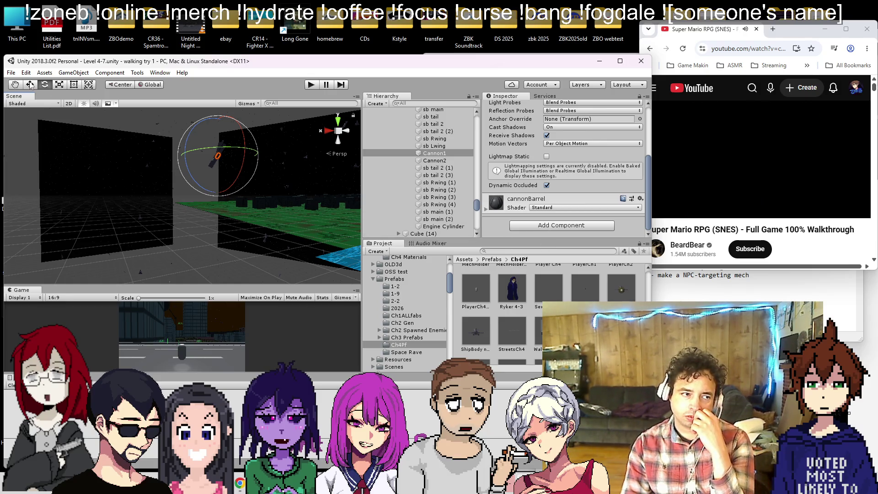
{"action": "left_click", "coordinate": [11, 72]}
- Open the Level 3-1 scene from the Scenes folder
{"action": "left_click", "coordinate": [27, 93]}
{"action": "left_click", "coordinate": [111, 269]}
{"action": "double_click", "coordinate": [112, 269]}
{"action": "scroll", "coordinate": [131, 183], "scroll_direction": "down", "scroll_amount": 3}
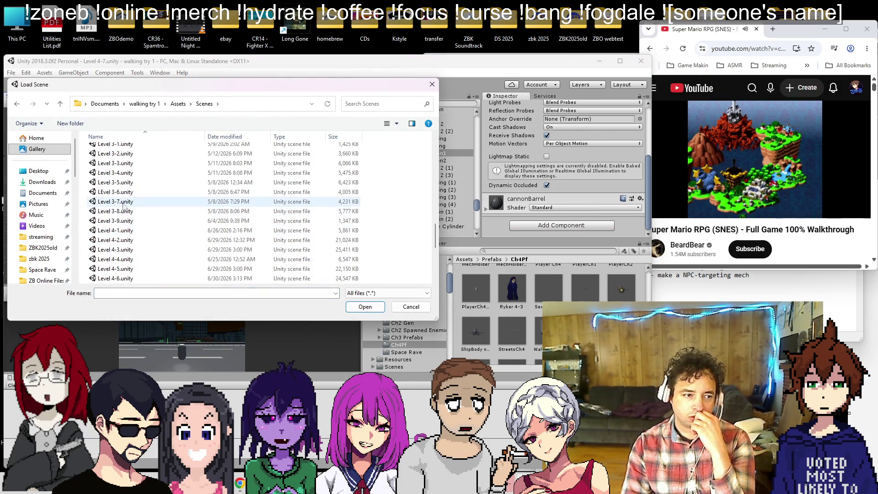
{"action": "double_click", "coordinate": [130, 144]}
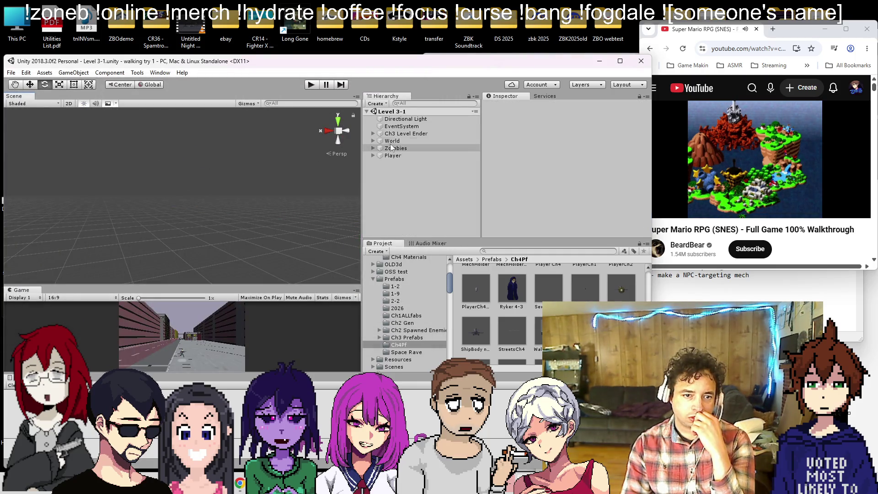
- Frame the Player and inspect the street quad, red building and soldier troops in Level 3-1
{"action": "double_click", "coordinate": [382, 154]}
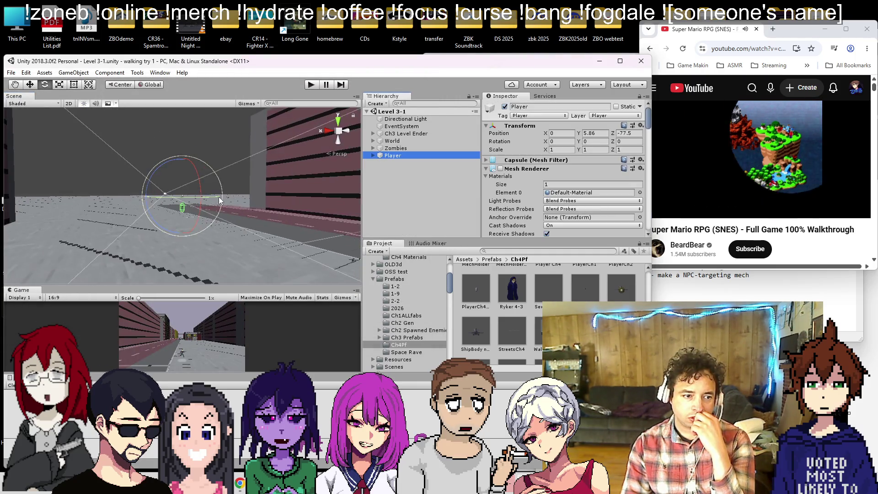
{"action": "scroll", "coordinate": [210, 219], "scroll_direction": "down", "scroll_amount": 10}
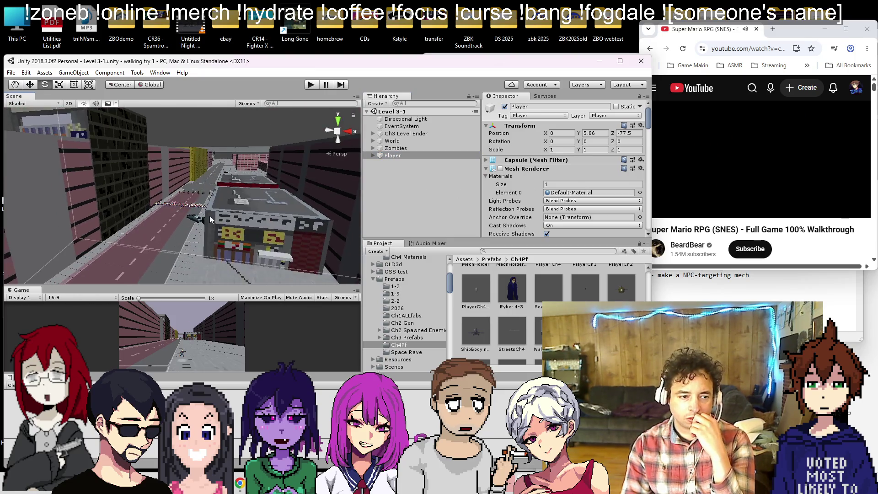
{"action": "left_click", "coordinate": [208, 195]}
{"action": "scroll", "coordinate": [215, 194], "scroll_direction": "up", "scroll_amount": 5}
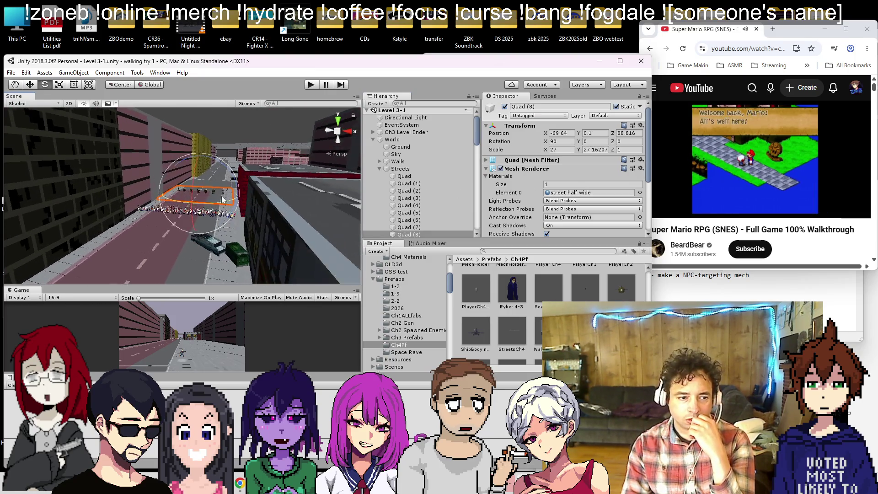
{"action": "left_click", "coordinate": [260, 147]}
{"action": "left_click", "coordinate": [220, 193]}
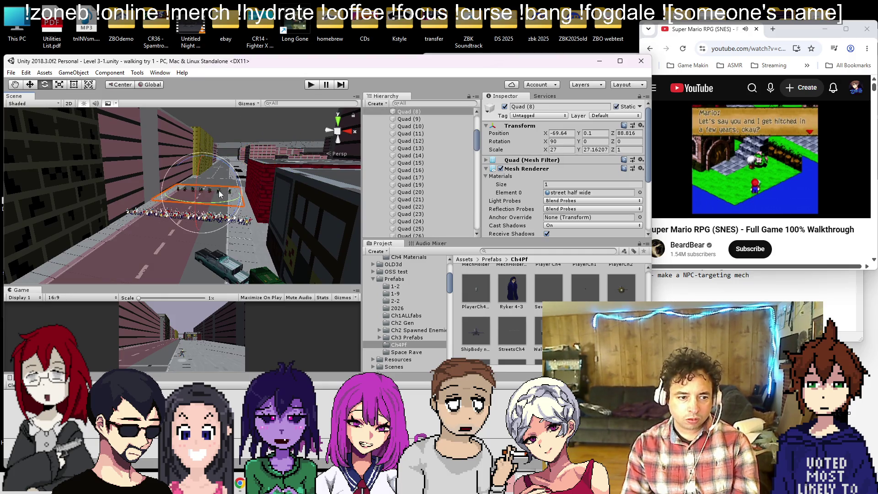
{"action": "scroll", "coordinate": [220, 193], "scroll_direction": "up", "scroll_amount": 5}
{"action": "left_click", "coordinate": [207, 184]}
{"action": "left_click", "coordinate": [207, 185]}
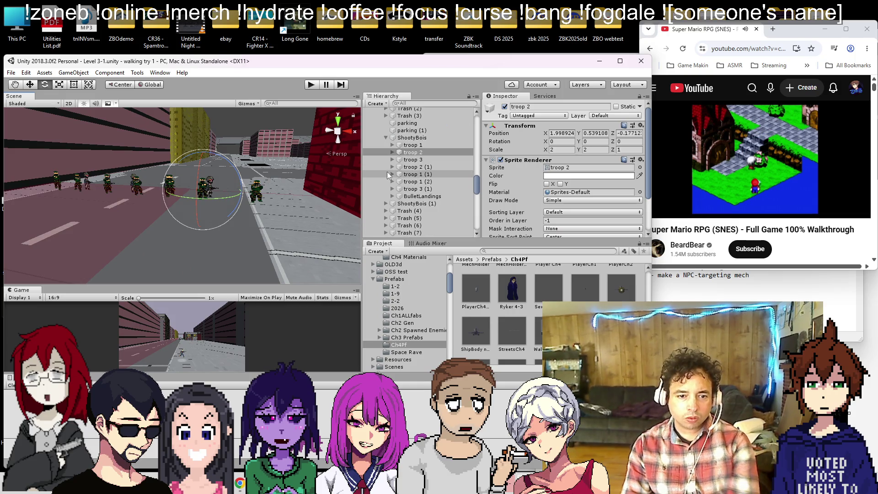
- Inspect troop 1's muzzle flash (2) and open its Ch3Gun script for editing
{"action": "left_click", "coordinate": [398, 145]}
{"action": "left_click", "coordinate": [392, 145]}
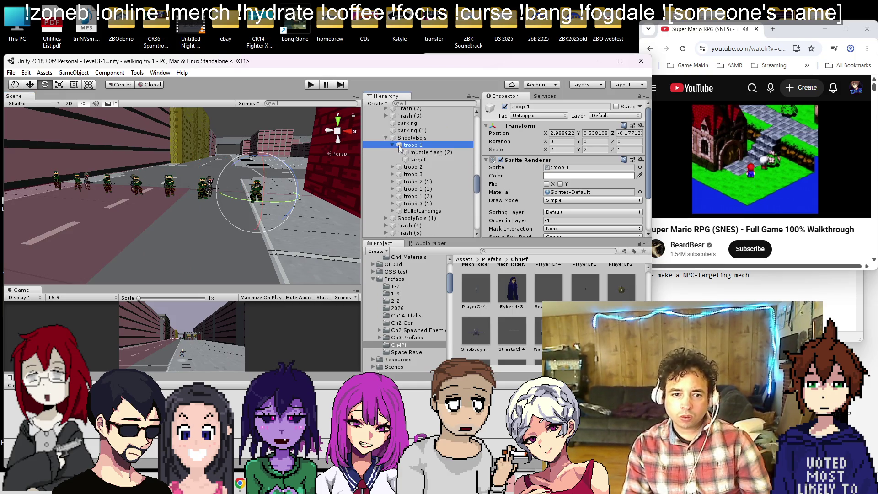
{"action": "left_click", "coordinate": [423, 154]}
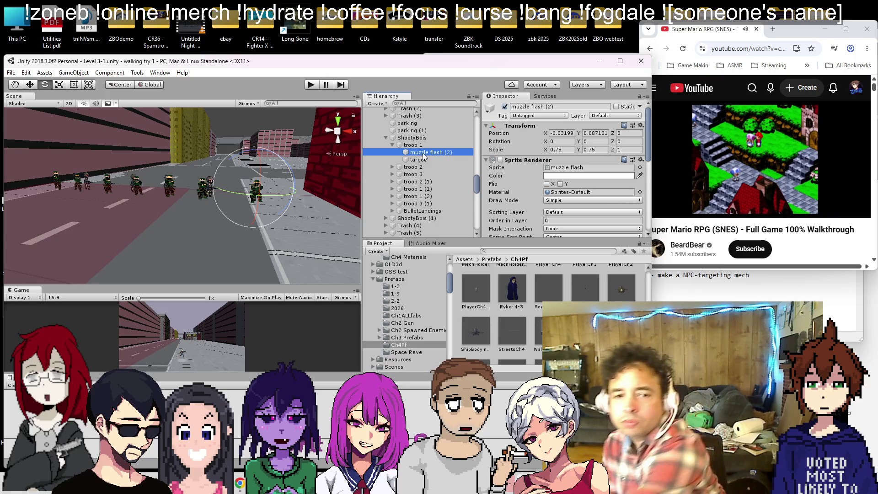
{"action": "left_click", "coordinate": [402, 145]}
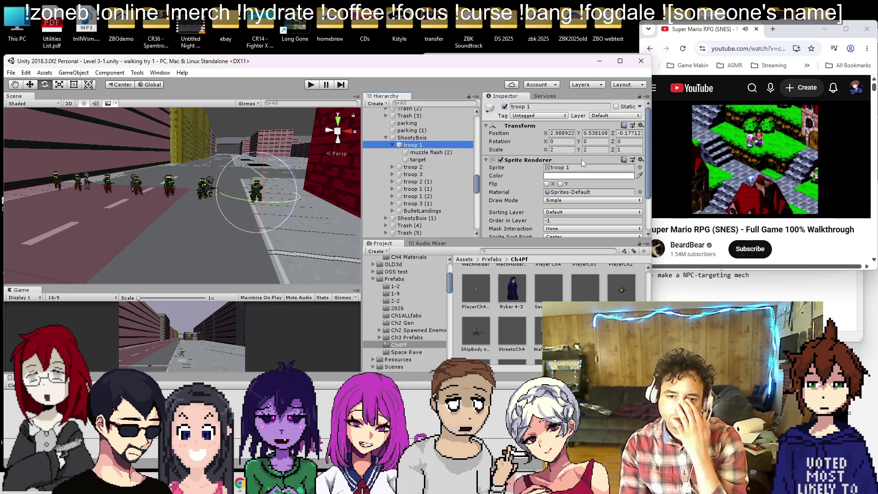
{"action": "scroll", "coordinate": [608, 181], "scroll_direction": "down", "scroll_amount": 3}
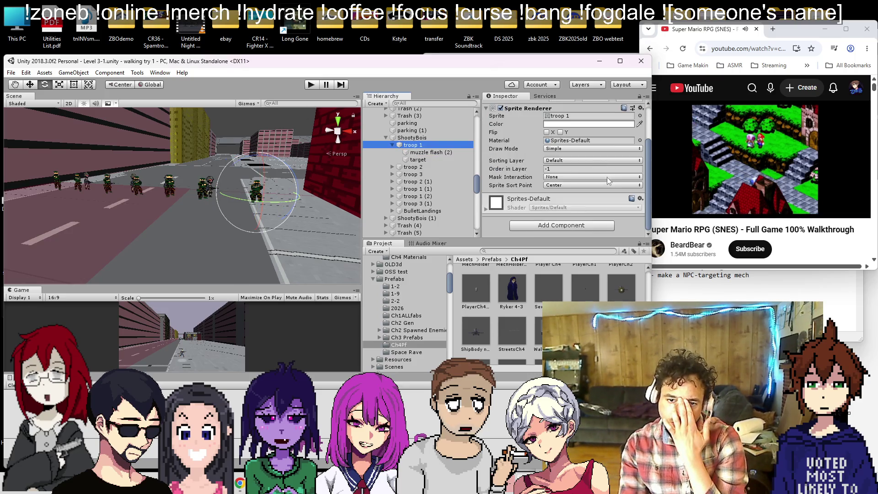
{"action": "left_click", "coordinate": [425, 139]}
{"action": "left_click", "coordinate": [455, 153]}
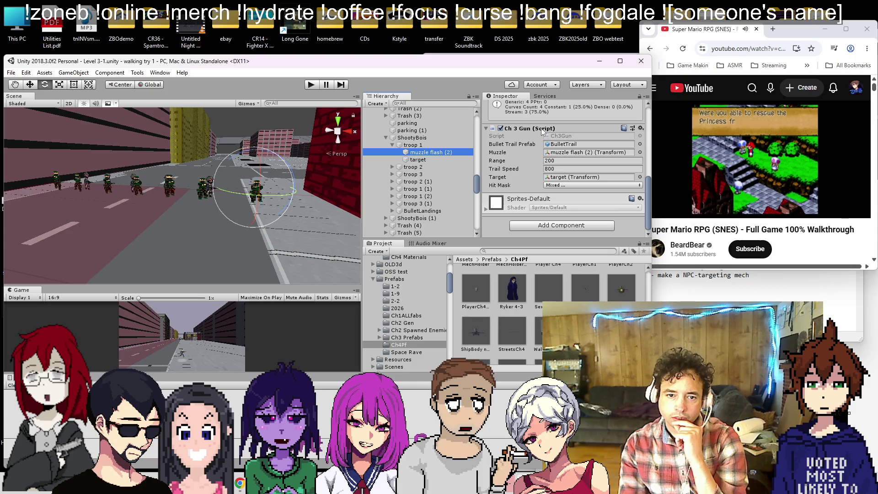
{"action": "right_click", "coordinate": [543, 131]}
{"action": "left_click", "coordinate": [570, 243]}
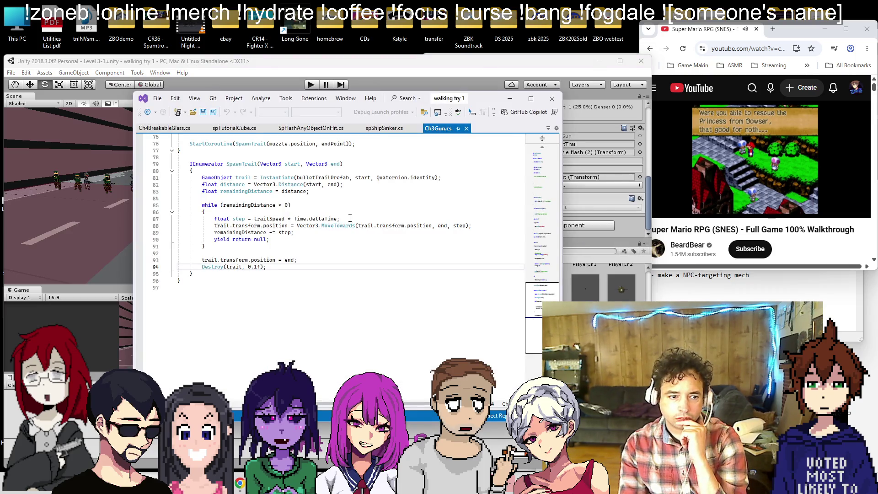
- Read through Ch3Gun.cs (range 100f, trailSpeed 400f, trail destroyed after 0.1f) and return to Unity
{"action": "scroll", "coordinate": [350, 218], "scroll_direction": "up", "scroll_amount": 10}
{"action": "scroll", "coordinate": [350, 218], "scroll_direction": "up", "scroll_amount": 12}
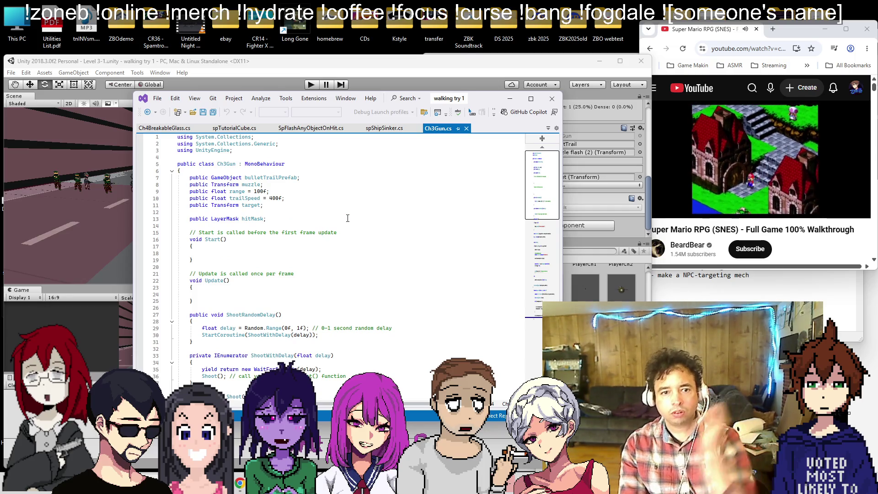
{"action": "scroll", "coordinate": [343, 199], "scroll_direction": "down", "scroll_amount": 1}
{"action": "scroll", "coordinate": [343, 199], "scroll_direction": "down", "scroll_amount": 7}
{"action": "scroll", "coordinate": [342, 199], "scroll_direction": "down", "scroll_amount": 12}
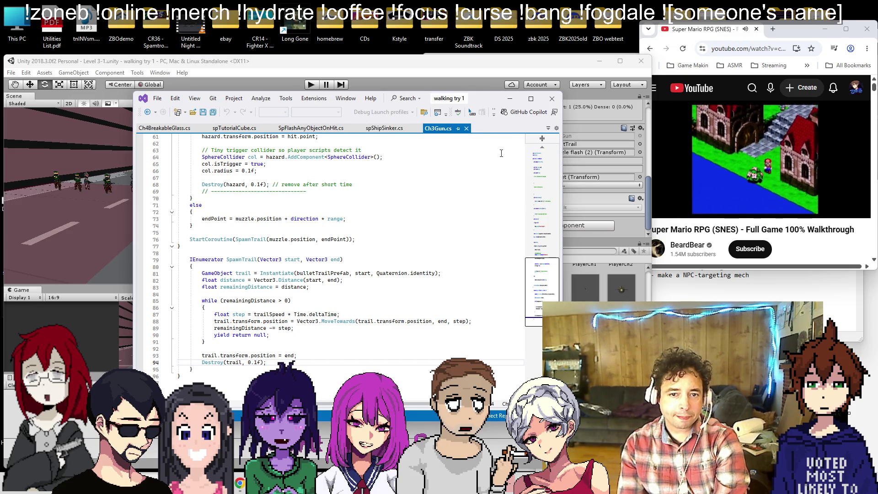
{"action": "left_click", "coordinate": [601, 159]}
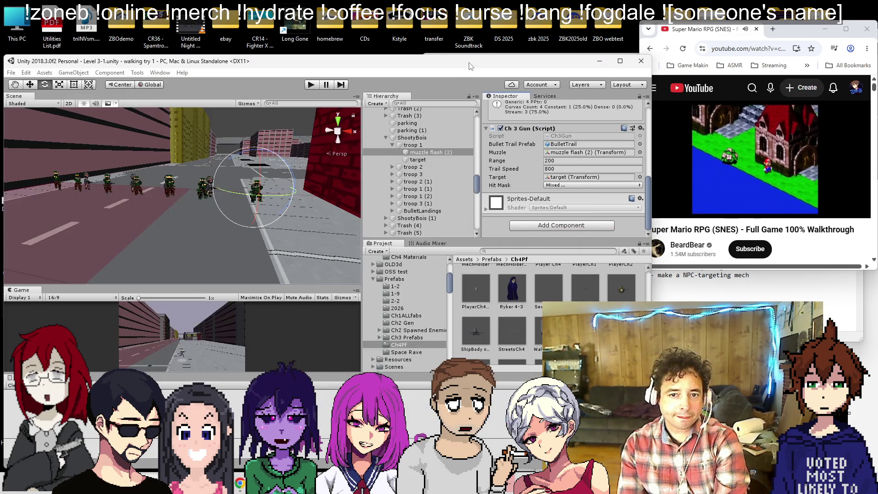
- Copy the Ch 3 Gun component and load the Level 4-7 scene
{"action": "left_click", "coordinate": [641, 128]}
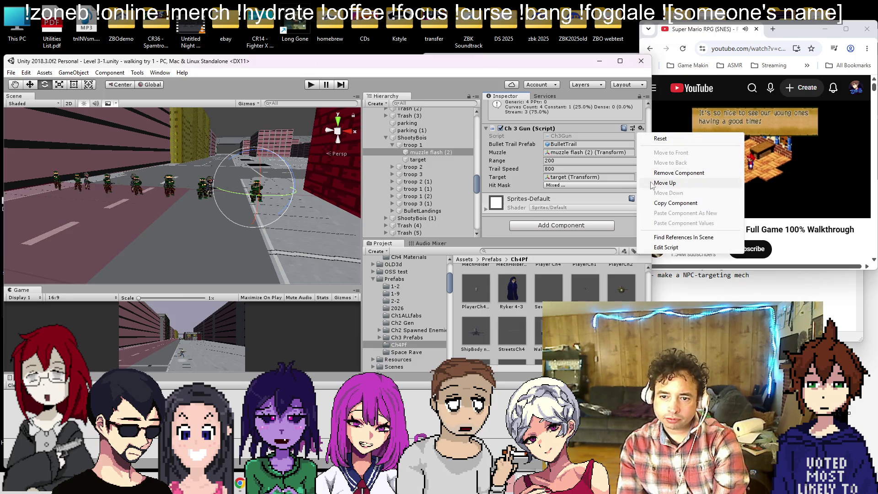
{"action": "left_click", "coordinate": [658, 203]}
{"action": "left_click", "coordinate": [10, 72]}
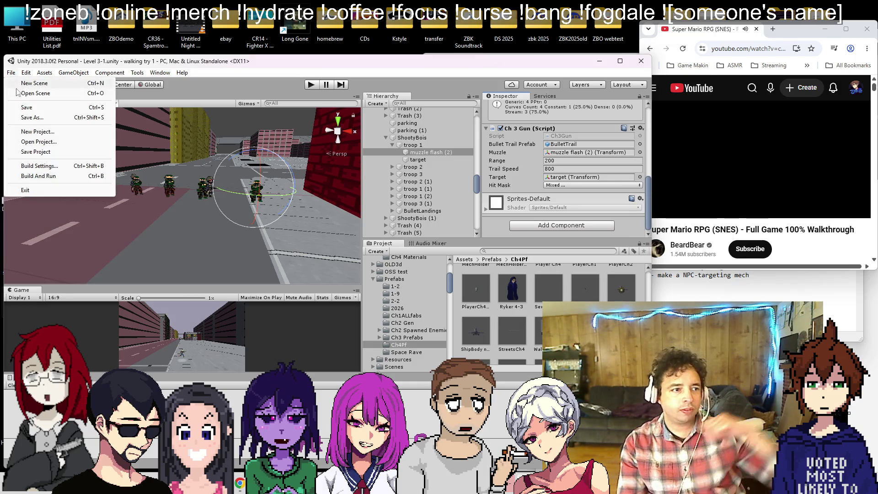
{"action": "left_click", "coordinate": [27, 88]}
{"action": "double_click", "coordinate": [112, 269]}
{"action": "scroll", "coordinate": [119, 229], "scroll_direction": "down", "scroll_amount": 5}
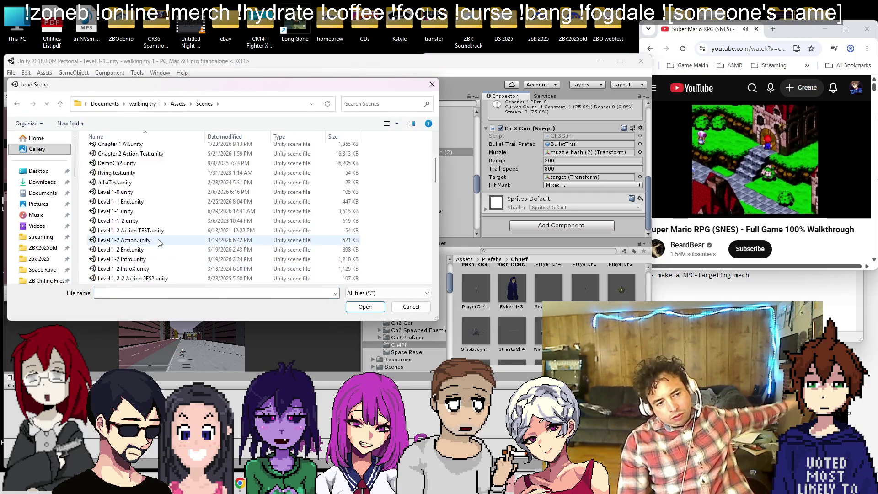
{"action": "double_click", "coordinate": [114, 230]}
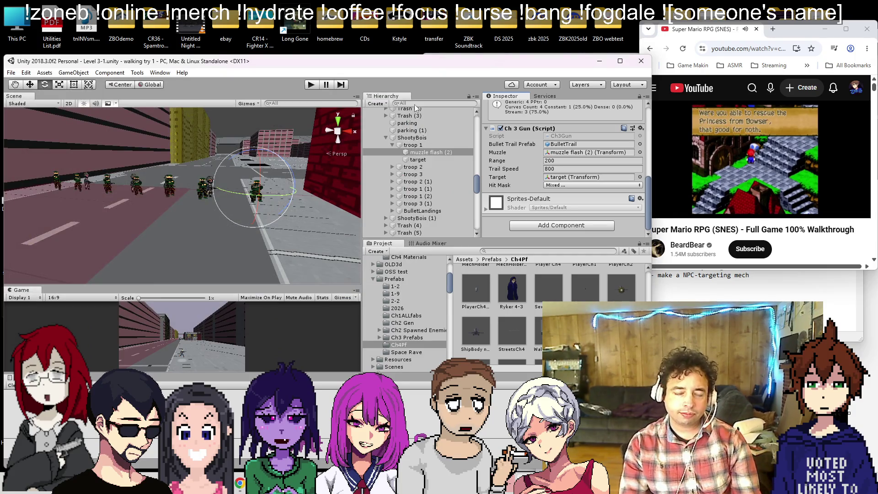
- Find ShipBody noCol via a shipbody Hierarchy search, expand it and select Cannon1
{"action": "type", "text": "shipbody"}
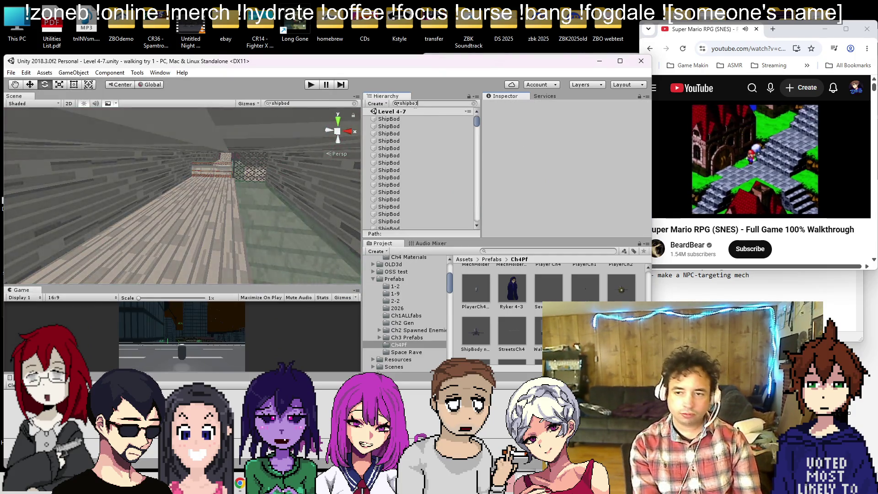
{"action": "double_click", "coordinate": [424, 126]}
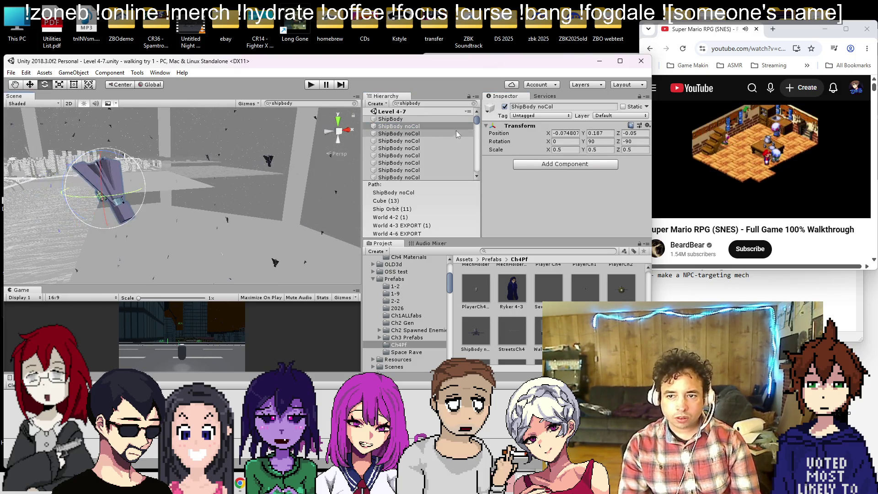
{"action": "left_click", "coordinate": [474, 104]}
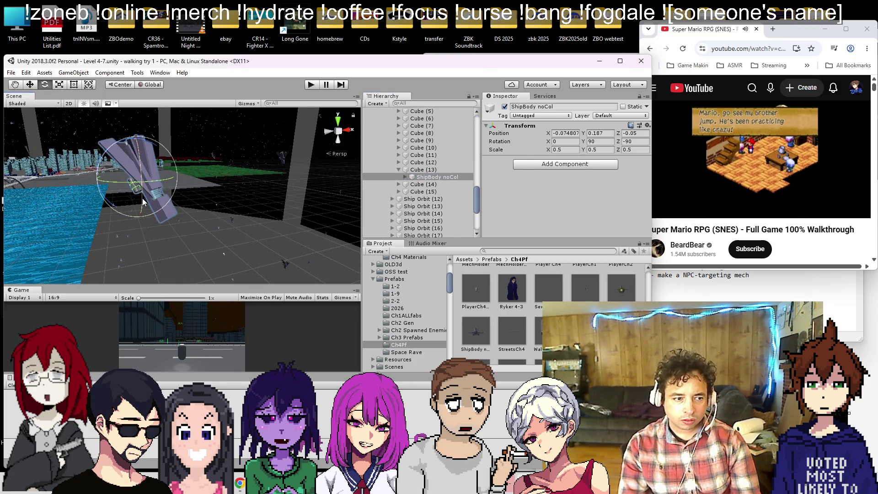
{"action": "left_click", "coordinate": [405, 177]}
{"action": "scroll", "coordinate": [437, 157], "scroll_direction": "down", "scroll_amount": 3}
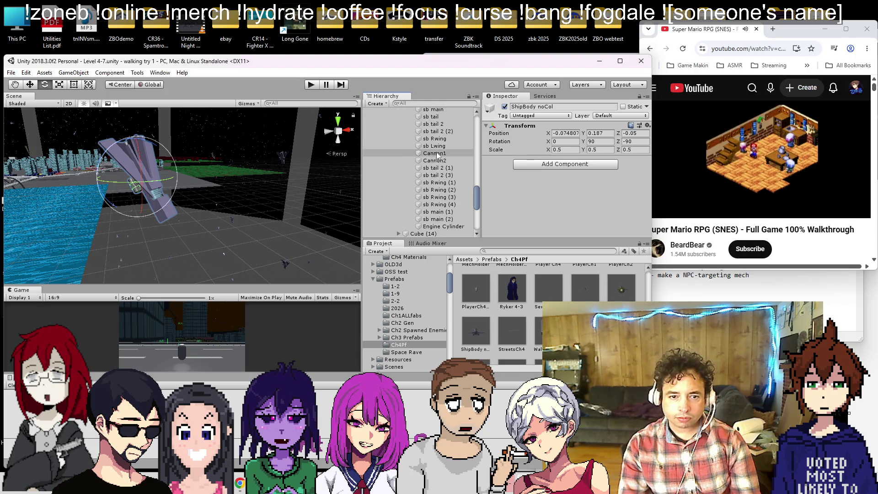
{"action": "left_click", "coordinate": [437, 154]}
{"action": "scroll", "coordinate": [614, 171], "scroll_direction": "down", "scroll_amount": 4}
{"action": "left_click", "coordinate": [558, 225]}
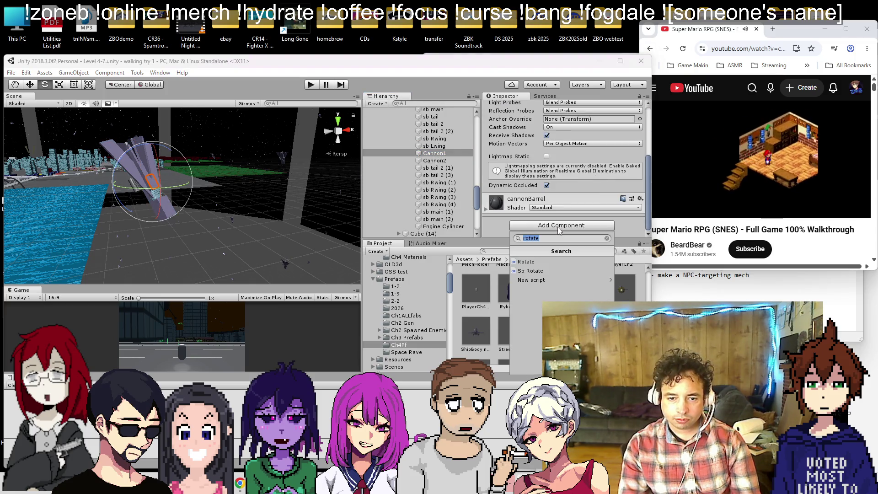
- Add Ch 3 Gun to Cannon1, paste the copied values and set Cannon1 as its Muzzle
{"action": "type", "text": "ch3gun"}
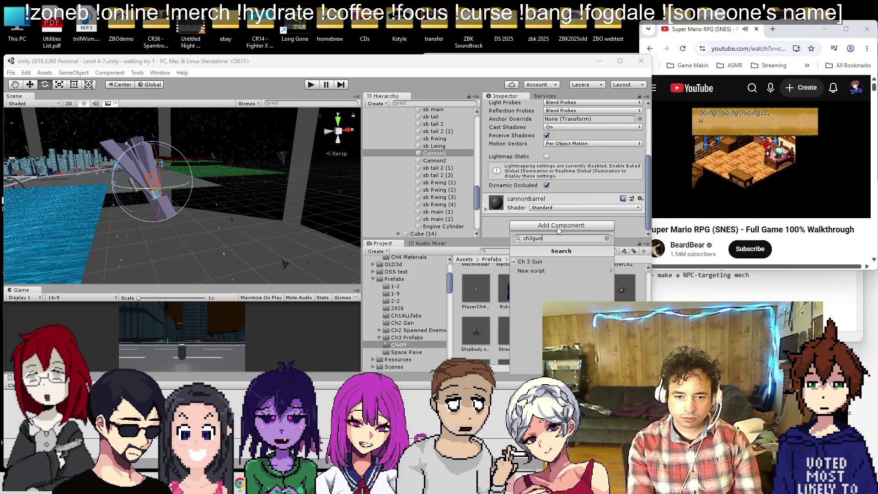
{"action": "left_click", "coordinate": [543, 264]}
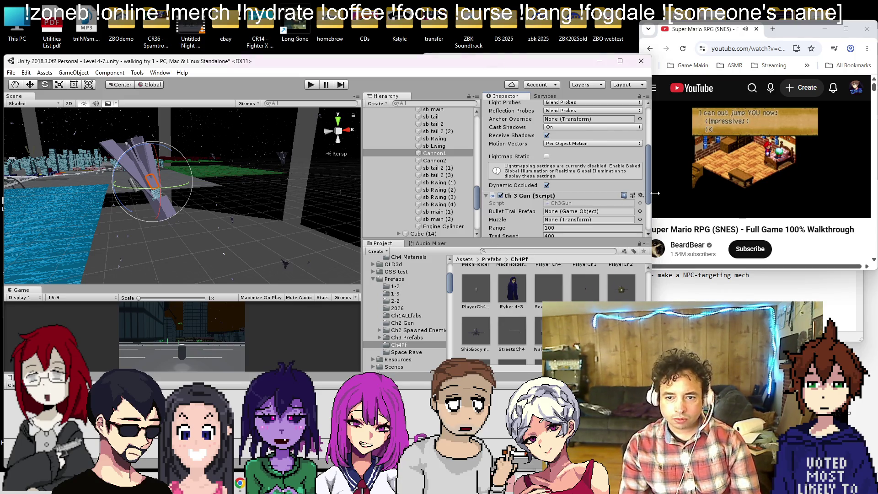
{"action": "left_click", "coordinate": [641, 196]}
{"action": "left_click", "coordinate": [668, 291]}
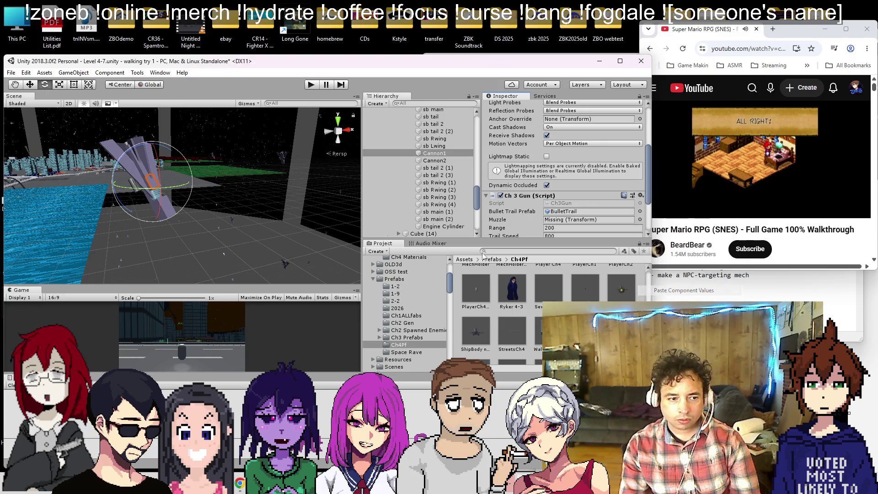
{"action": "scroll", "coordinate": [566, 208], "scroll_direction": "down", "scroll_amount": 3}
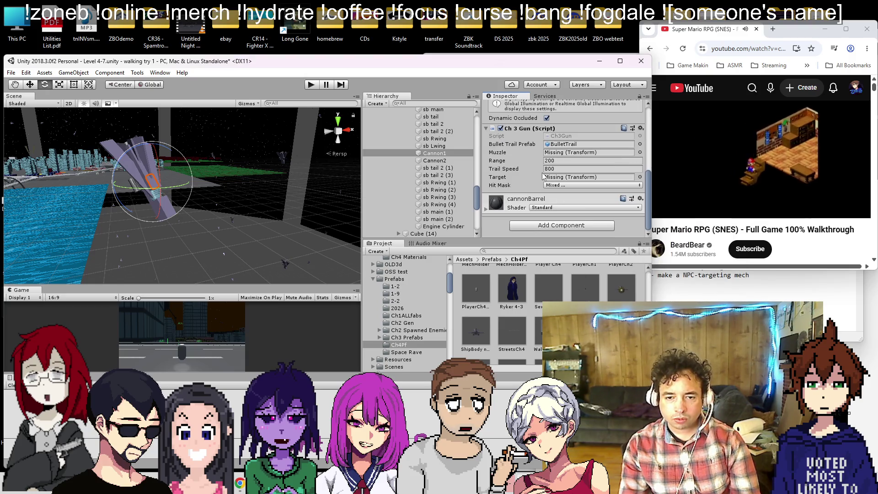
{"action": "mouse_move", "coordinate": [435, 160]}
{"action": "left_mouse_down"}
{"action": "mouse_move", "coordinate": [590, 156]}
{"action": "mouse_move", "coordinate": [582, 154]}
{"action": "left_mouse_up"}
{"action": "left_click_drag", "start_coordinate": [147, 199], "coordinate": [44, 170]}
{"action": "left_click", "coordinate": [432, 153]}
- Create an empty child under Cannon1 named target
{"action": "right_click", "coordinate": [432, 153]}
{"action": "left_click", "coordinate": [457, 222]}
{"action": "right_click", "coordinate": [445, 160]}
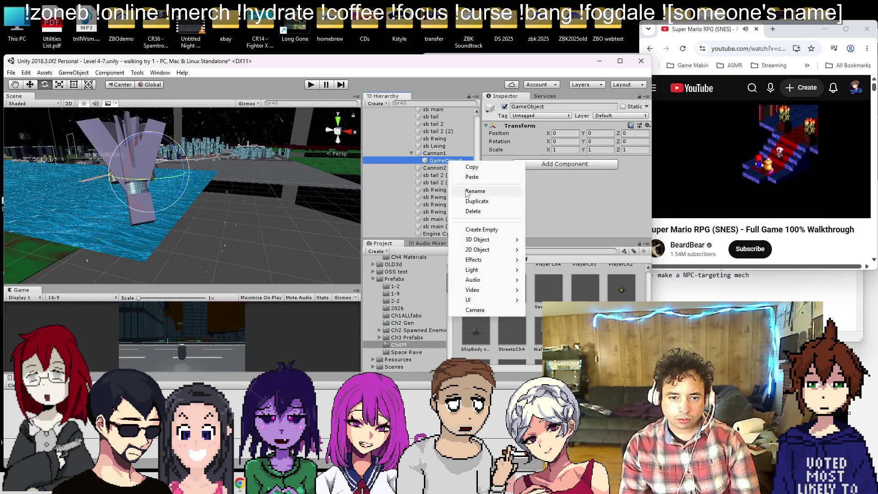
{"action": "left_click", "coordinate": [466, 192]}
{"action": "type", "text": "target"}
{"action": "key", "text": "Return"}
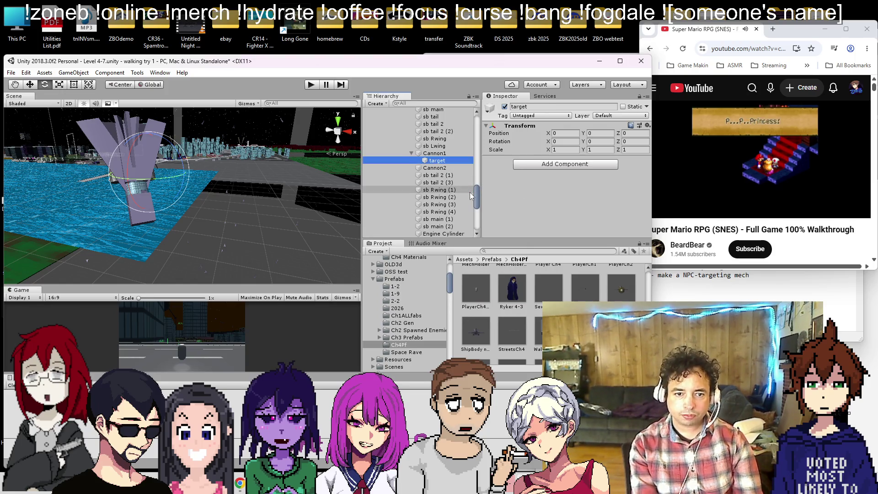
- Move target out in front of the cannon to about -0.87, 35.7, 2.2
{"action": "left_click_drag", "start_coordinate": [281, 173], "coordinate": [159, 164]}
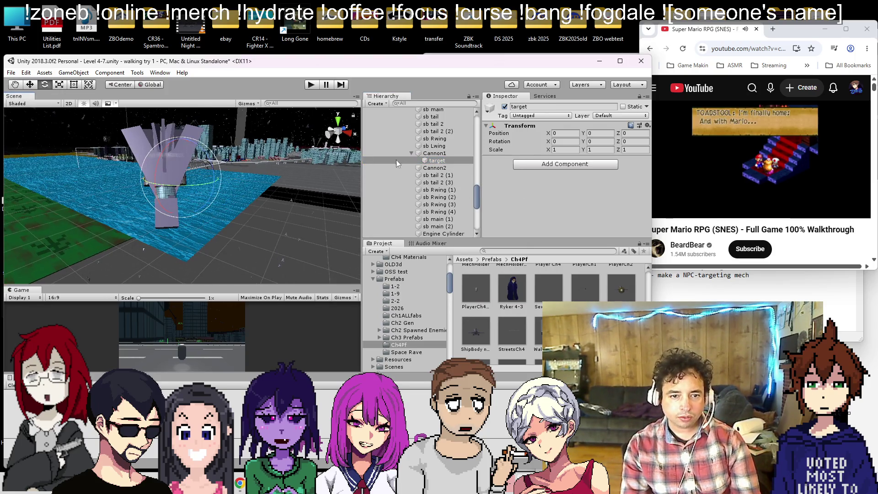
{"action": "left_click", "coordinate": [194, 188]}
{"action": "scroll", "coordinate": [110, 155], "scroll_direction": "down", "scroll_amount": 10}
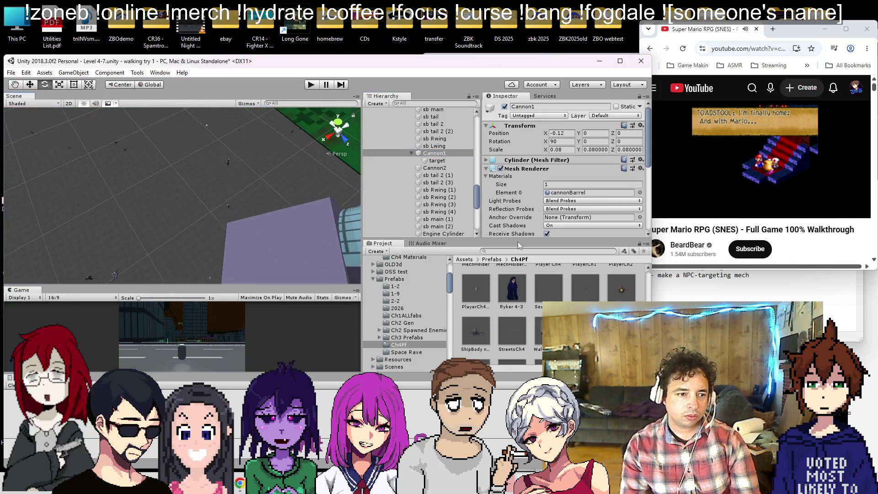
{"action": "left_click", "coordinate": [455, 160]}
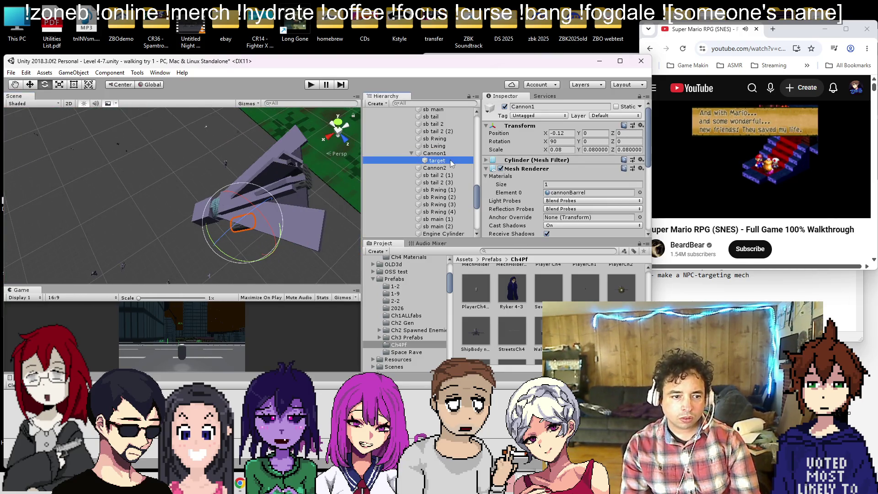
{"action": "key", "text": "w"}
{"action": "mouse_move", "coordinate": [231, 248]}
{"action": "left_mouse_down"}
{"action": "mouse_move", "coordinate": [298, 108]}
{"action": "mouse_move", "coordinate": [268, 139]}
{"action": "mouse_move", "coordinate": [287, 131]}
{"action": "mouse_move", "coordinate": [214, 159]}
{"action": "mouse_move", "coordinate": [213, 191]}
{"action": "mouse_move", "coordinate": [284, 192]}
{"action": "left_mouse_up"}
{"action": "mouse_move", "coordinate": [306, 149]}
{"action": "left_mouse_down"}
{"action": "mouse_move", "coordinate": [248, 157]}
{"action": "mouse_move", "coordinate": [262, 262]}
{"action": "mouse_move", "coordinate": [192, 229]}
{"action": "mouse_move", "coordinate": [176, 261]}
{"action": "mouse_move", "coordinate": [155, 192]}
{"action": "mouse_move", "coordinate": [227, 154]}
{"action": "left_mouse_up"}
{"action": "key", "text": "q"}
{"action": "key", "text": "w"}
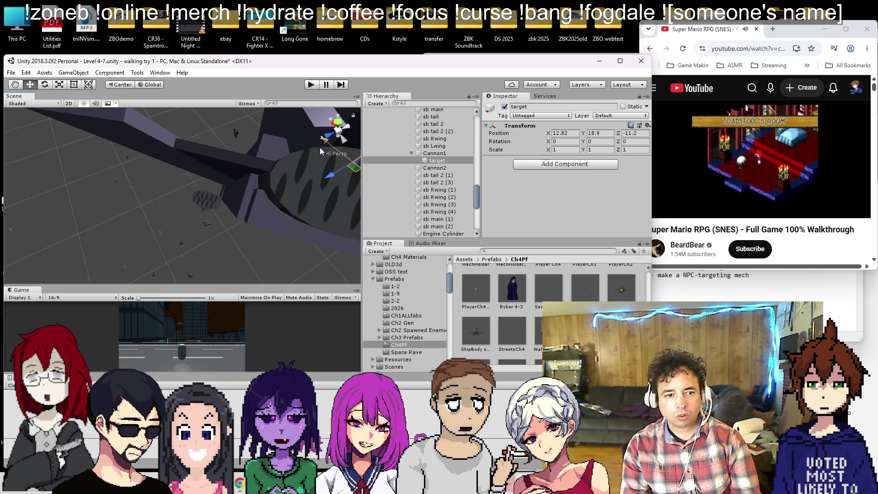
{"action": "left_click_drag", "start_coordinate": [318, 186], "coordinate": [225, 221]}
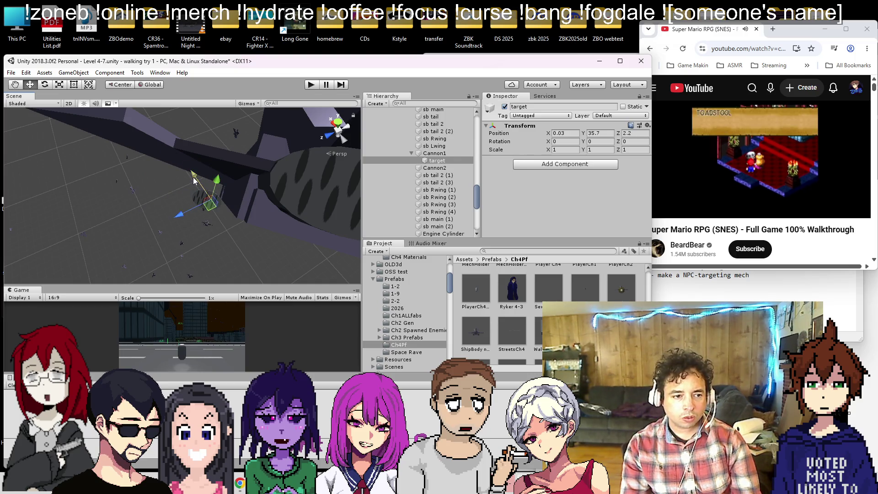
{"action": "key", "text": "q"}
{"action": "key", "text": "w"}
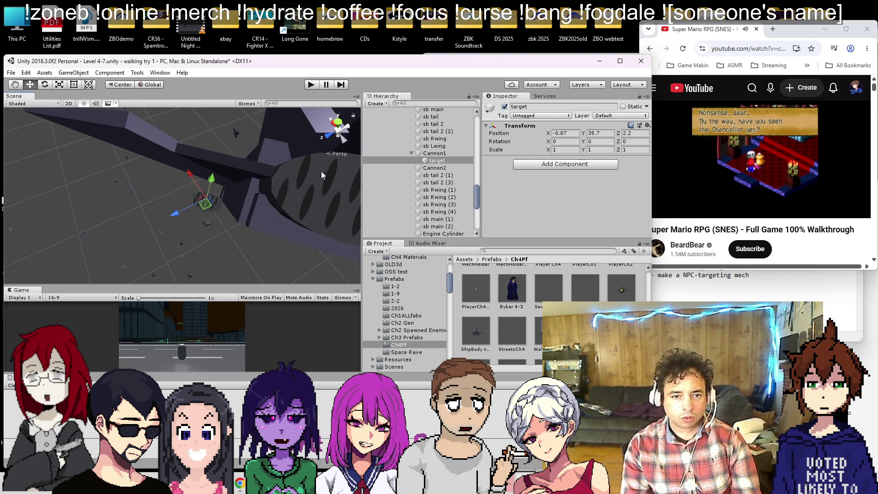
{"action": "left_click", "coordinate": [437, 154]}
{"action": "scroll", "coordinate": [577, 183], "scroll_direction": "down", "scroll_amount": 5}
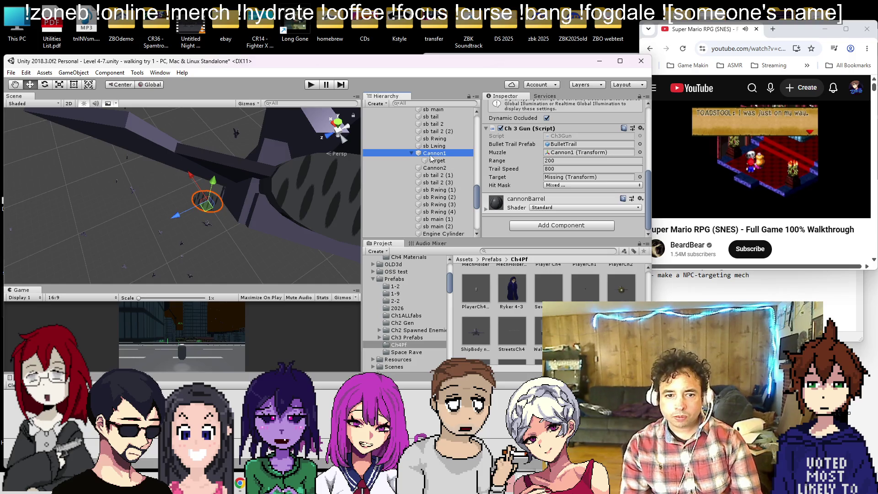
- Set Cannon1's Ch 3 Gun Target to the target child and save the scene
{"action": "mouse_move", "coordinate": [435, 162]}
{"action": "left_mouse_down"}
{"action": "mouse_move", "coordinate": [564, 169]}
{"action": "mouse_move", "coordinate": [557, 180]}
{"action": "left_mouse_up"}
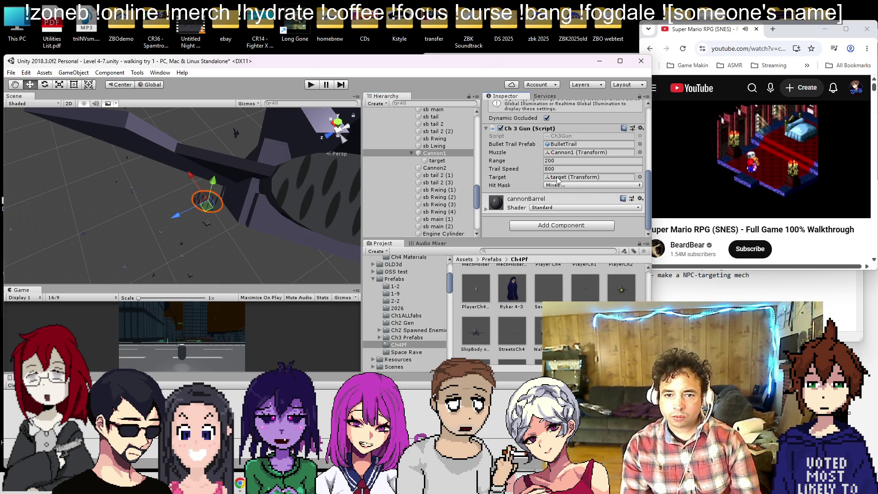
{"action": "key", "text": "ctrl+s"}
{"action": "left_click_drag", "start_coordinate": [174, 201], "coordinate": [359, 144]}
{"action": "scroll", "coordinate": [432, 174], "scroll_direction": "up", "scroll_amount": 5}
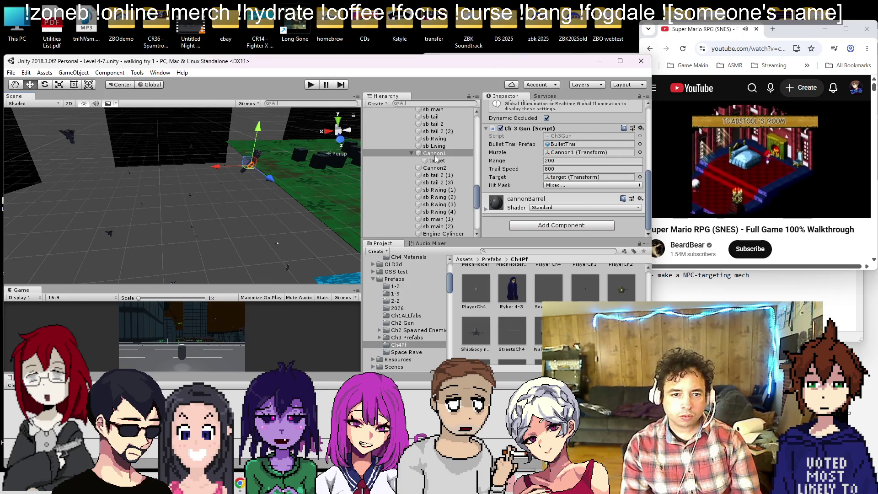
{"action": "left_click", "coordinate": [432, 204]}
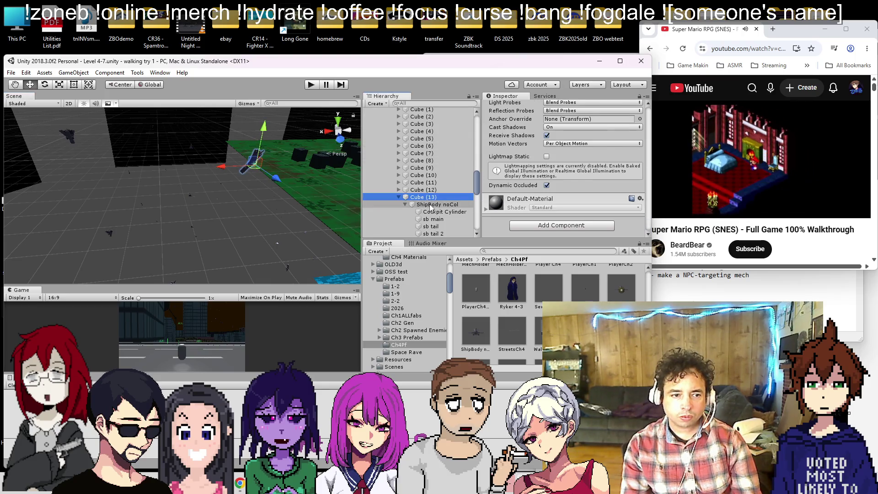
- Test-play the scene to watch the cannons, then stop and reselect Cannon1
{"action": "left_click", "coordinate": [310, 85]}
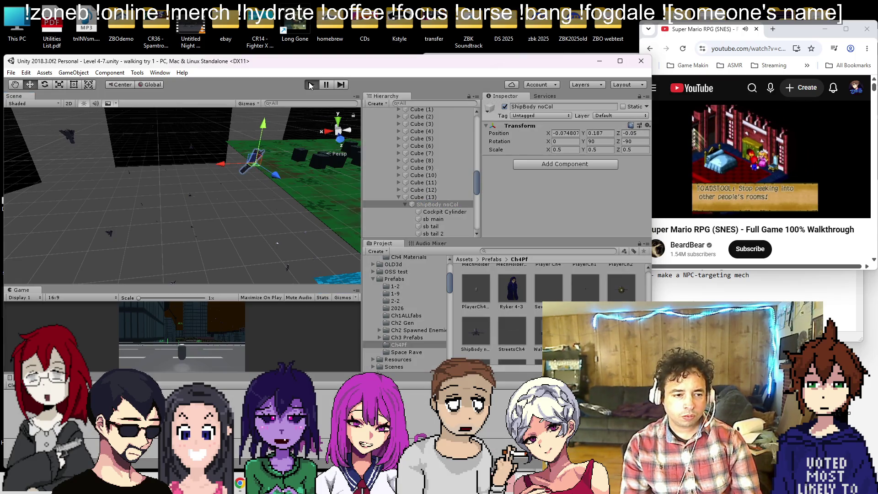
{"action": "left_click_drag", "start_coordinate": [294, 141], "coordinate": [155, 287]}
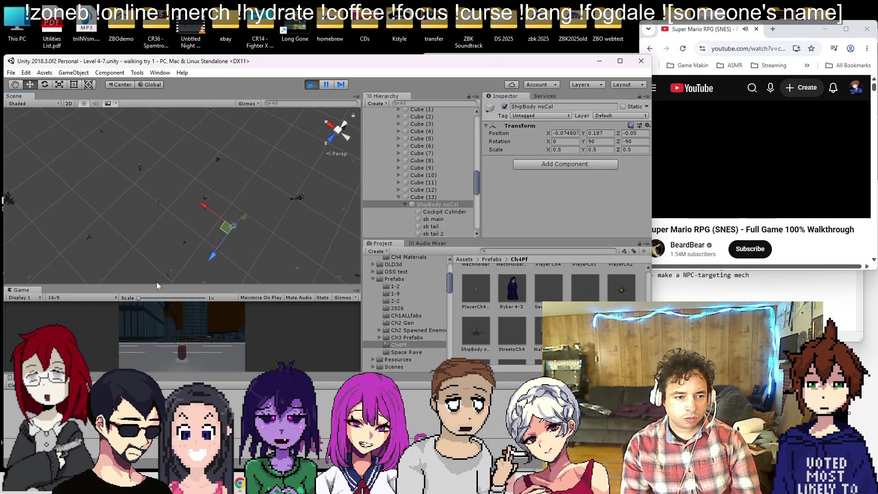
{"action": "left_click", "coordinate": [315, 86]}
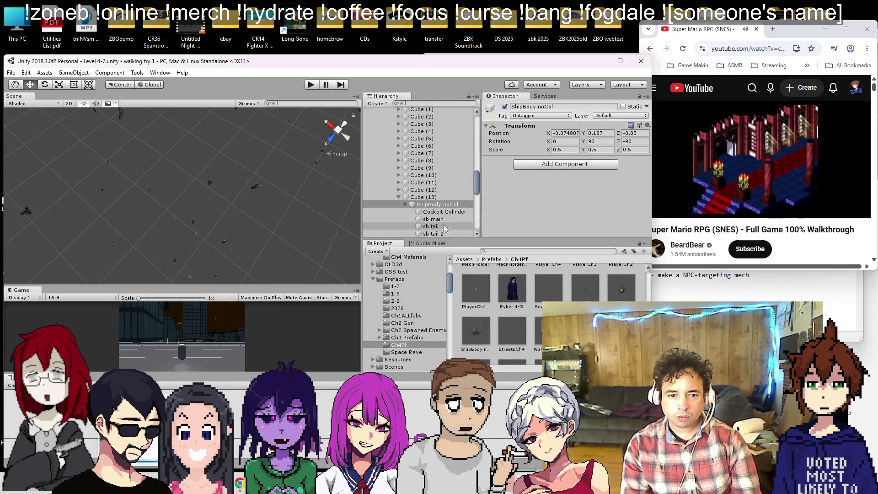
{"action": "scroll", "coordinate": [439, 215], "scroll_direction": "down", "scroll_amount": 3}
{"action": "left_click", "coordinate": [435, 208]}
{"action": "scroll", "coordinate": [562, 173], "scroll_direction": "down", "scroll_amount": 5}
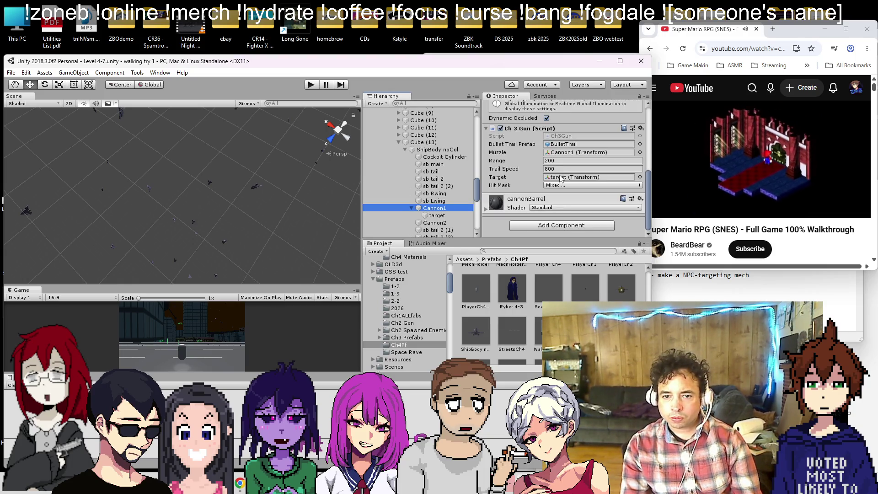
- Open Ch3Gun in Visual Studio, add 'public bool autostart;' below hitMask and save
{"action": "right_click", "coordinate": [534, 128]}
{"action": "left_click", "coordinate": [566, 242]}
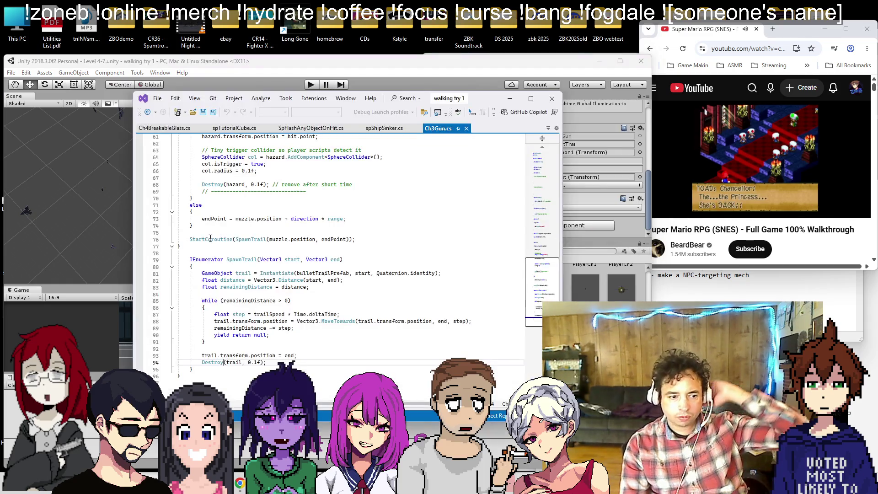
{"action": "scroll", "coordinate": [268, 234], "scroll_direction": "up", "scroll_amount": 17}
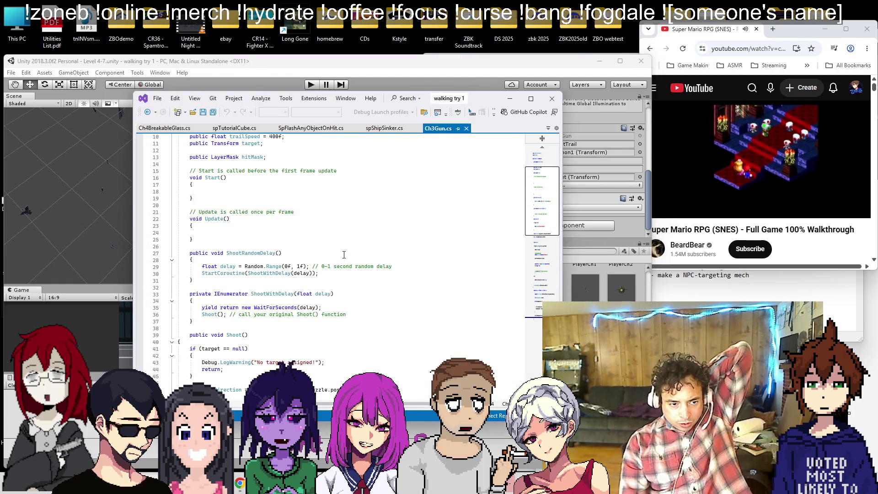
{"action": "scroll", "coordinate": [266, 208], "scroll_direction": "up", "scroll_amount": 1}
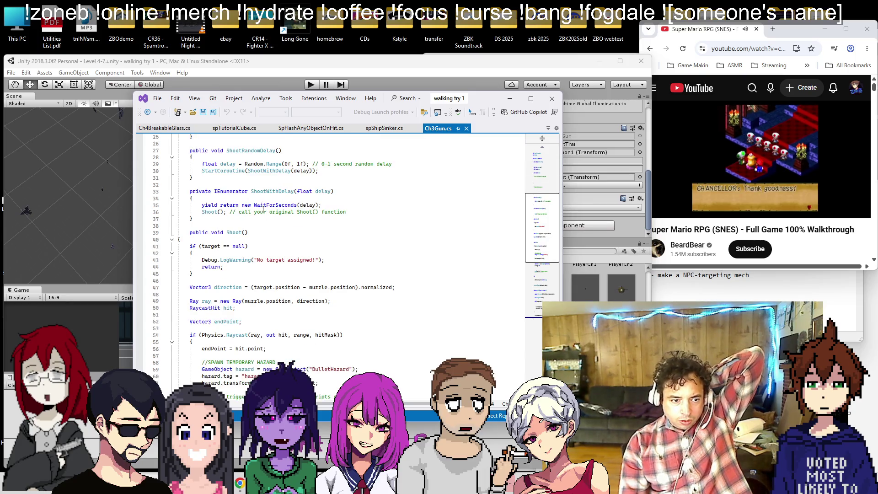
{"action": "scroll", "coordinate": [266, 198], "scroll_direction": "up", "scroll_amount": 3}
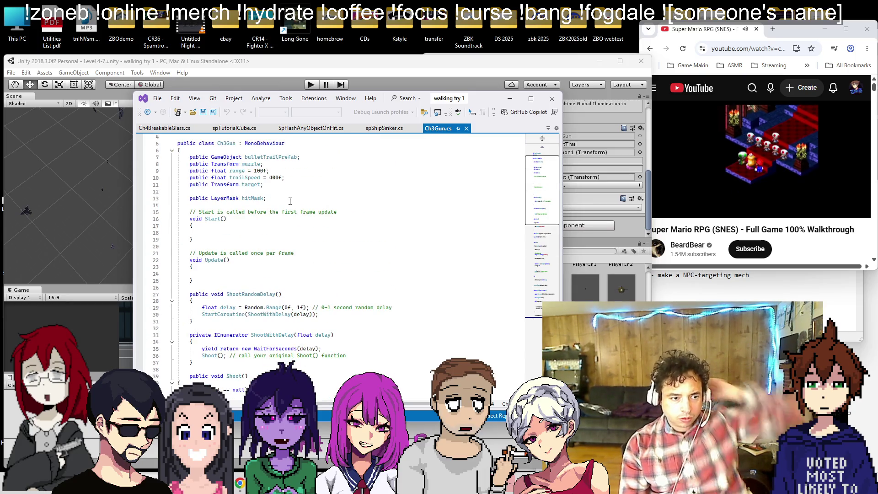
{"action": "left_click", "coordinate": [294, 200]}
{"action": "key", "text": "Return"}
{"action": "key", "text": "Return"}
{"action": "type", "text": "public bool autostart;"}
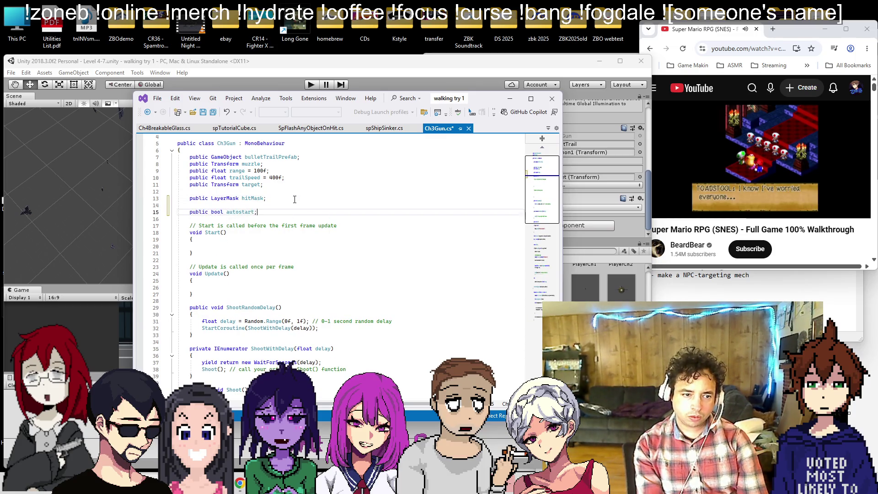
{"action": "key", "text": "ctrl+s"}
- Scroll through the script and select the ShootRandomDelay() method name
{"action": "scroll", "coordinate": [294, 201], "scroll_direction": "down", "scroll_amount": 6}
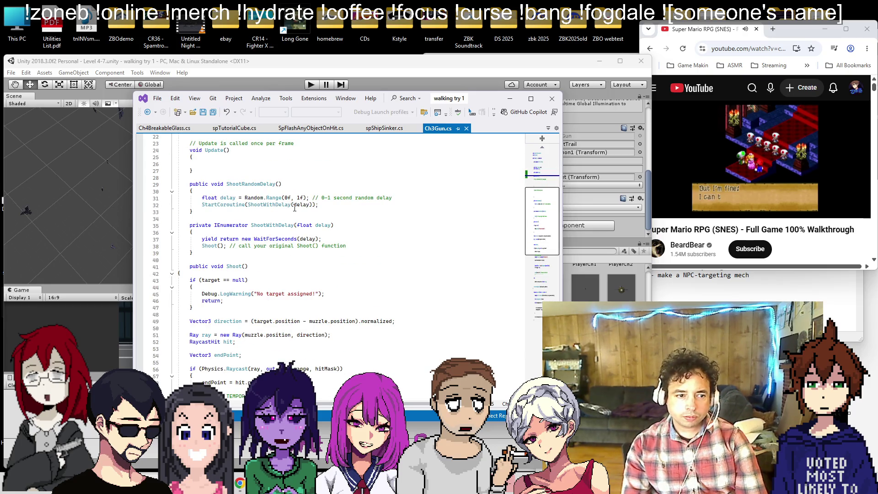
{"action": "scroll", "coordinate": [302, 197], "scroll_direction": "down", "scroll_amount": 1}
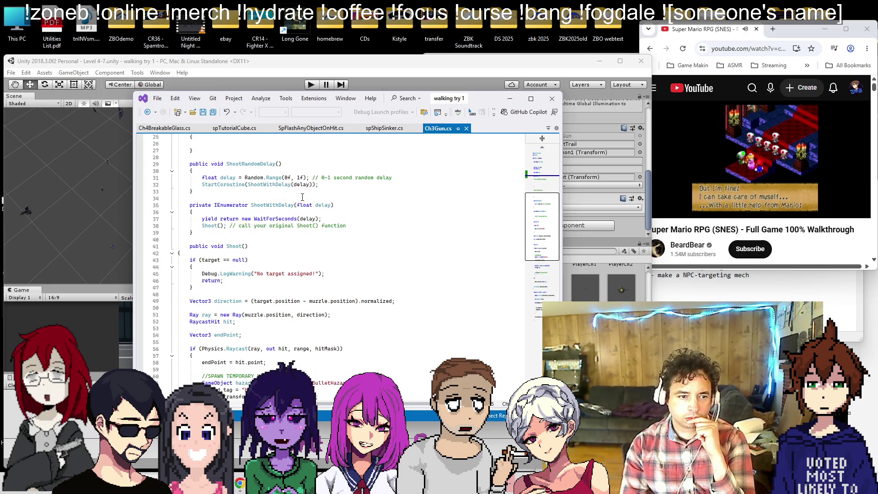
{"action": "scroll", "coordinate": [302, 197], "scroll_direction": "down", "scroll_amount": 15}
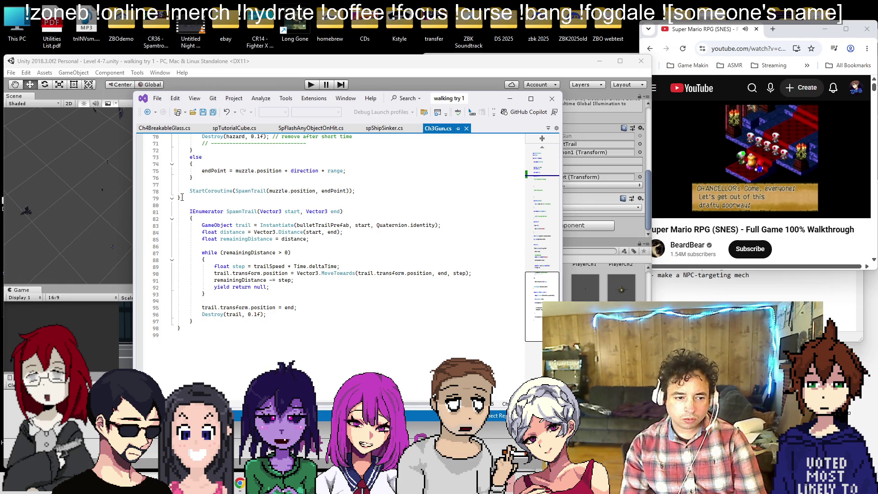
{"action": "scroll", "coordinate": [182, 197], "scroll_direction": "up", "scroll_amount": 3}
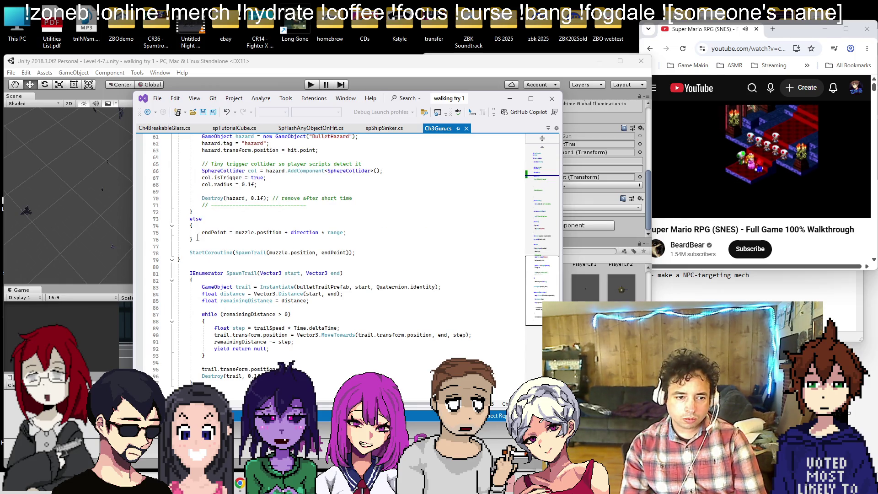
{"action": "scroll", "coordinate": [204, 223], "scroll_direction": "up", "scroll_amount": 9}
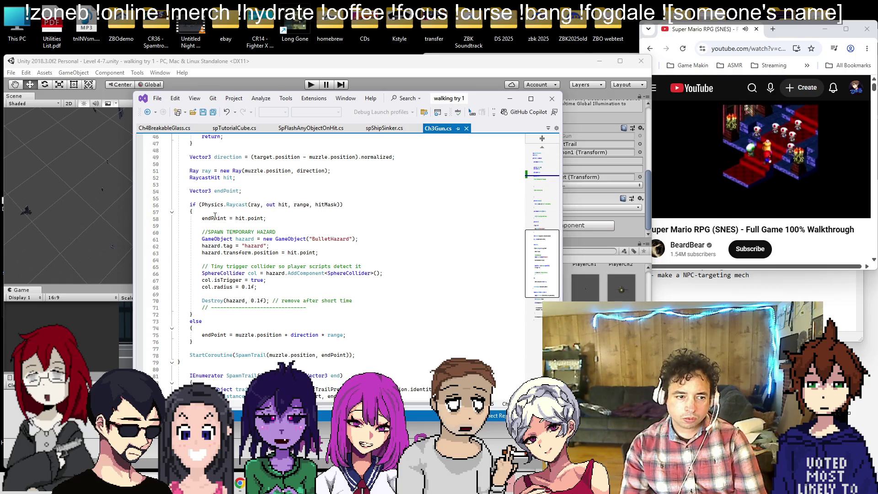
{"action": "scroll", "coordinate": [215, 216], "scroll_direction": "up", "scroll_amount": 2}
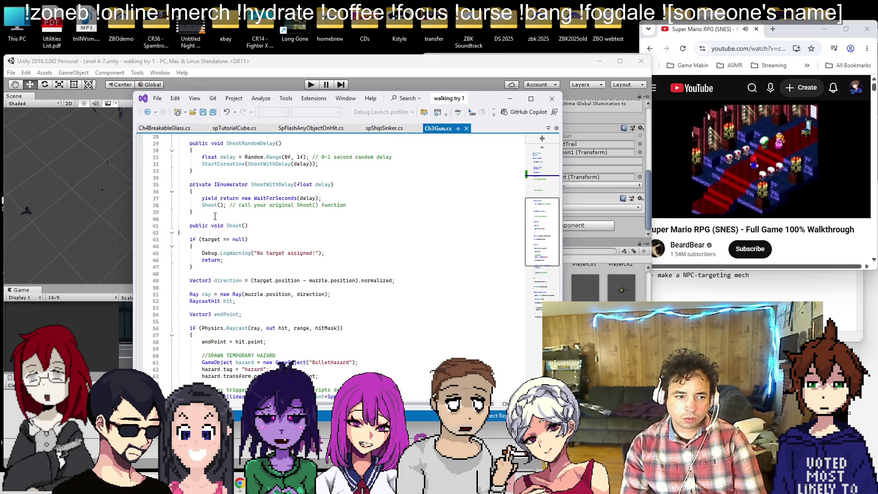
{"action": "scroll", "coordinate": [213, 210], "scroll_direction": "up", "scroll_amount": 3}
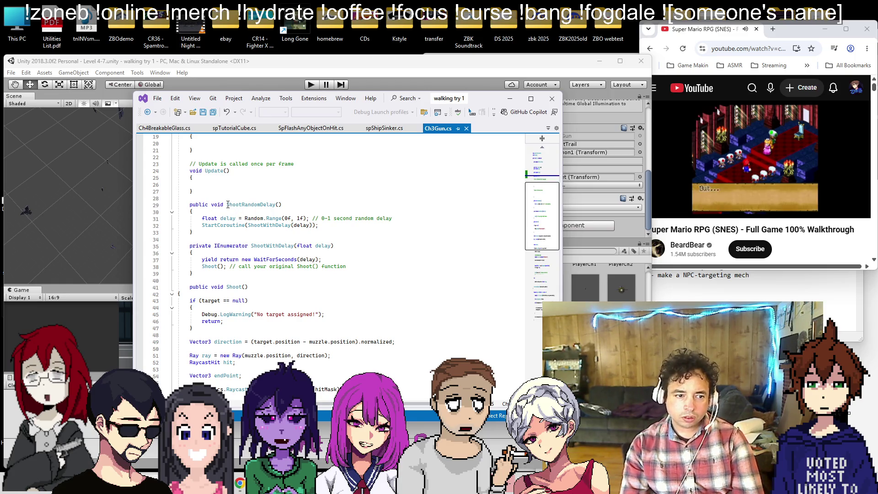
{"action": "left_click_drag", "start_coordinate": [228, 204], "coordinate": [298, 208]}
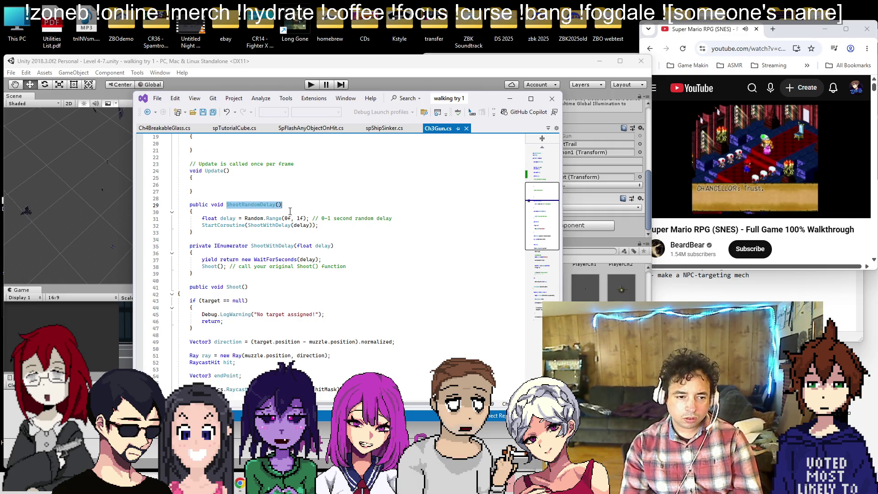
{"action": "scroll", "coordinate": [290, 211], "scroll_direction": "up", "scroll_amount": 2}
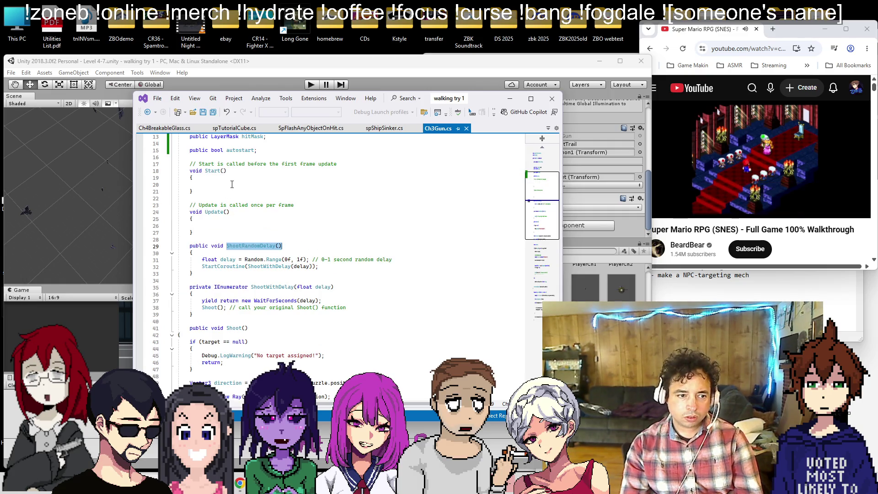
- In Start(), write 'if (autostart == true) { ShootRandomDelay(); }'
{"action": "left_click", "coordinate": [232, 184]}
{"action": "type", "text": "if (autostart "}
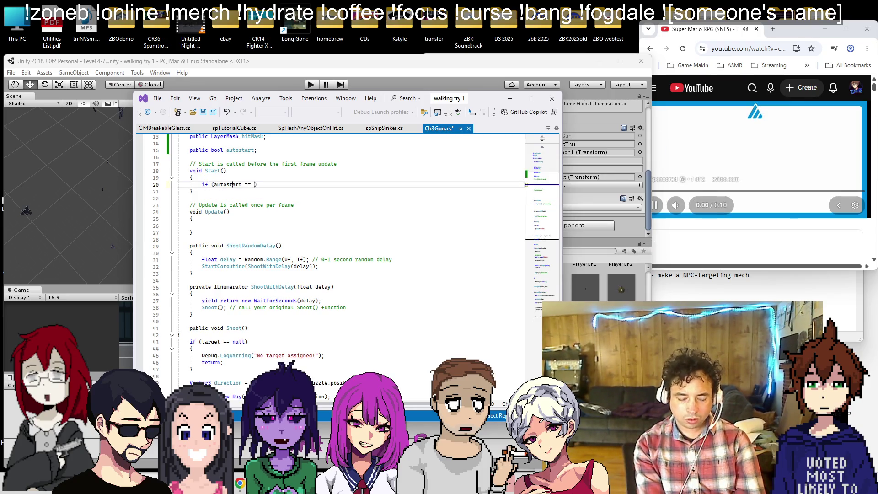
{"action": "type", "text": "== true"}
{"action": "left_click", "coordinate": [678, 207]}
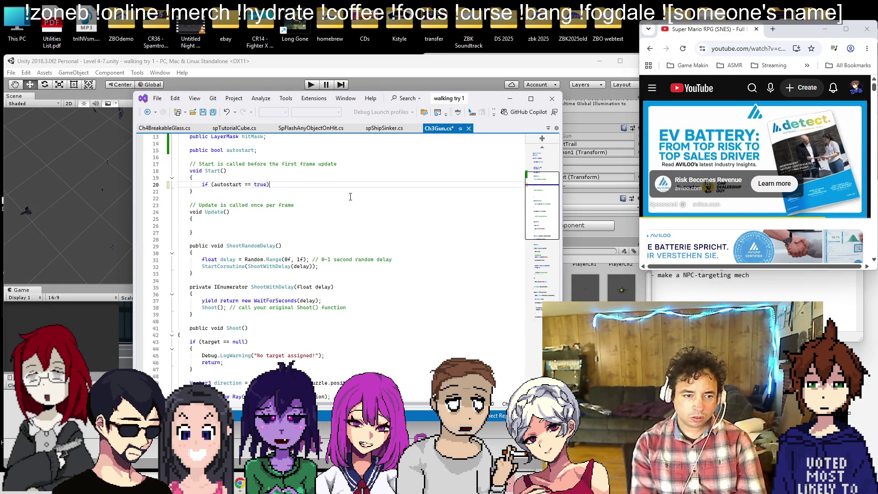
{"action": "key", "text": "Return"}
{"action": "type", "text": "{"}
{"action": "key", "text": "Return"}
{"action": "type", "text": "ShootRandomDelay();"}
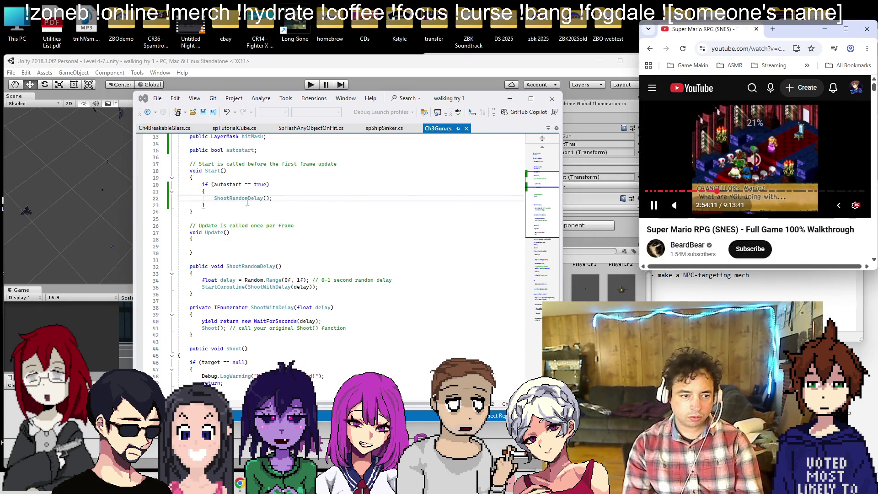
- Wrap the call as StartCoroutine(ShootRandomDelay()) and save the script
{"action": "left_click", "coordinate": [214, 198]}
{"action": "type", "text": "StartCo"}
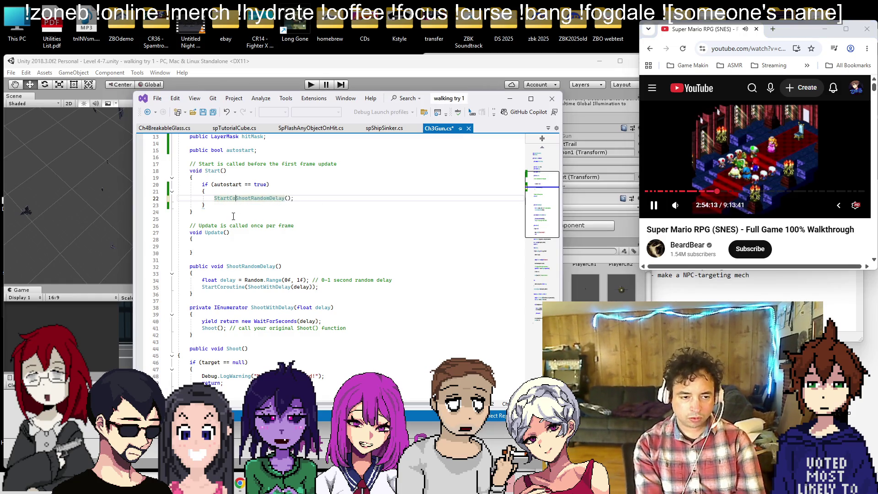
{"action": "type", "text": "("}
{"action": "key", "text": "End"}
{"action": "key", "text": "Left"}
{"action": "type", "text": ")"}
{"action": "key", "text": "End"}
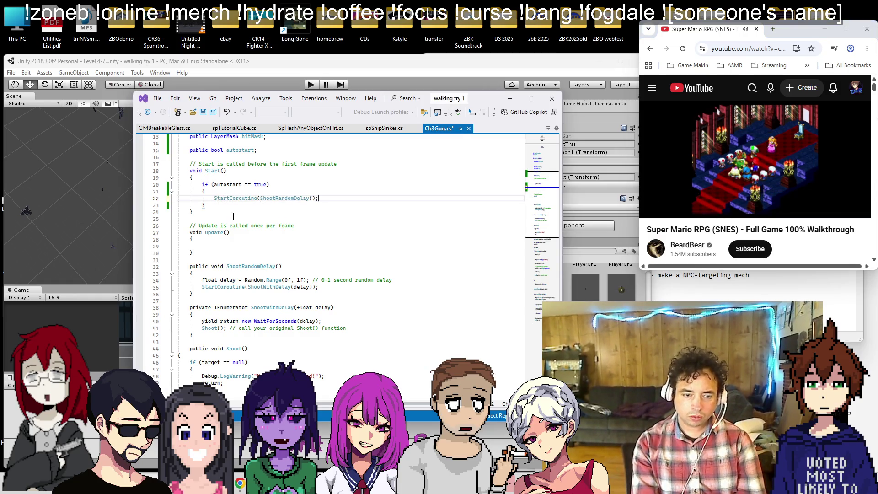
{"action": "type", "text": ")"}
{"action": "key", "text": "ctrl+s"}
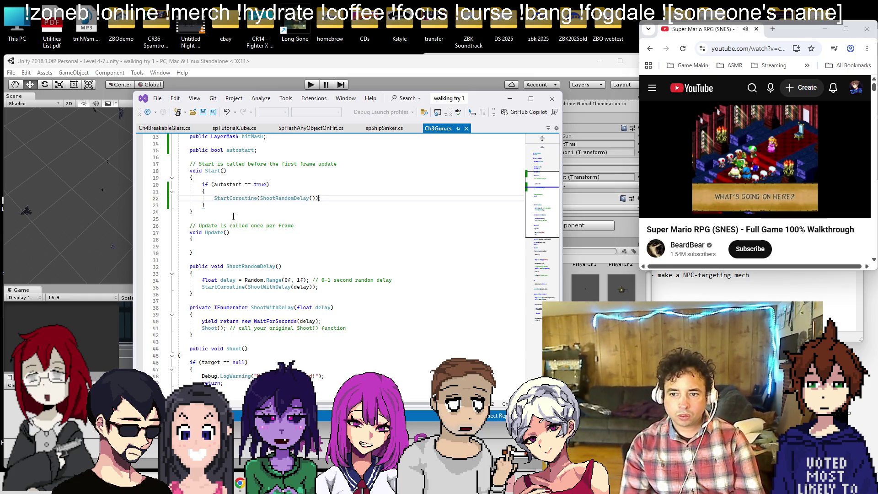
- Fix the console error by reducing line 22 to ShootRandomDelay(); and return to Unity
{"action": "left_click", "coordinate": [370, 70]}
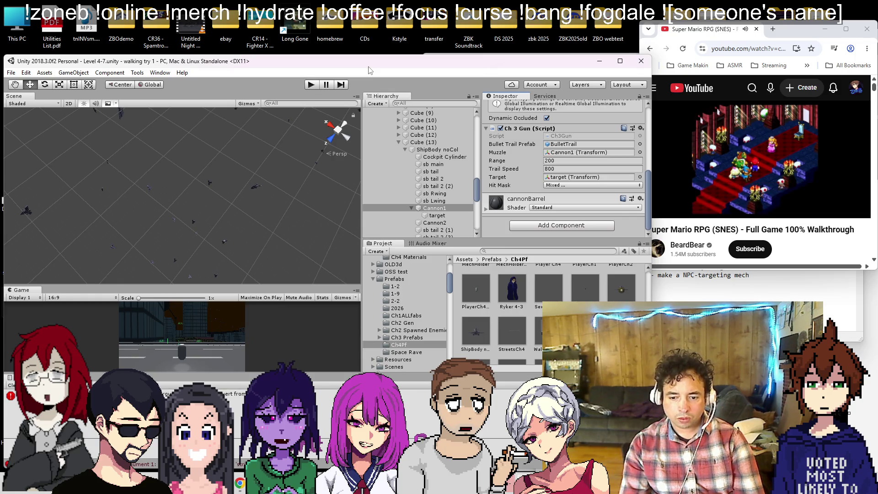
{"action": "left_click", "coordinate": [318, 396]}
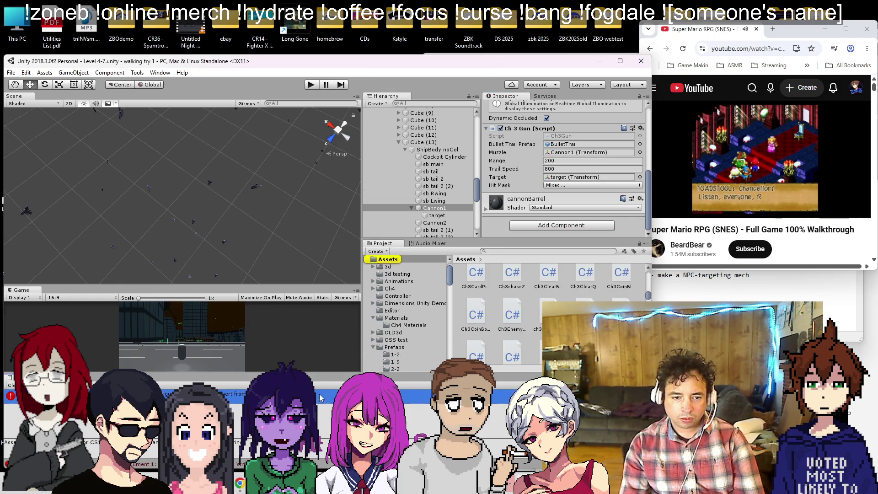
{"action": "double_click", "coordinate": [318, 396]}
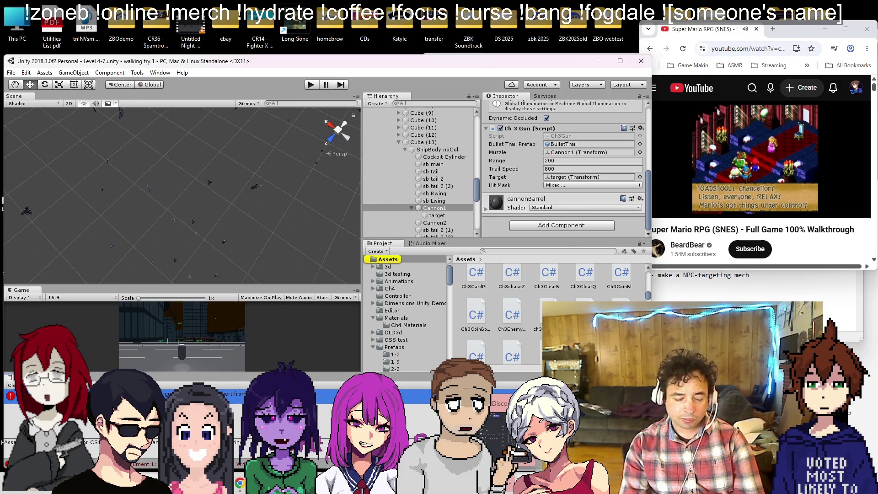
{"action": "type", "text": ";"}
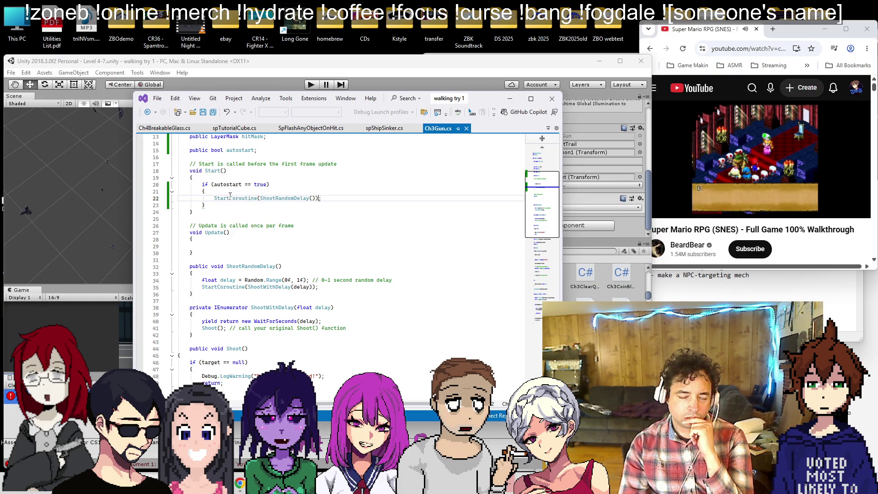
{"action": "double_click", "coordinate": [231, 199]}
{"action": "key", "text": "Delete"}
{"action": "key", "text": "Delete"}
{"action": "key", "text": "End"}
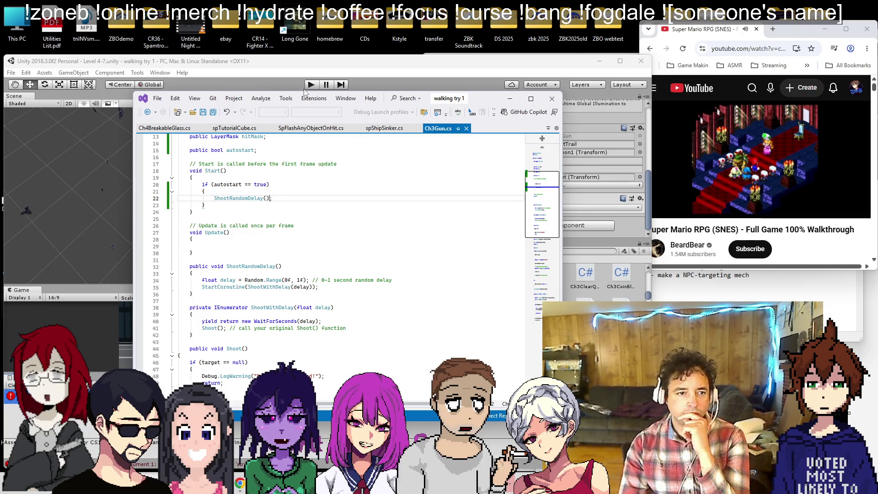
{"action": "left_click", "coordinate": [306, 70]}
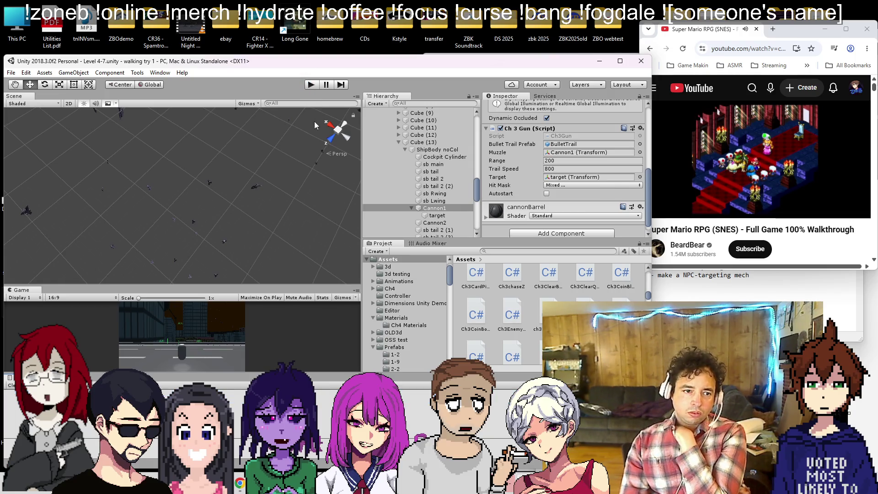
- Start a test run and tick Autostart on Cannon1's Ch 3 Gun component
{"action": "left_click", "coordinate": [437, 150]}
{"action": "key", "text": "f"}
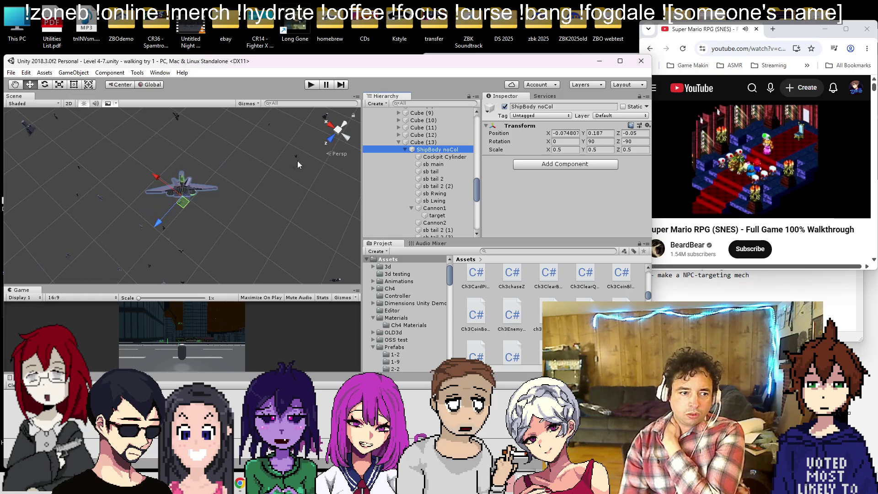
{"action": "key", "text": "ctrl+p"}
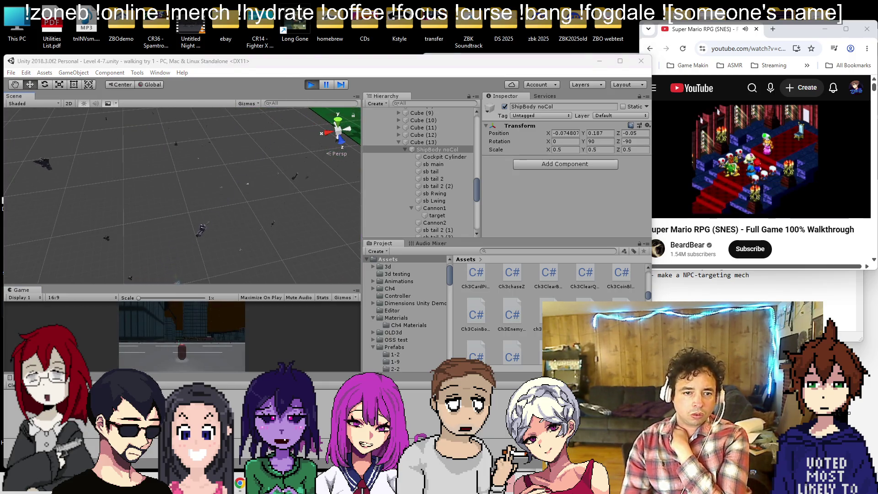
{"action": "left_click", "coordinate": [432, 208]}
{"action": "scroll", "coordinate": [550, 150], "scroll_direction": "down", "scroll_amount": 5}
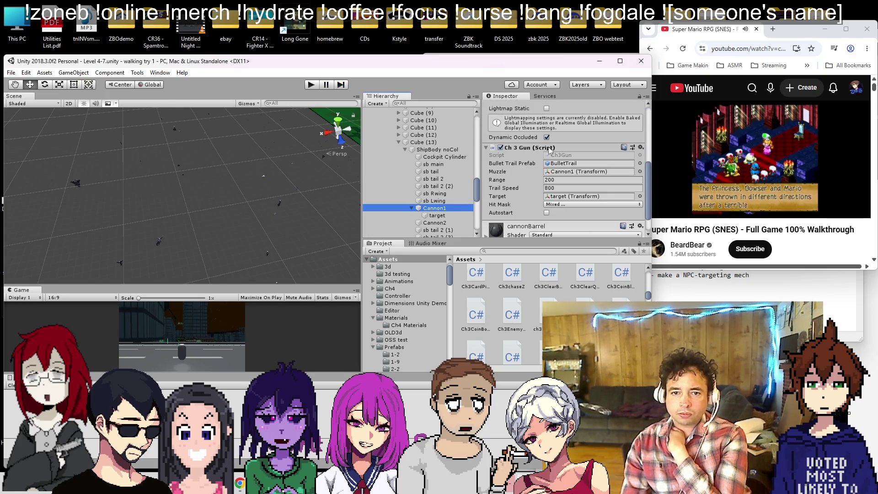
{"action": "left_click", "coordinate": [546, 213]}
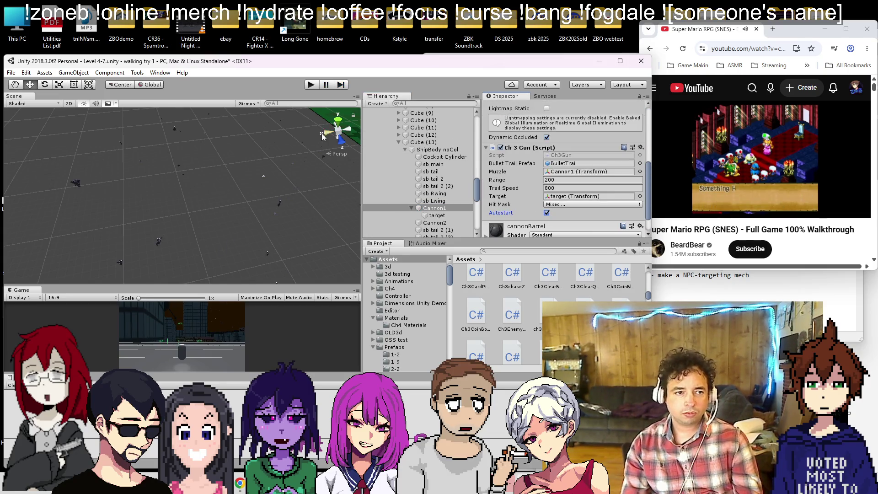
- Frame ShipBody noCol, run the game again, and orbit to watch the cannons auto-fire
{"action": "left_click", "coordinate": [434, 150]}
{"action": "key", "text": "f"}
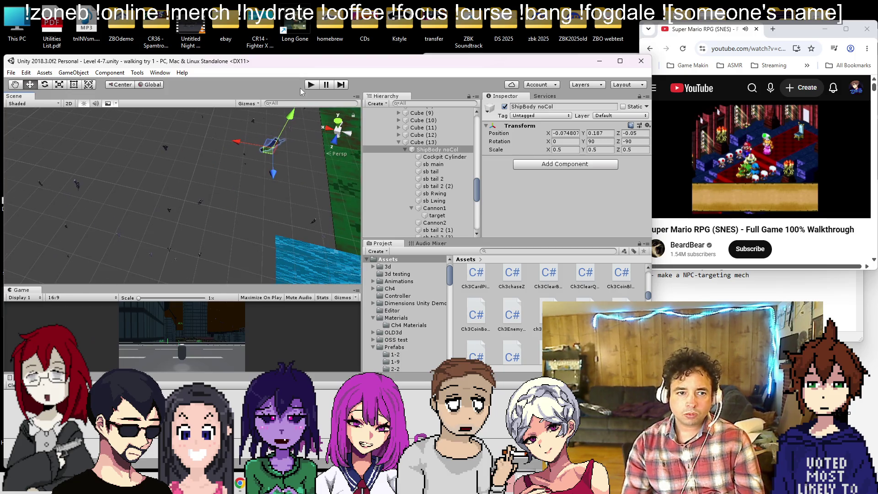
{"action": "left_click", "coordinate": [309, 86]}
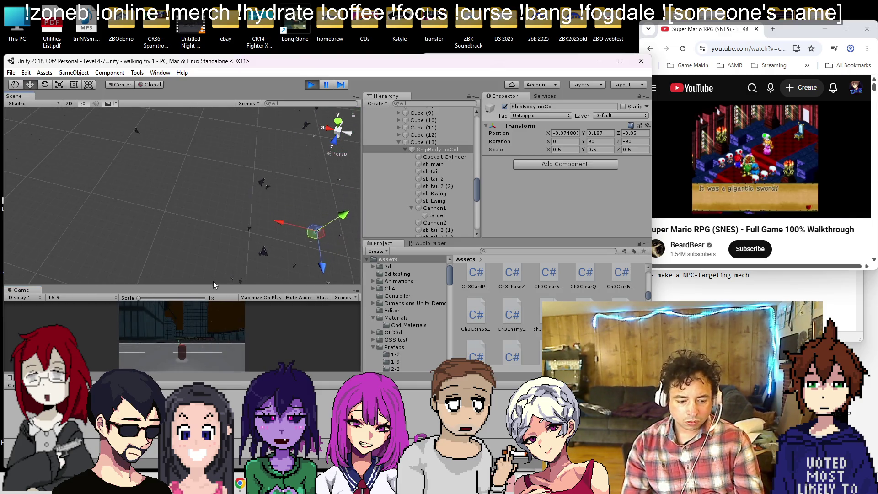
{"action": "mouse_move", "coordinate": [214, 281]}
{"action": "left_mouse_down"}
{"action": "mouse_move", "coordinate": [212, 259]}
{"action": "mouse_move", "coordinate": [287, 224]}
{"action": "mouse_move", "coordinate": [252, 246]}
{"action": "mouse_move", "coordinate": [247, 265]}
{"action": "mouse_move", "coordinate": [268, 255]}
{"action": "mouse_move", "coordinate": [344, 163]}
{"action": "left_mouse_up"}
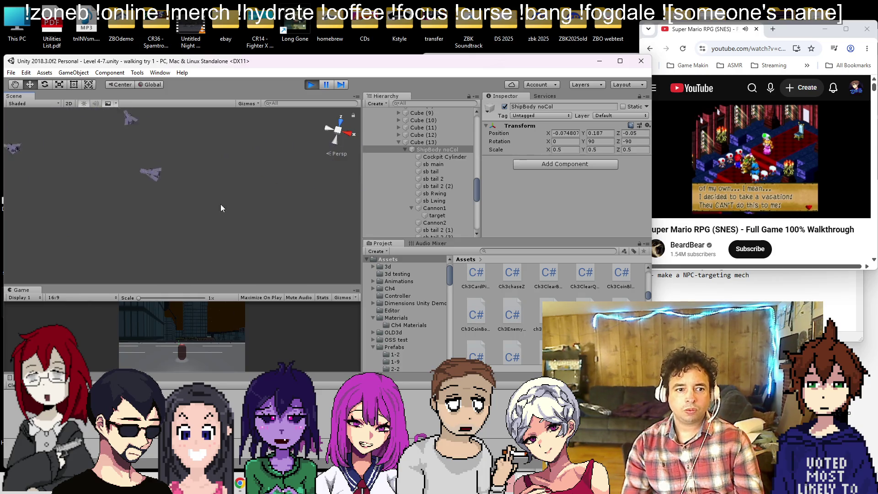
{"action": "double_click", "coordinate": [423, 149]}
{"action": "left_click_drag", "start_coordinate": [122, 177], "coordinate": [151, 156]}
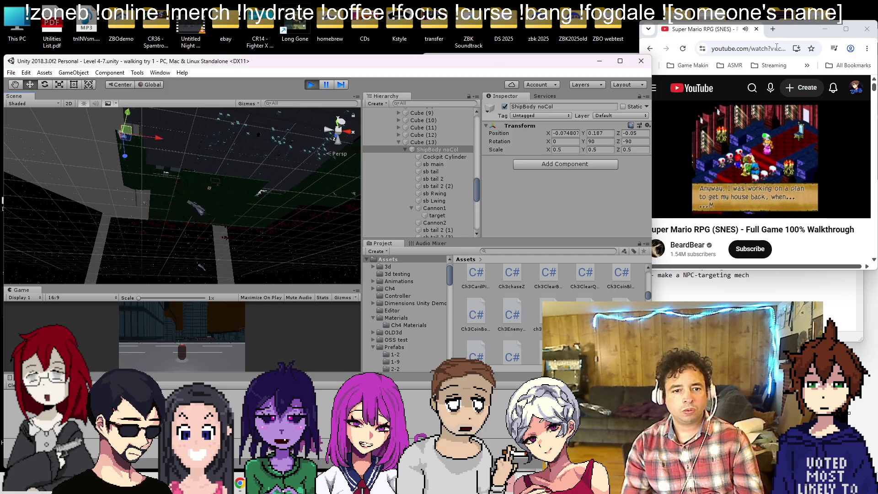
- Check Cannon1's gun settings and the BulletTrail prefab during the run, then stop Play mode
{"action": "left_click", "coordinate": [466, 208]}
{"action": "scroll", "coordinate": [535, 187], "scroll_direction": "down", "scroll_amount": 5}
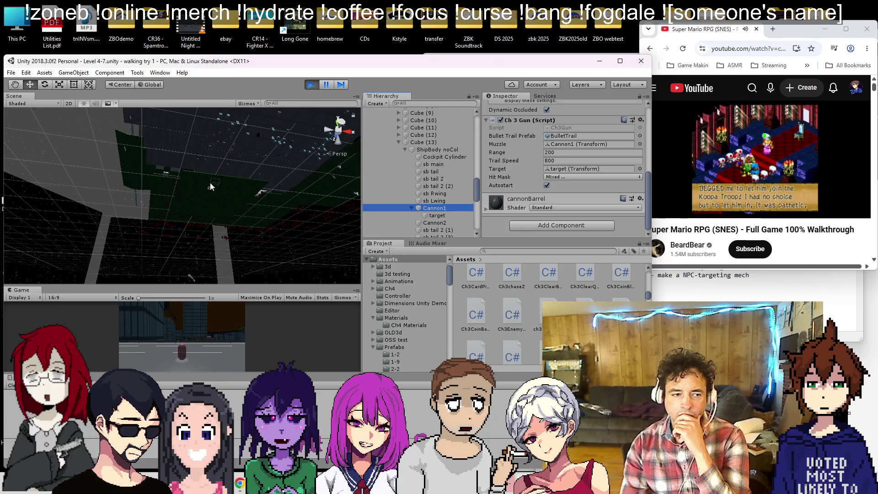
{"action": "mouse_move", "coordinate": [293, 197]}
{"action": "left_mouse_down"}
{"action": "mouse_move", "coordinate": [257, 186]}
{"action": "mouse_move", "coordinate": [387, 31]}
{"action": "mouse_move", "coordinate": [196, 143]}
{"action": "mouse_move", "coordinate": [283, 218]}
{"action": "mouse_move", "coordinate": [284, 207]}
{"action": "left_mouse_up"}
{"action": "left_click", "coordinate": [587, 135]}
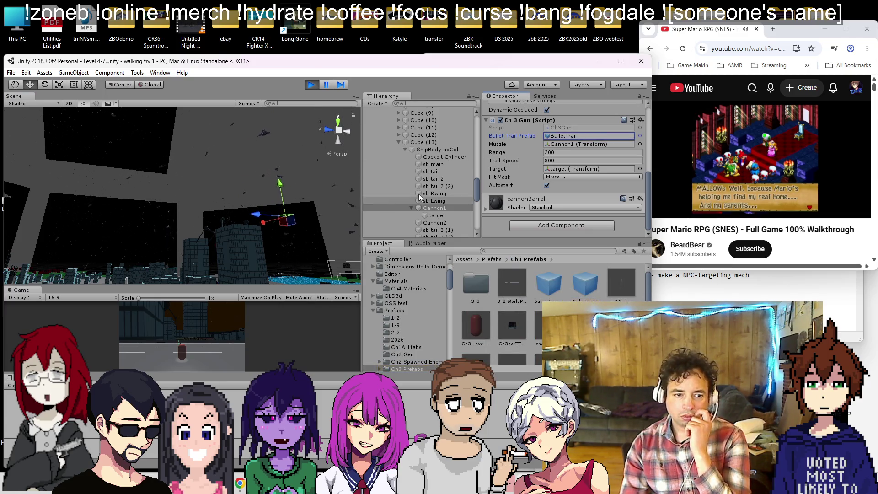
{"action": "mouse_move", "coordinate": [292, 206]}
{"action": "left_mouse_down"}
{"action": "mouse_move", "coordinate": [260, 231]}
{"action": "mouse_move", "coordinate": [340, 381]}
{"action": "mouse_move", "coordinate": [322, 315]}
{"action": "left_mouse_up"}
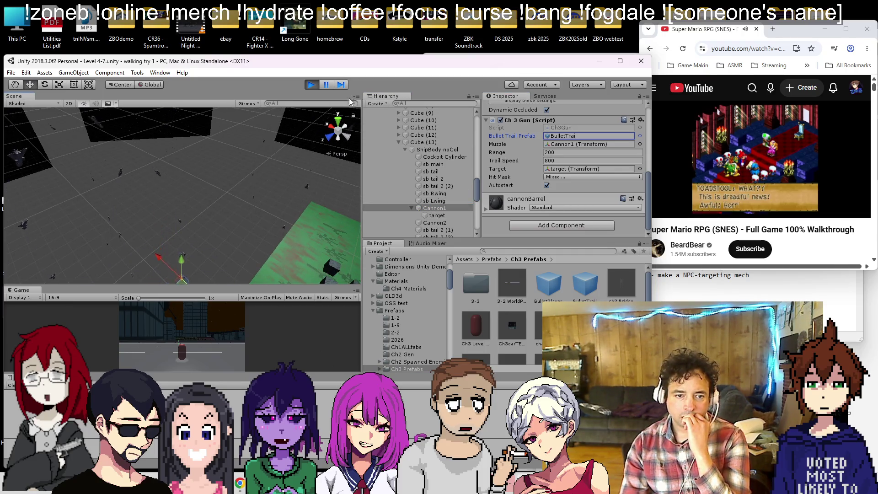
{"action": "key", "text": "ctrl+p"}
{"action": "double_click", "coordinate": [437, 216]}
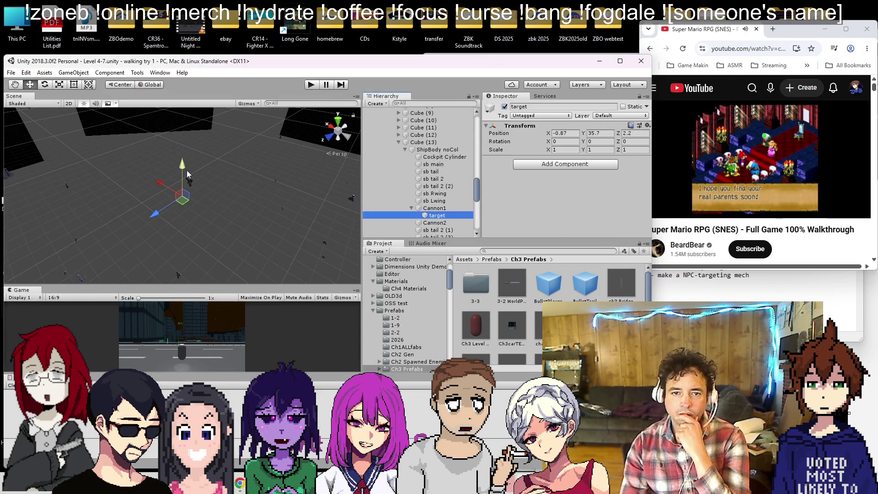
- Orbit down to ground level and inspect ShipBody noCol and the Cockpit Cylinder
{"action": "mouse_move", "coordinate": [201, 193]}
{"action": "left_mouse_down"}
{"action": "mouse_move", "coordinate": [555, 109]}
{"action": "mouse_move", "coordinate": [265, 178]}
{"action": "mouse_move", "coordinate": [228, 196]}
{"action": "mouse_move", "coordinate": [201, 188]}
{"action": "left_mouse_up"}
{"action": "left_click", "coordinate": [264, 178]}
{"action": "key", "text": "f"}
{"action": "left_click", "coordinate": [196, 183]}
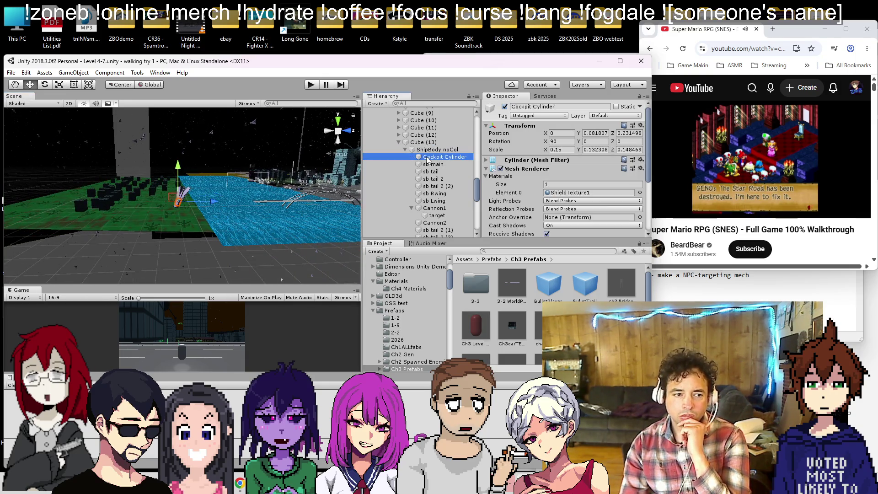
{"action": "left_click_drag", "start_coordinate": [221, 225], "coordinate": [210, 208]}
- Review Cannon1's gun settings, then bring Ch3Gun.cs in Visual Studio to the front
{"action": "left_click", "coordinate": [434, 209]}
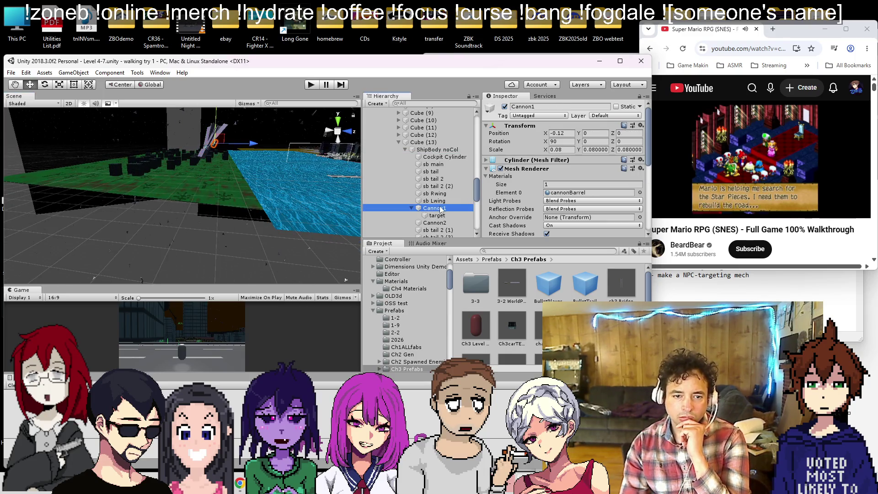
{"action": "scroll", "coordinate": [514, 185], "scroll_direction": "down", "scroll_amount": 2}
{"action": "scroll", "coordinate": [514, 186], "scroll_direction": "down", "scroll_amount": 2}
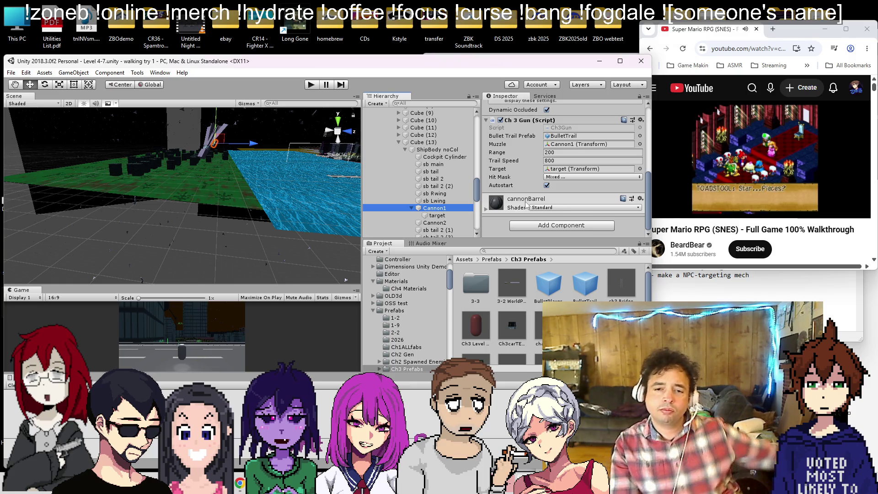
{"action": "key", "text": "alt+Tab"}
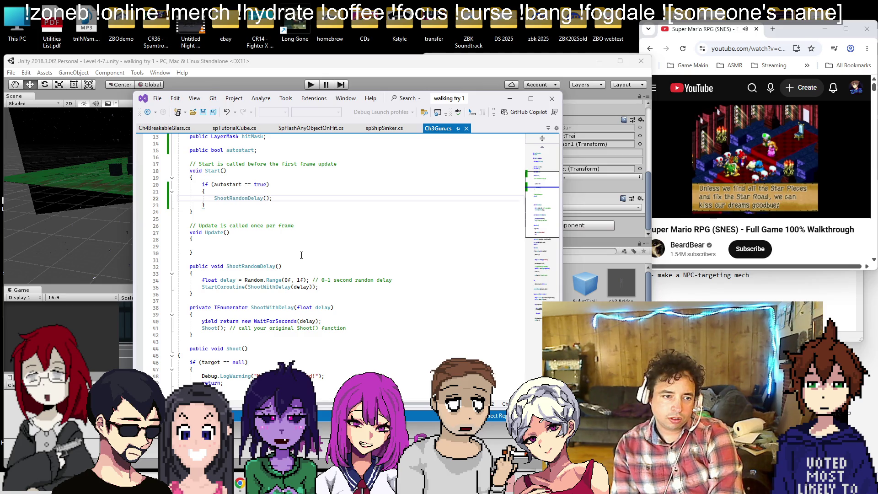
{"action": "scroll", "coordinate": [302, 254], "scroll_direction": "up", "scroll_amount": 4}
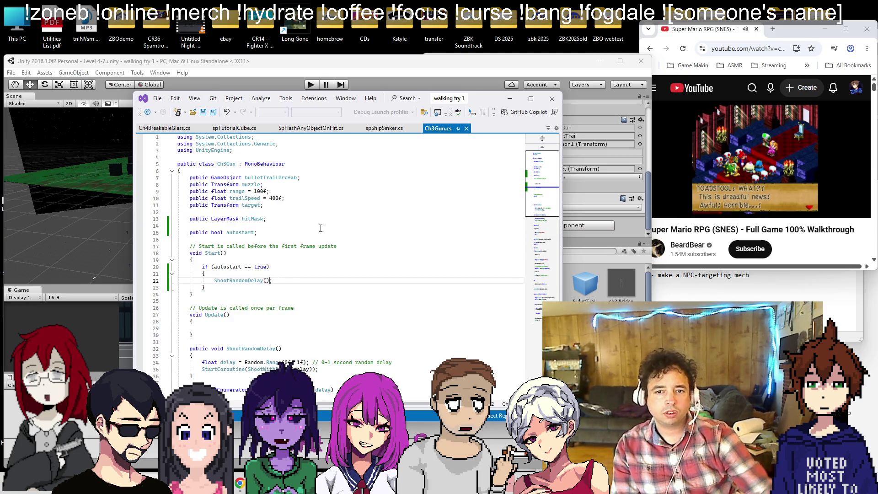
{"action": "scroll", "coordinate": [346, 151], "scroll_direction": "down", "scroll_amount": 6}
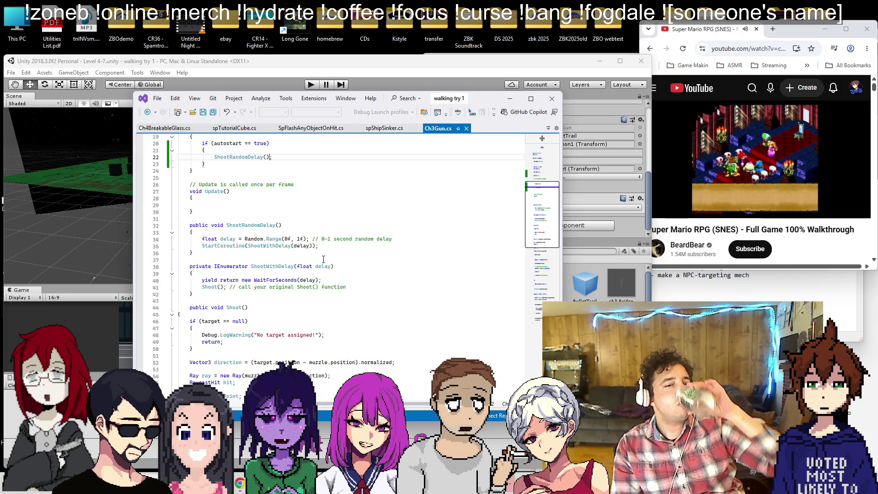
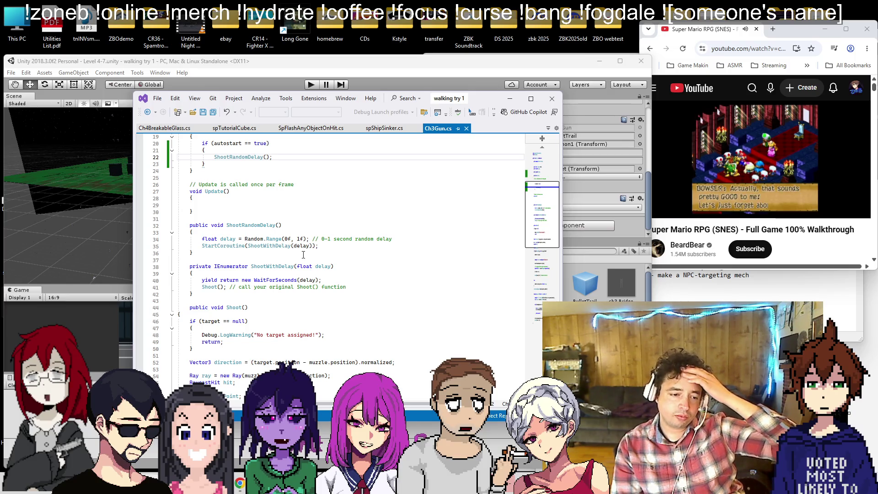
- Delete the comment after the Shoot() call in ShootWithDelay and save Ch3Gun.cs
{"action": "scroll", "coordinate": [303, 254], "scroll_direction": "down", "scroll_amount": 2}
{"action": "scroll", "coordinate": [303, 255], "scroll_direction": "up", "scroll_amount": 1}
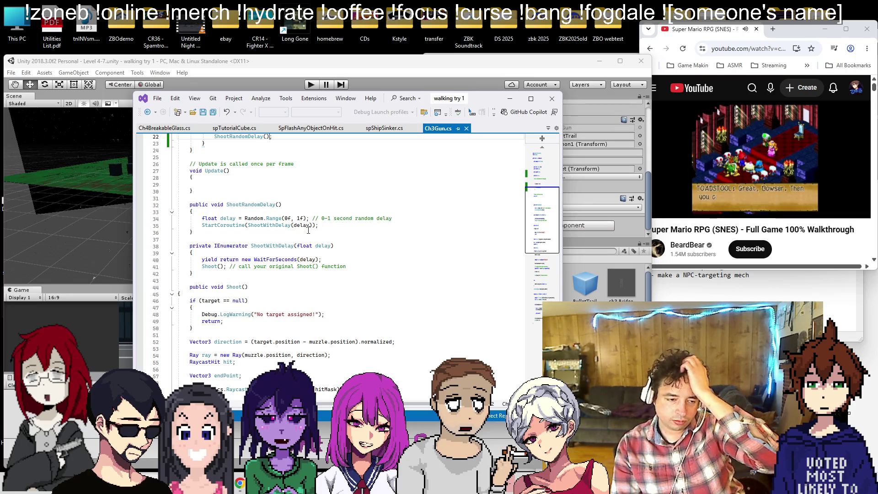
{"action": "scroll", "coordinate": [304, 220], "scroll_direction": "up", "scroll_amount": 4}
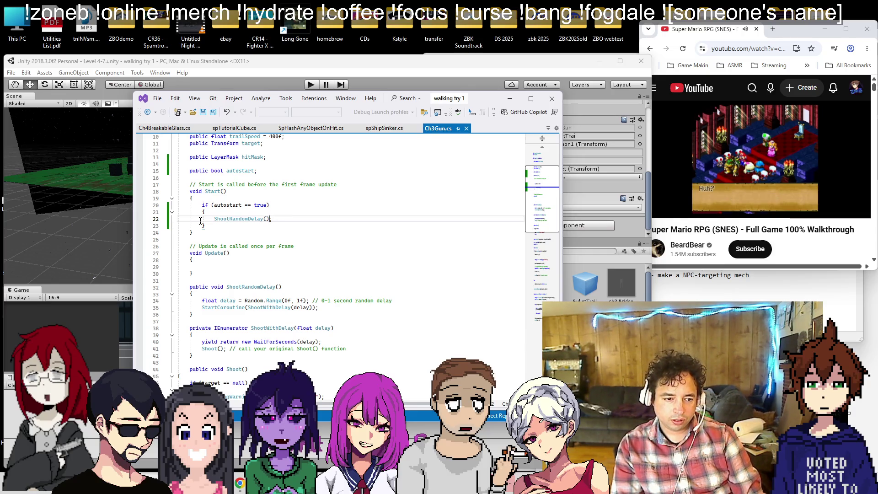
{"action": "scroll", "coordinate": [201, 221], "scroll_direction": "down", "scroll_amount": 3}
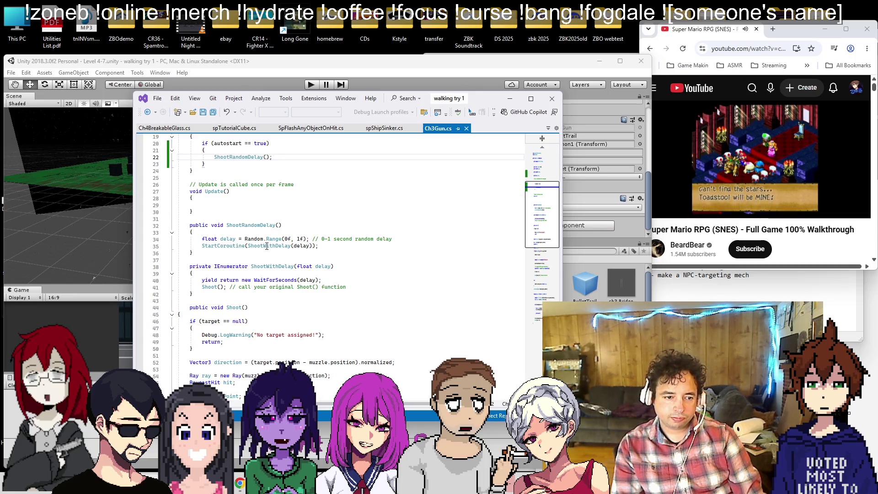
{"action": "left_click", "coordinate": [276, 274]}
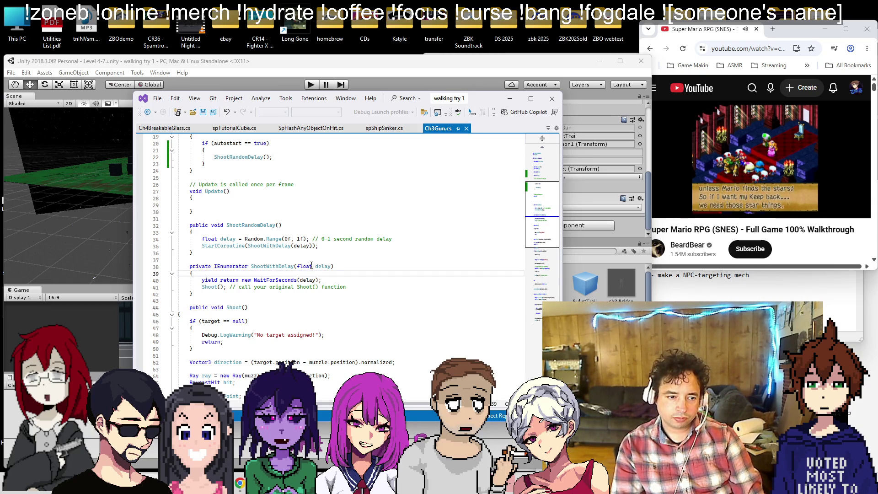
{"action": "scroll", "coordinate": [311, 266], "scroll_direction": "down", "scroll_amount": 1}
{"action": "scroll", "coordinate": [311, 266], "scroll_direction": "down", "scroll_amount": 5}
{"action": "scroll", "coordinate": [311, 266], "scroll_direction": "up", "scroll_amount": 5}
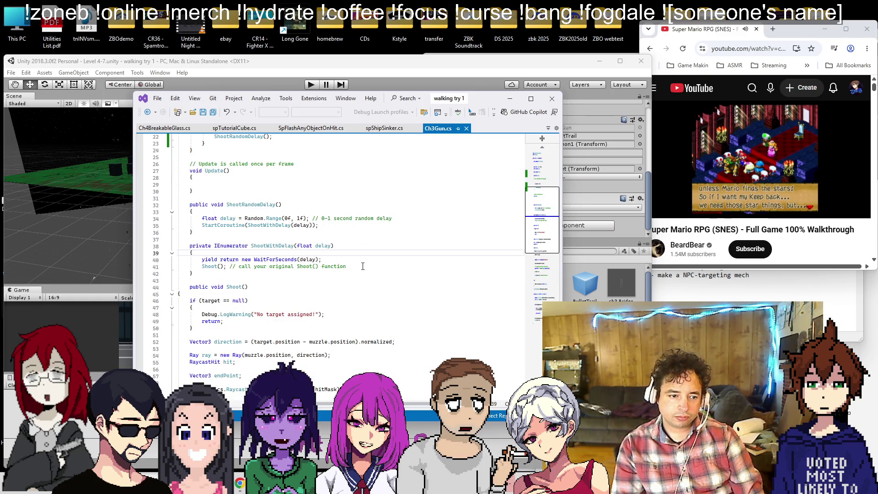
{"action": "left_click_drag", "start_coordinate": [360, 266], "coordinate": [249, 266]}
{"action": "key", "text": "Delete"}
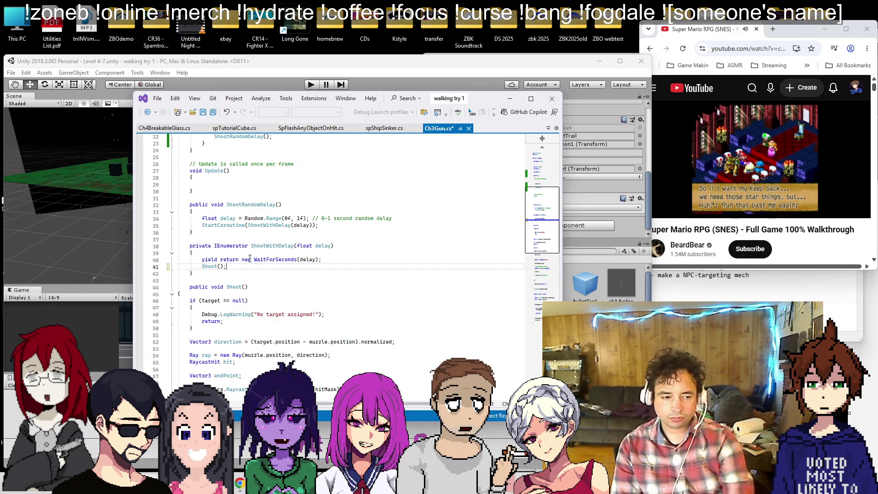
{"action": "key", "text": "ctrl+s"}
- Add Debug.Log("shooting"); at the top of ShootWithDelay and save the script
{"action": "left_click", "coordinate": [250, 247]}
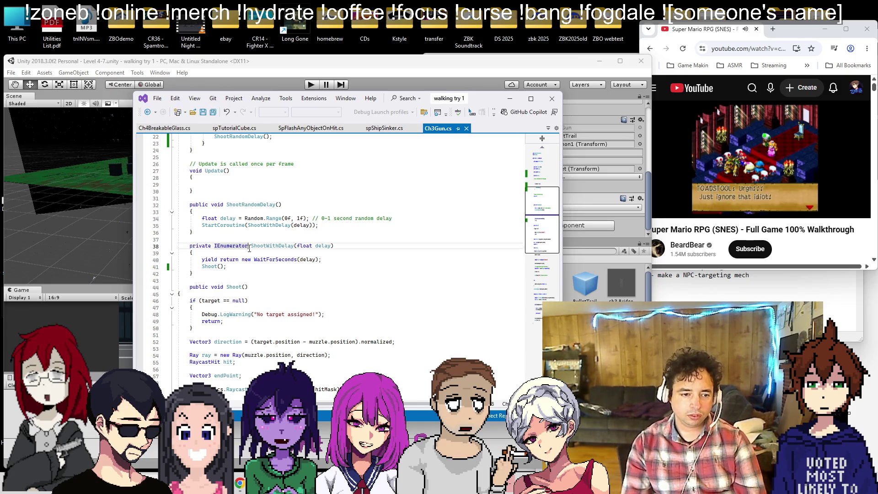
{"action": "key", "text": "Down"}
{"action": "key", "text": "Return"}
{"action": "type", "text": "Debu"}
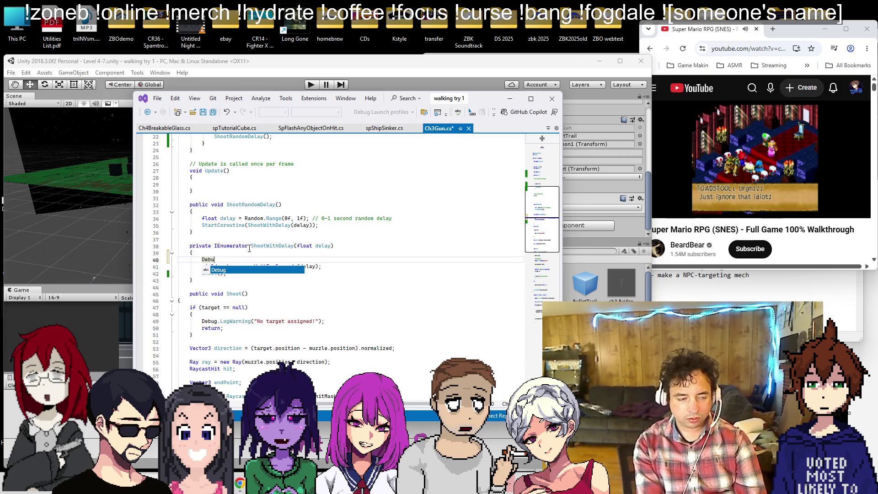
{"action": "type", "text": "g.Log(\"shooting\");"}
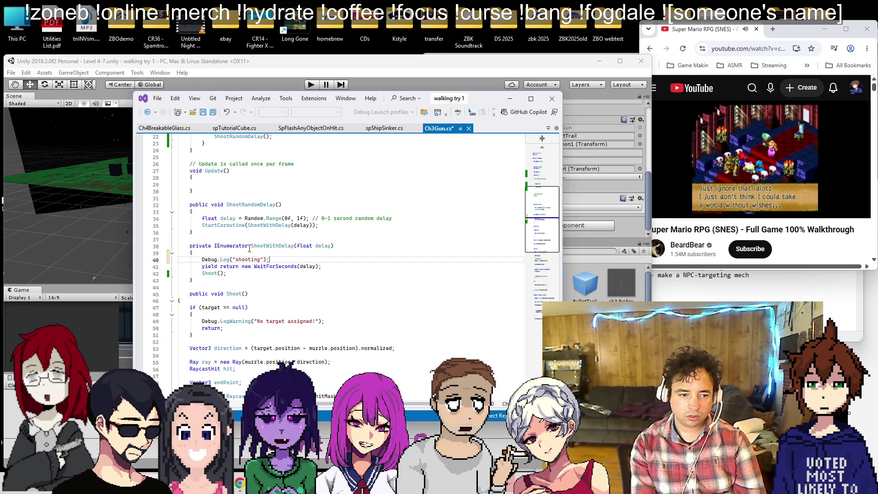
{"action": "key", "text": "ctrl+s"}
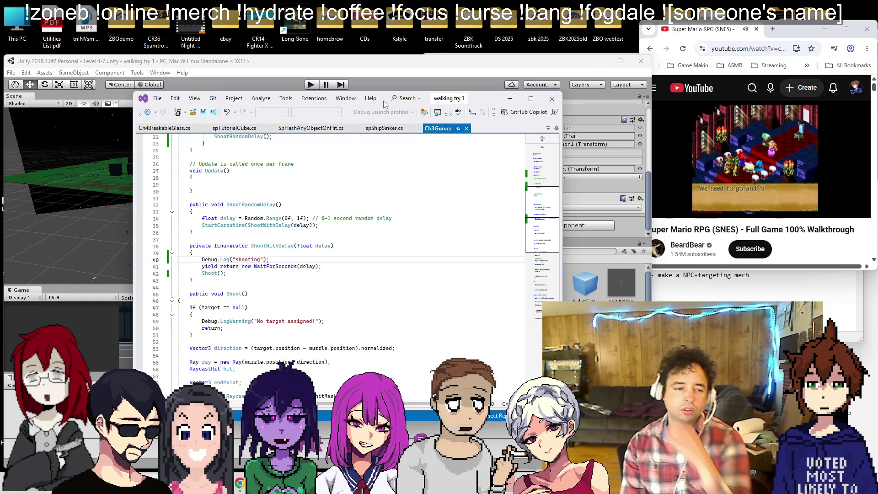
{"action": "left_click", "coordinate": [411, 67]}
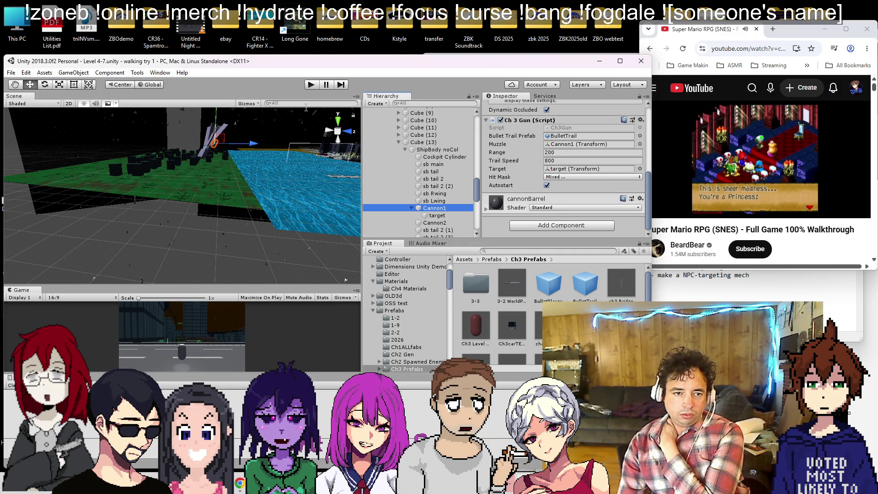
- Play the scene, orbit the Scene view to watch the gun's shots, then stop Play mode
{"action": "left_click", "coordinate": [312, 86]}
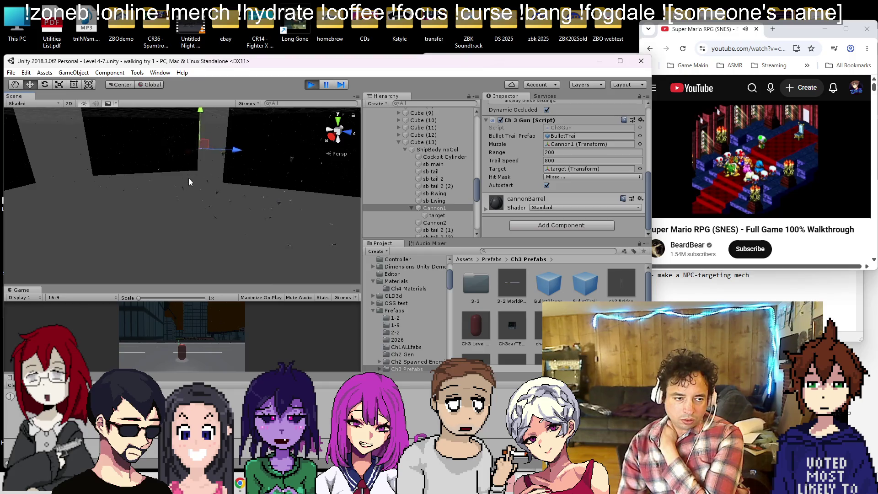
{"action": "mouse_move", "coordinate": [250, 205]}
{"action": "left_mouse_down", "text": "alt"}
{"action": "mouse_move", "coordinate": [298, 212]}
{"action": "mouse_move", "coordinate": [327, 229]}
{"action": "mouse_move", "coordinate": [300, 177]}
{"action": "mouse_move", "coordinate": [287, 187]}
{"action": "left_mouse_up", "text": "alt"}
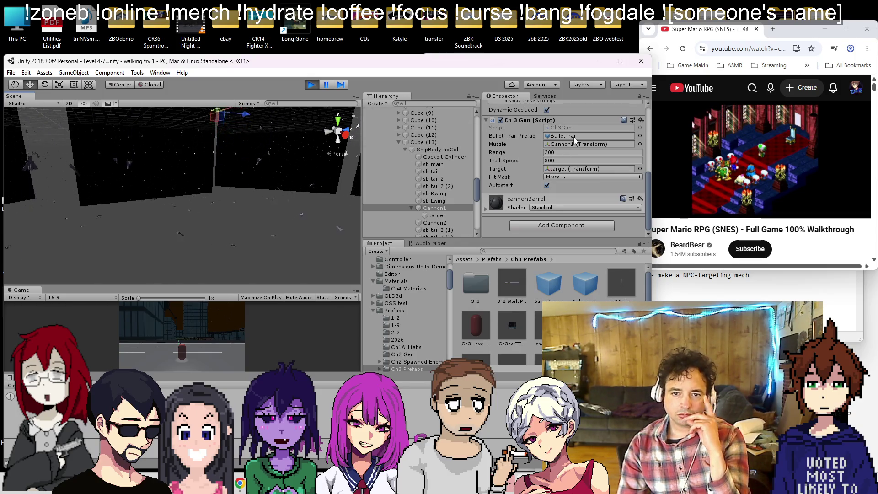
{"action": "left_click", "coordinate": [310, 85]}
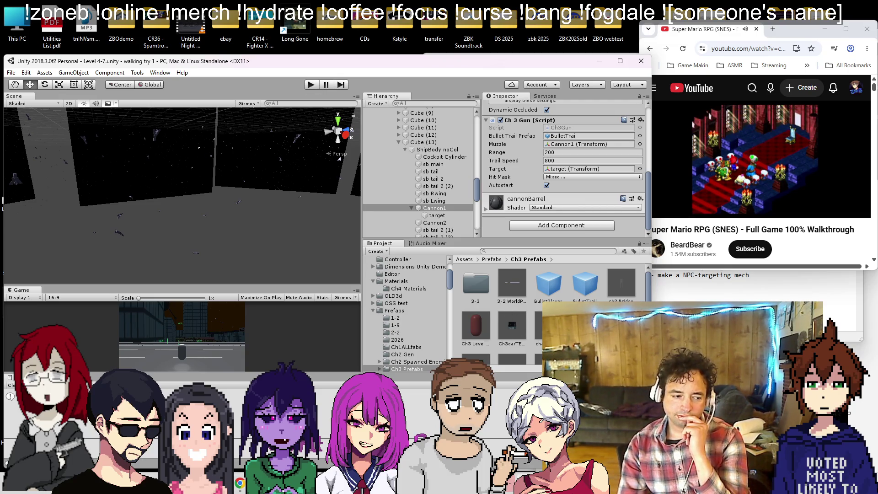
{"action": "key", "text": "alt+Tab"}
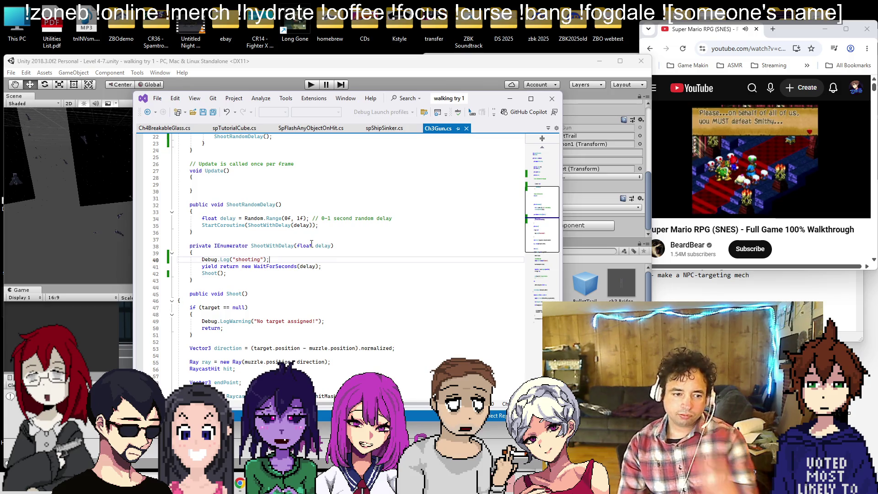
- Remove the Debug.Log("shooting") line from ShootWithDelay and return to Unity
{"action": "key", "text": "shift+Home"}
{"action": "key", "text": "BackSpace"}
{"action": "key", "text": "BackSpace"}
{"action": "key", "text": "BackSpace"}
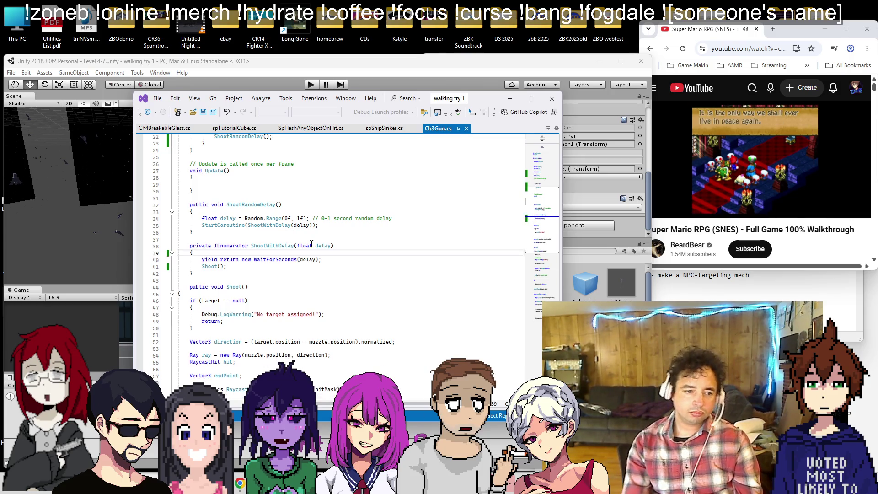
{"action": "scroll", "coordinate": [305, 254], "scroll_direction": "down", "scroll_amount": 5}
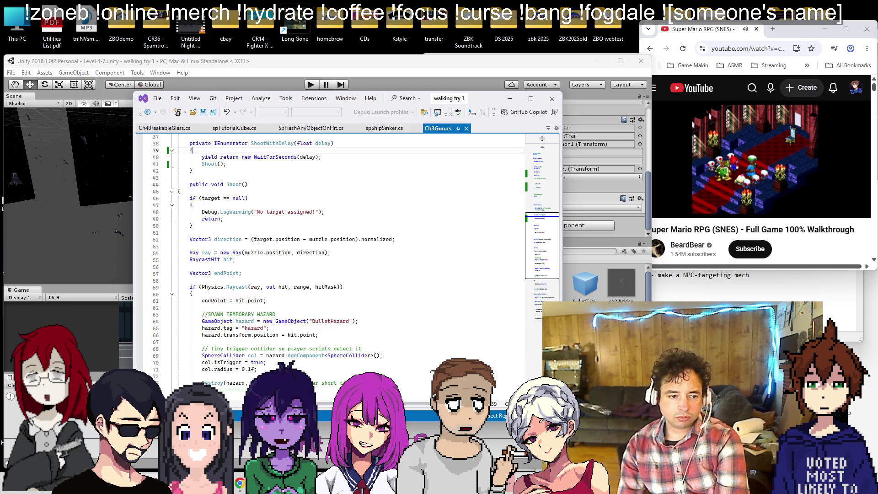
{"action": "scroll", "coordinate": [254, 241], "scroll_direction": "down", "scroll_amount": 1}
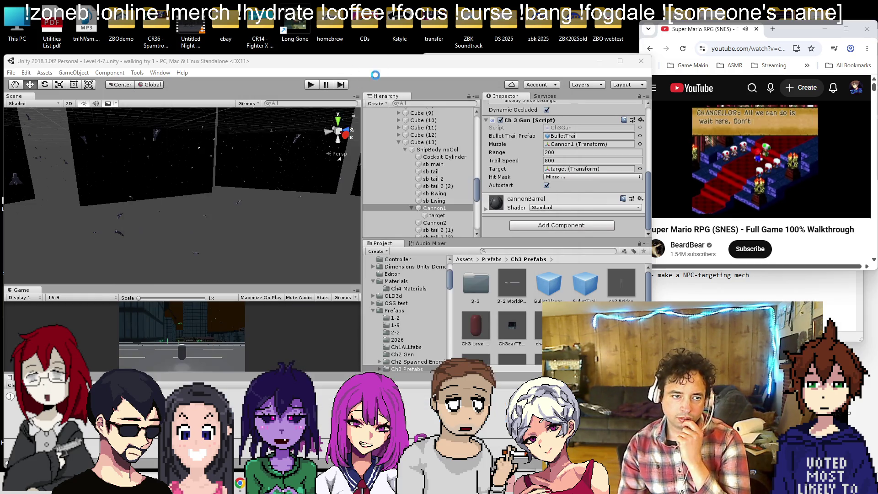
{"action": "left_click", "coordinate": [368, 63]}
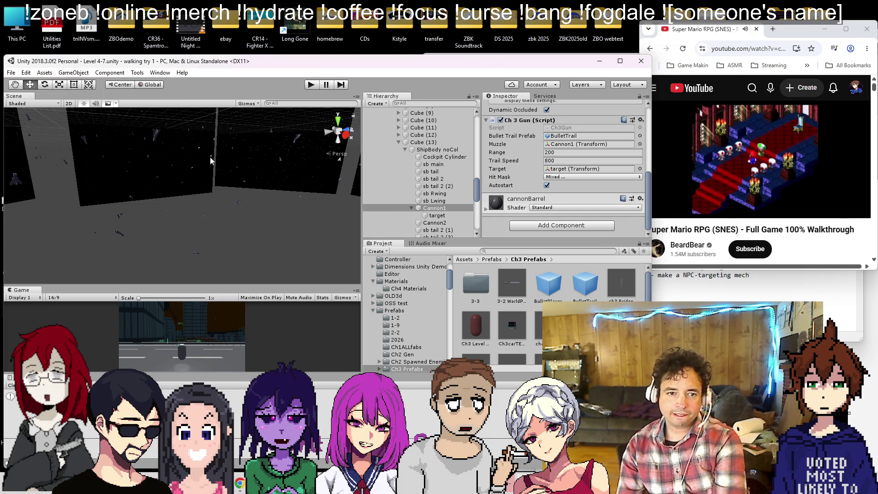
- Frame a couple of city buildings, then select and frame the small rooftop Cube from street level
{"action": "mouse_move", "coordinate": [246, 145]}
{"action": "left_mouse_down"}
{"action": "mouse_move", "coordinate": [245, 154]}
{"action": "mouse_move", "coordinate": [220, 163]}
{"action": "mouse_move", "coordinate": [254, 172]}
{"action": "mouse_move", "coordinate": [247, 267]}
{"action": "mouse_move", "coordinate": [209, 210]}
{"action": "mouse_move", "coordinate": [278, 175]}
{"action": "mouse_move", "coordinate": [167, 232]}
{"action": "left_mouse_up"}
{"action": "left_click", "coordinate": [181, 227]}
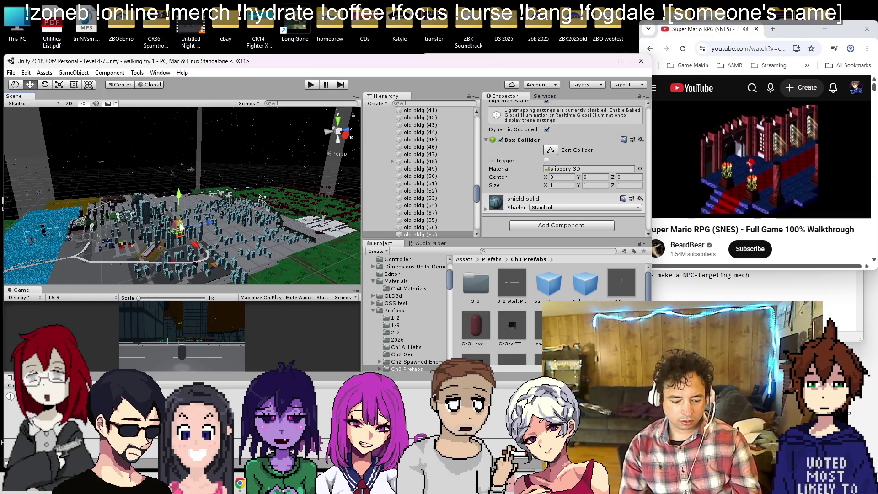
{"action": "key", "text": "f"}
{"action": "scroll", "coordinate": [172, 219], "scroll_direction": "down", "scroll_amount": 5}
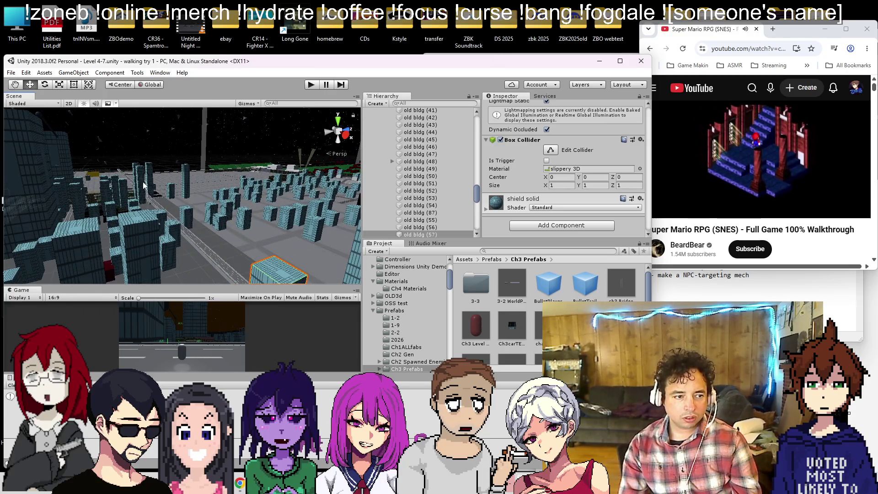
{"action": "left_click", "coordinate": [144, 186]}
{"action": "key", "text": "f"}
{"action": "scroll", "coordinate": [646, 198], "scroll_direction": "up", "scroll_amount": 2}
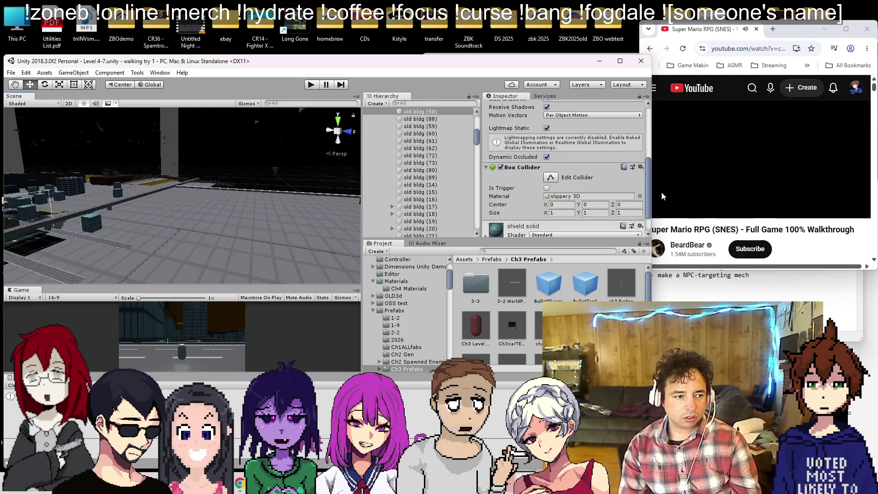
{"action": "mouse_move", "coordinate": [231, 187]}
{"action": "left_mouse_down"}
{"action": "mouse_move", "coordinate": [109, 193]}
{"action": "mouse_move", "coordinate": [135, 230]}
{"action": "mouse_move", "coordinate": [213, 186]}
{"action": "left_mouse_up"}
{"action": "left_click", "coordinate": [154, 219]}
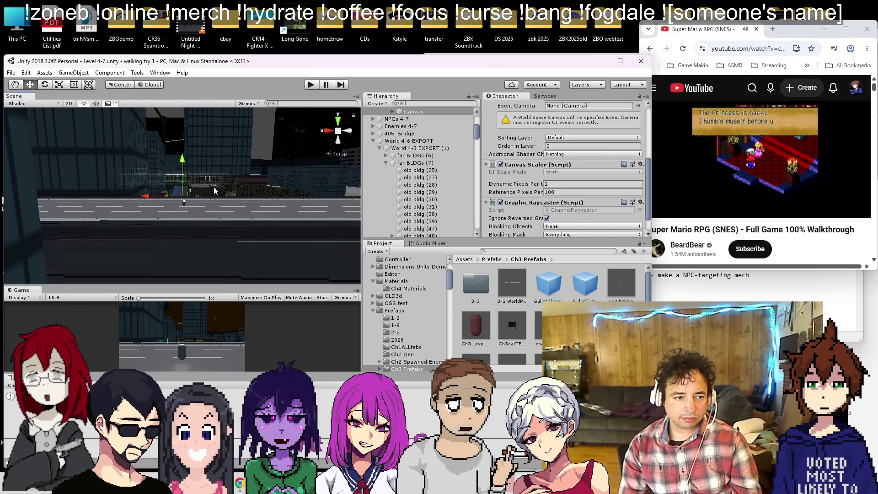
{"action": "left_click", "coordinate": [213, 186]}
{"action": "key", "text": "f"}
{"action": "mouse_move", "coordinate": [159, 213]}
{"action": "left_mouse_down"}
{"action": "mouse_move", "coordinate": [238, 215]}
{"action": "mouse_move", "coordinate": [244, 234]}
{"action": "left_mouse_up"}
- Add a Ch 3 Gun script to the cube and paste the copied gun settings into it
{"action": "left_click", "coordinate": [554, 226]}
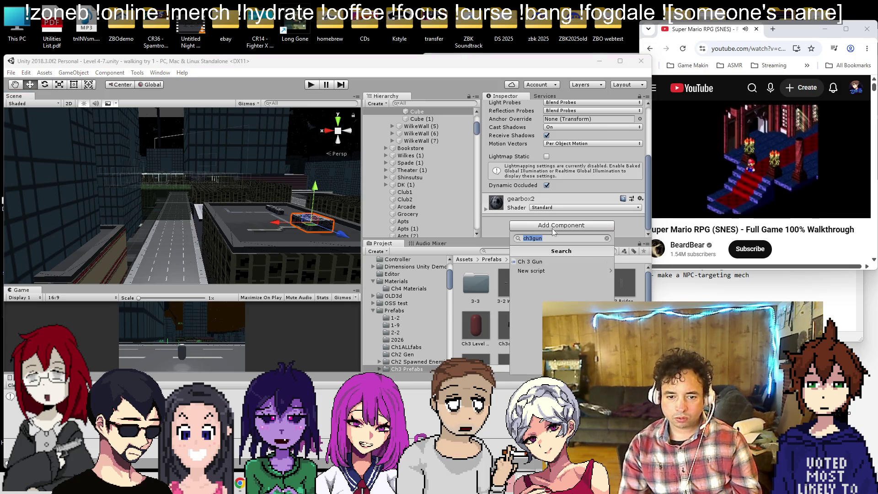
{"action": "left_click", "coordinate": [544, 265]}
{"action": "left_click", "coordinate": [640, 120]}
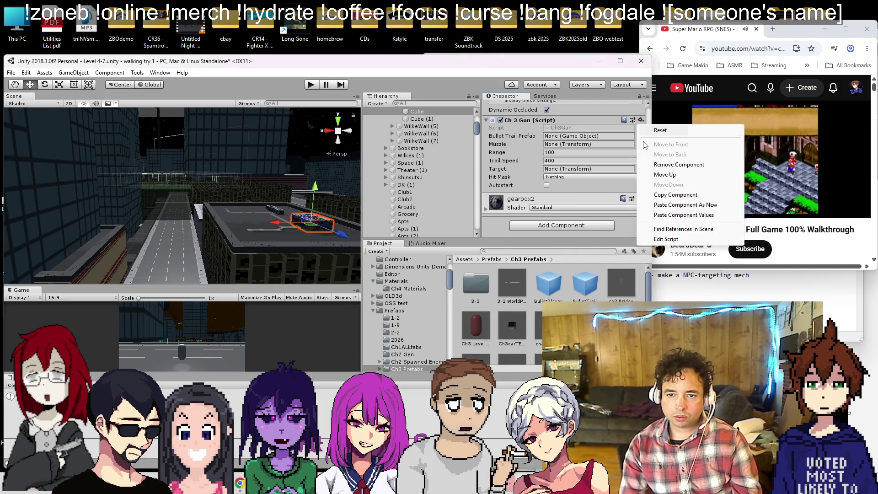
{"action": "left_click", "coordinate": [663, 214]}
- Move through the city and collapse the hierarchy to reselect the rooftop gun object
{"action": "left_click", "coordinate": [69, 185]}
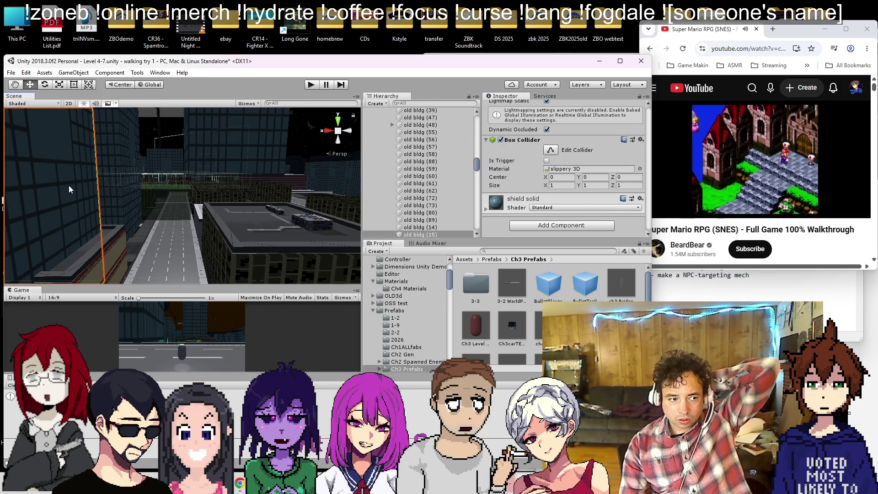
{"action": "scroll", "coordinate": [451, 188], "scroll_direction": "up", "scroll_amount": 5}
{"action": "scroll", "coordinate": [449, 188], "scroll_direction": "down", "scroll_amount": 3}
{"action": "left_click", "coordinate": [311, 223]}
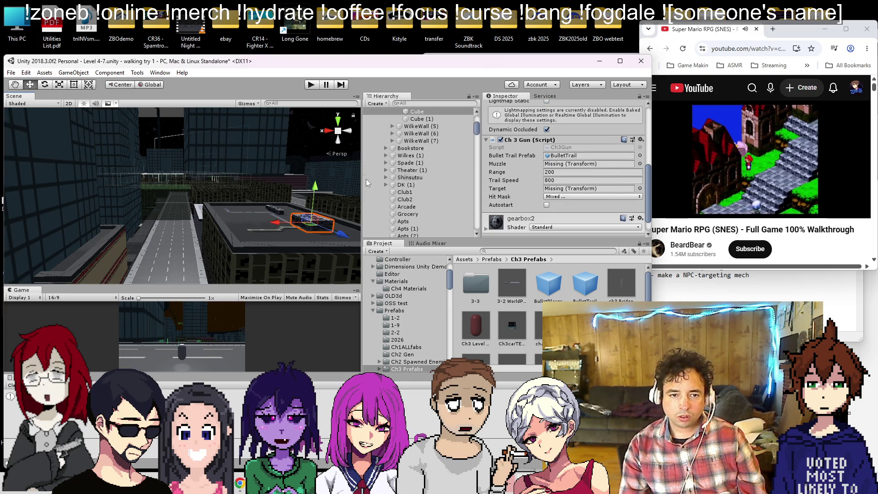
{"action": "scroll", "coordinate": [396, 160], "scroll_direction": "up", "scroll_amount": 3}
{"action": "scroll", "coordinate": [396, 161], "scroll_direction": "up", "scroll_amount": 10}
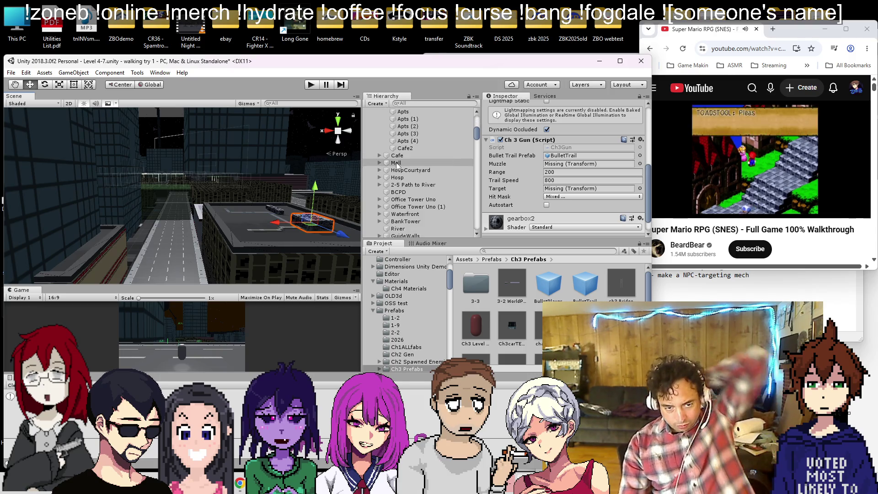
{"action": "left_click_drag", "start_coordinate": [287, 209], "coordinate": [468, 190]}
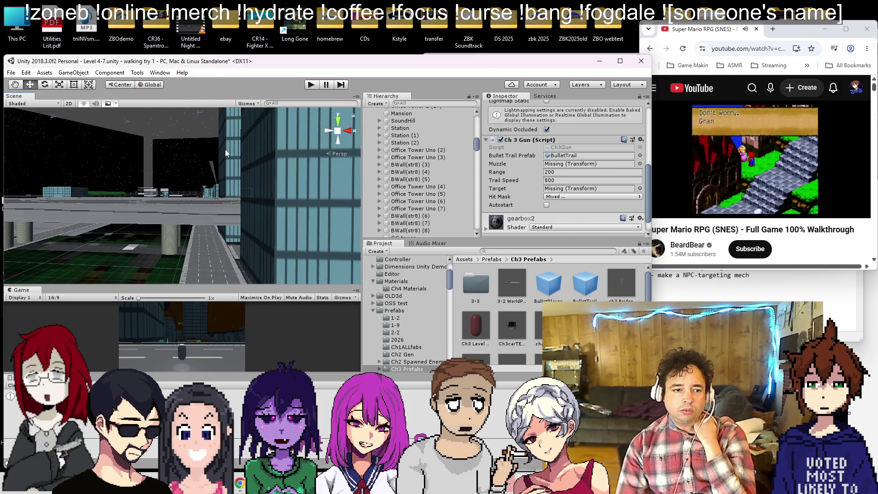
{"action": "left_click", "coordinate": [225, 149]}
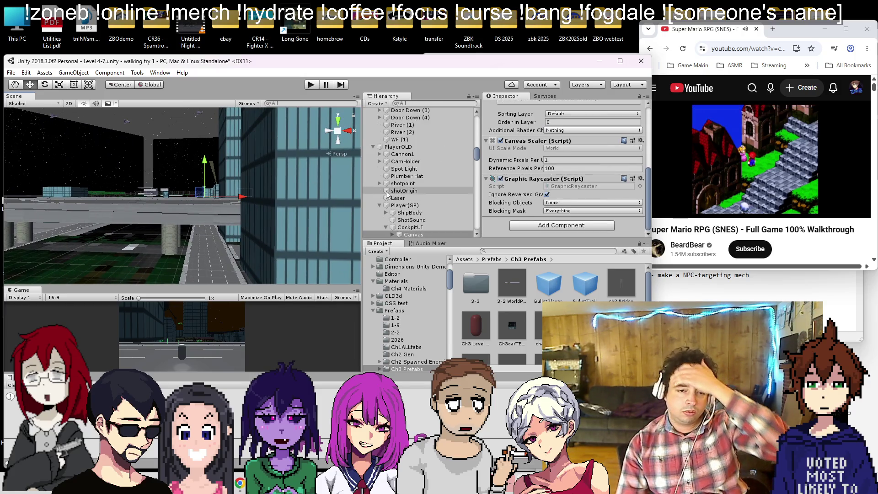
{"action": "left_click", "coordinate": [413, 205]}
{"action": "left_click_drag", "start_coordinate": [286, 172], "coordinate": [874, 161]}
{"action": "scroll", "coordinate": [412, 169], "scroll_direction": "up", "scroll_amount": 10}
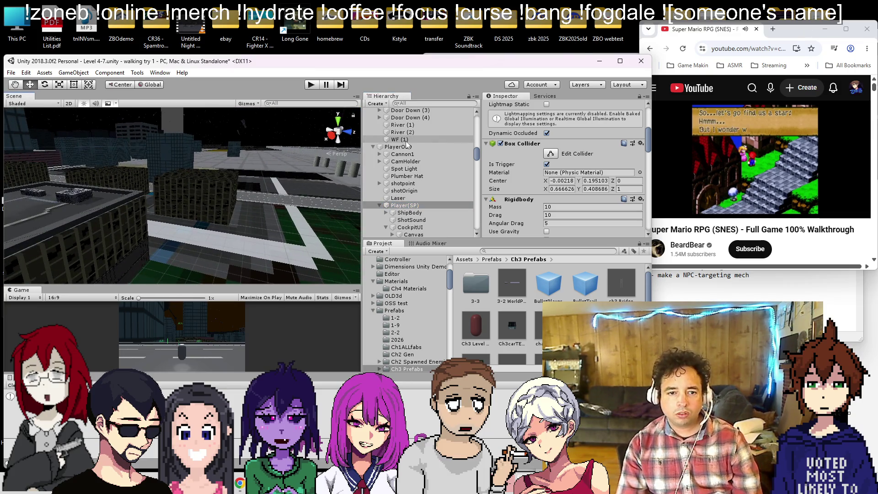
{"action": "left_click", "coordinate": [368, 112], "text": "alt"}
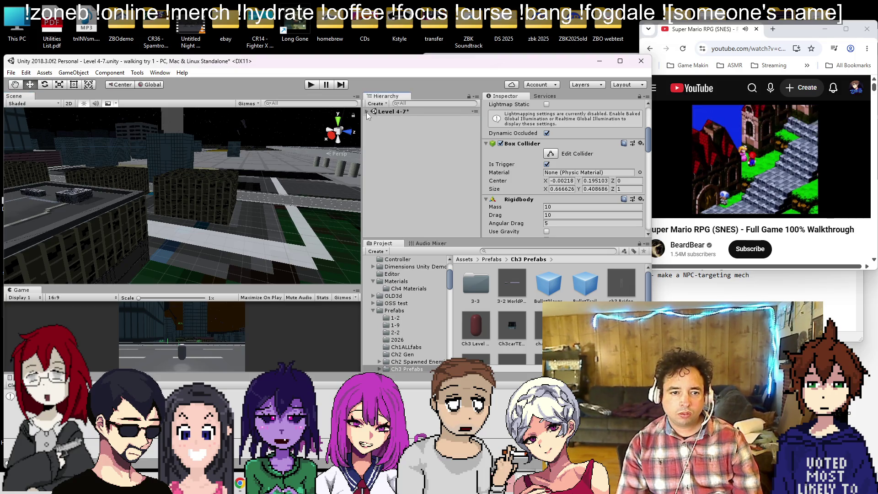
{"action": "left_click", "coordinate": [368, 112]}
{"action": "left_click", "coordinate": [66, 198]}
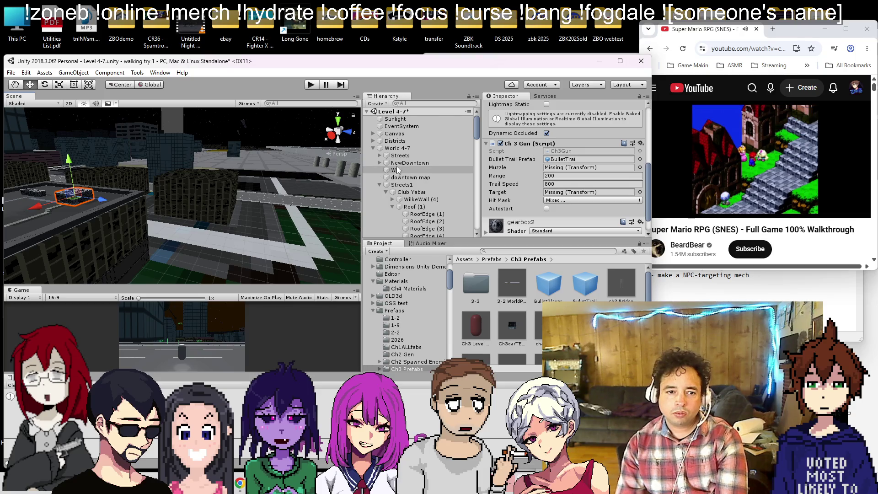
- Make PlayerOLD the gun's Target and set the rooftop Cube as its Muzzle
{"action": "left_click", "coordinate": [373, 147]}
{"action": "left_click_drag", "start_coordinate": [407, 160], "coordinate": [571, 172]}
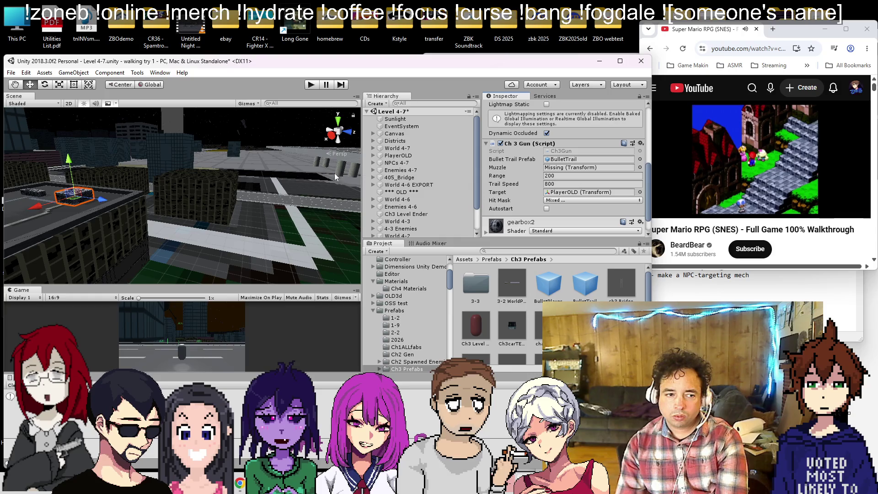
{"action": "scroll", "coordinate": [443, 202], "scroll_direction": "down", "scroll_amount": 3}
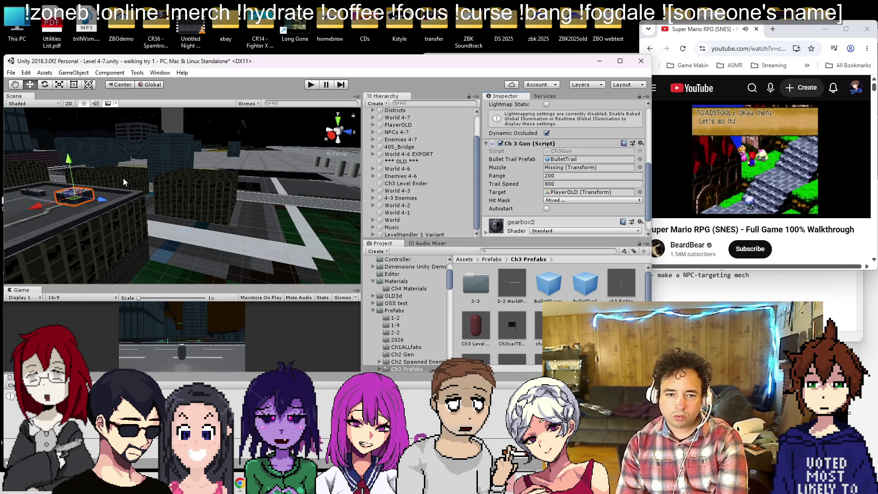
{"action": "left_click", "coordinate": [179, 165]}
{"action": "left_click", "coordinate": [84, 207]}
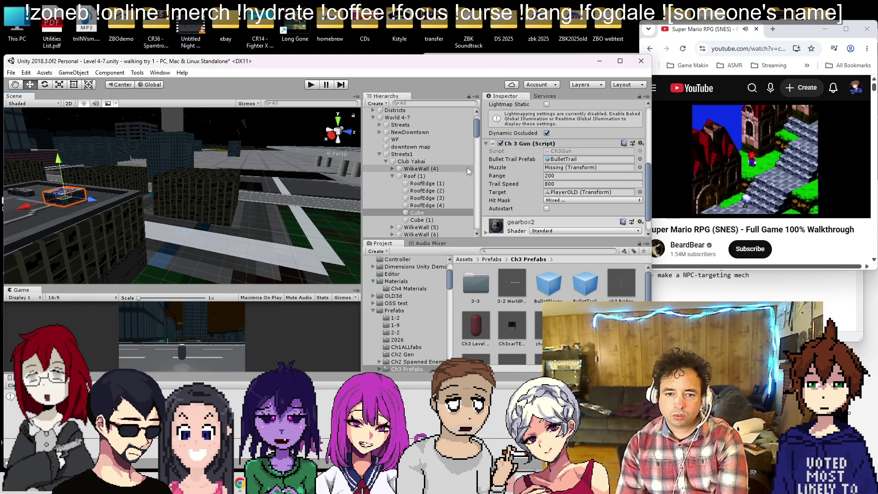
{"action": "left_click", "coordinate": [550, 168]}
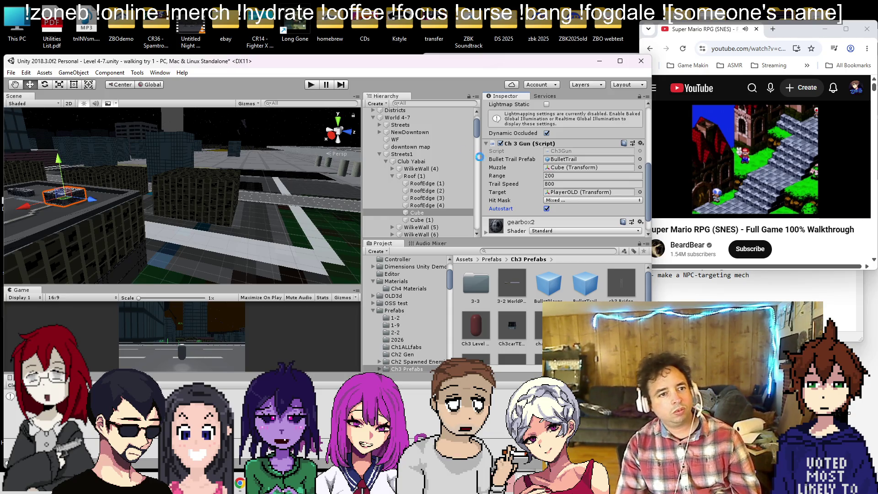
- Enter Play mode and orbit the Scene view to watch the rooftop gun fire
{"action": "left_click", "coordinate": [311, 86]}
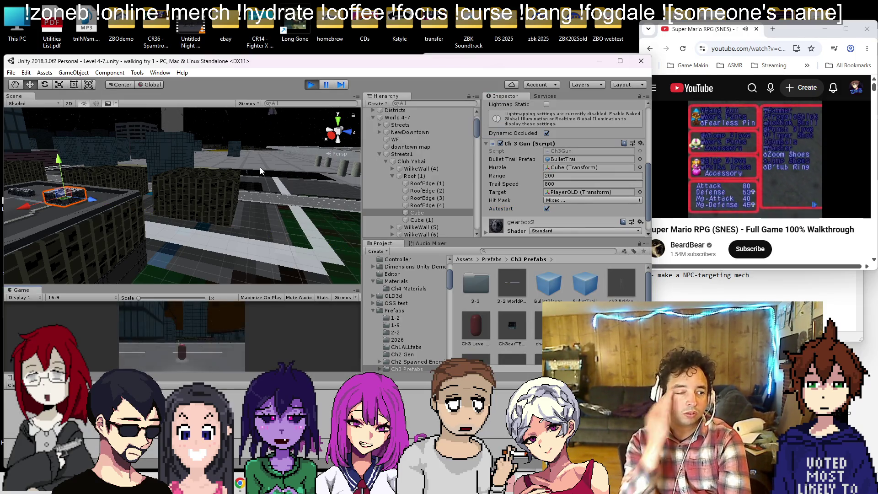
{"action": "mouse_move", "coordinate": [228, 132]}
{"action": "left_mouse_down"}
{"action": "mouse_move", "coordinate": [174, 210]}
{"action": "mouse_move", "coordinate": [139, 201]}
{"action": "mouse_move", "coordinate": [208, 210]}
{"action": "left_mouse_up"}
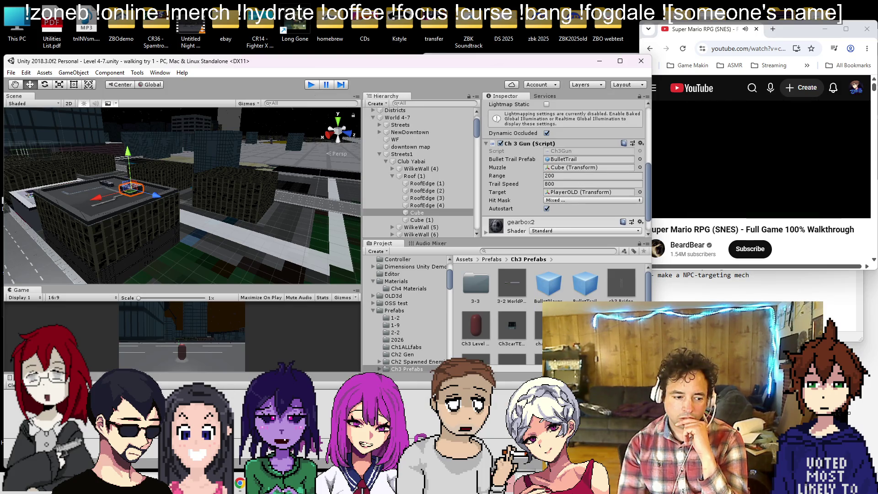
- Switch to Visual Studio and scroll through Ch3Gun.cs to review Shoot()
{"action": "key", "text": "alt+Tab"}
{"action": "scroll", "coordinate": [270, 296], "scroll_direction": "down", "scroll_amount": 5}
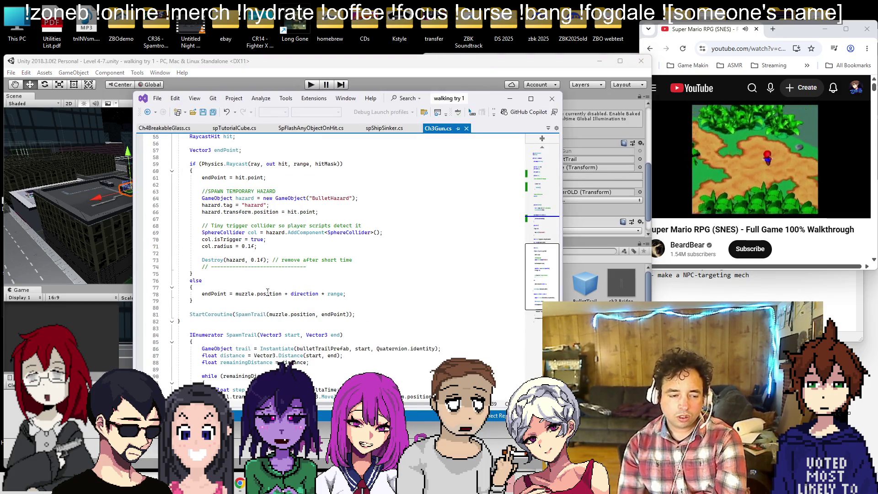
{"action": "scroll", "coordinate": [268, 291], "scroll_direction": "up", "scroll_amount": 5}
{"action": "scroll", "coordinate": [265, 288], "scroll_direction": "down", "scroll_amount": 12}
{"action": "scroll", "coordinate": [264, 286], "scroll_direction": "up", "scroll_amount": 10}
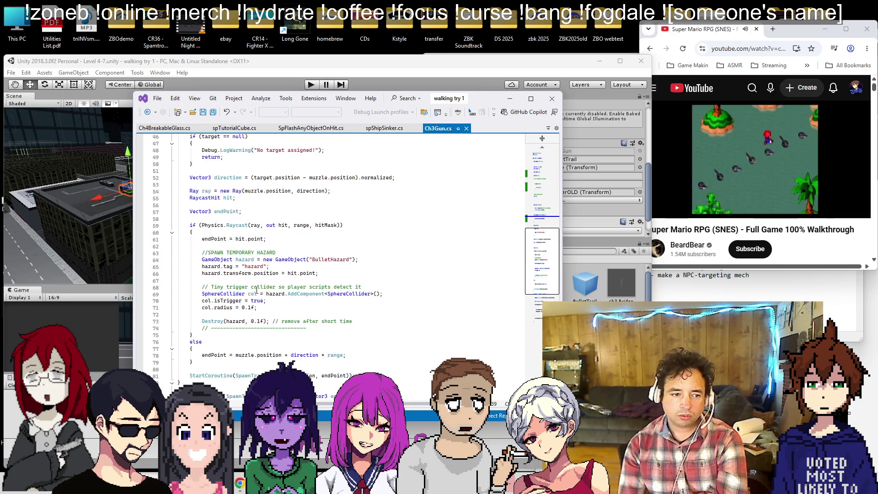
{"action": "scroll", "coordinate": [263, 286], "scroll_direction": "up", "scroll_amount": 5}
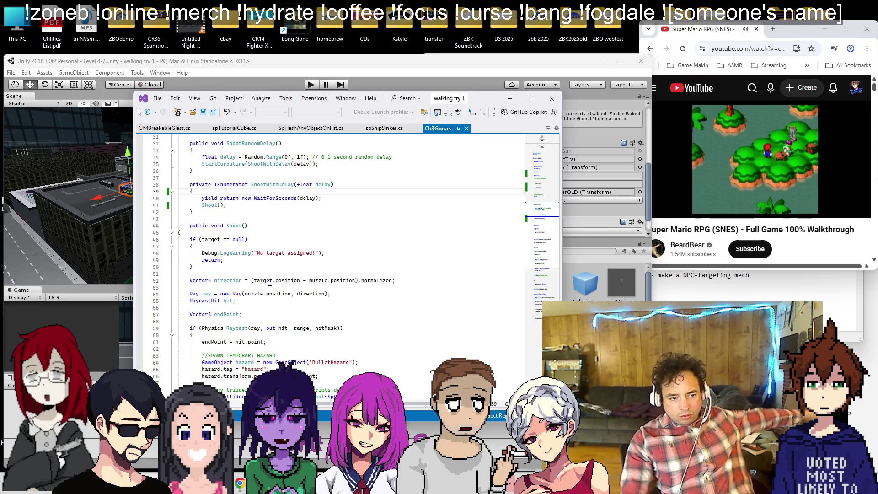
- Mute and skip the YouTube ad playing beside the code
{"action": "left_click", "coordinate": [680, 210]}
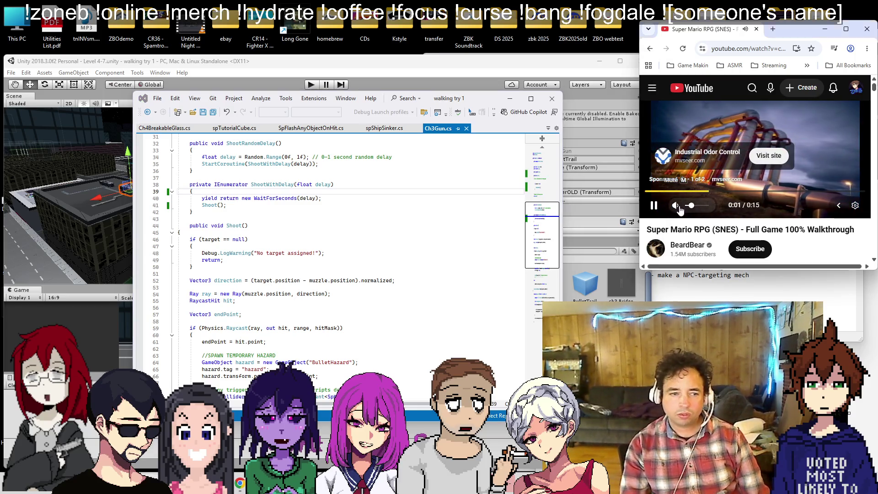
{"action": "left_click", "coordinate": [680, 209]}
{"action": "left_click", "coordinate": [288, 187]}
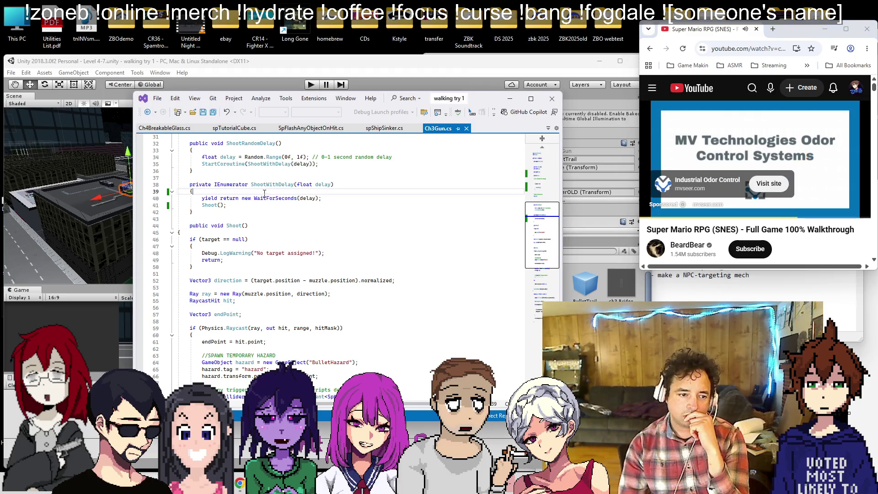
{"action": "scroll", "coordinate": [258, 201], "scroll_direction": "down", "scroll_amount": 8}
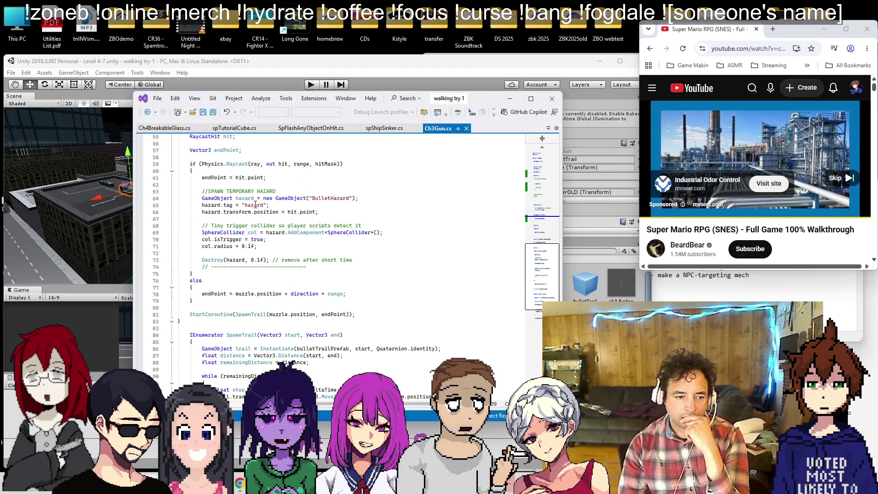
{"action": "scroll", "coordinate": [255, 204], "scroll_direction": "down", "scroll_amount": 3}
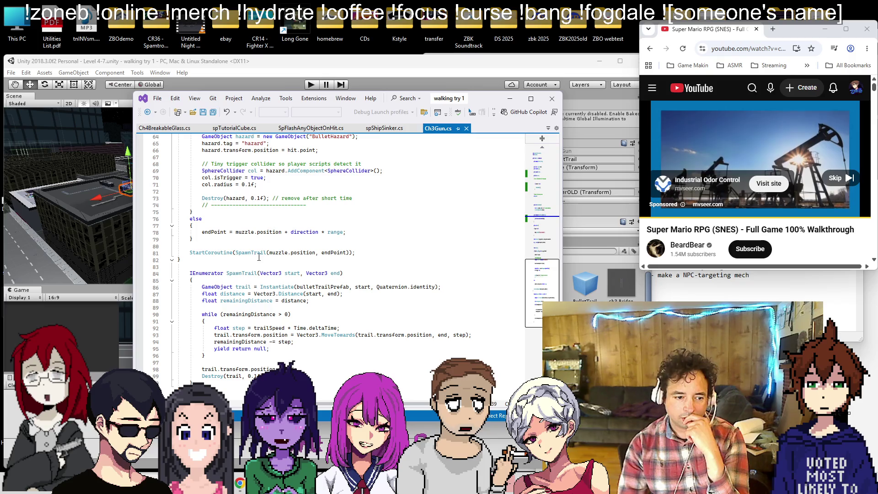
{"action": "left_click", "coordinate": [835, 181]}
{"action": "left_click", "coordinate": [835, 179]}
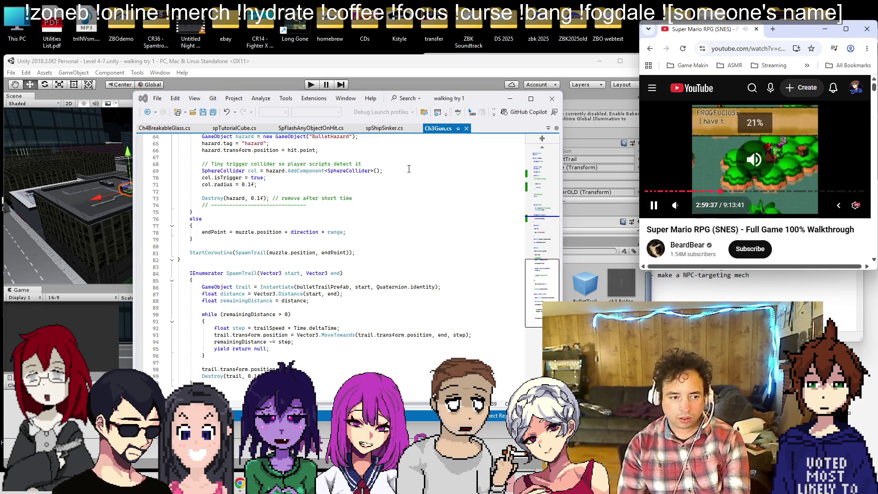
- Scroll down Ch3Gun.cs to the SpawnTrail coroutine at the end of the script
{"action": "left_click", "coordinate": [347, 232]}
{"action": "scroll", "coordinate": [349, 233], "scroll_direction": "down", "scroll_amount": 9}
{"action": "scroll", "coordinate": [350, 233], "scroll_direction": "up", "scroll_amount": 9}
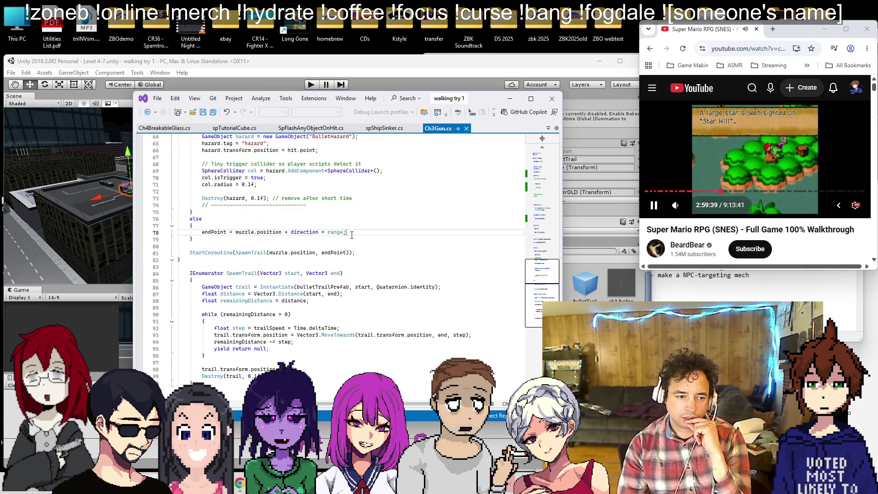
{"action": "scroll", "coordinate": [349, 235], "scroll_direction": "up", "scroll_amount": 9}
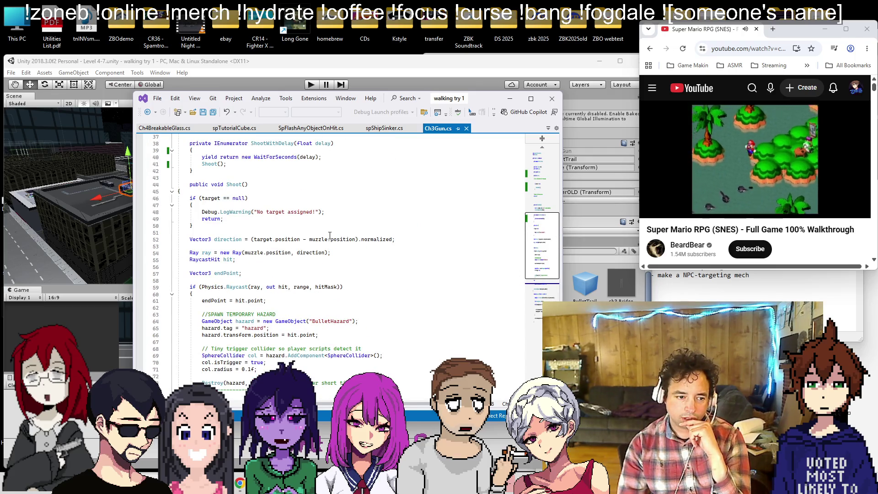
{"action": "scroll", "coordinate": [329, 236], "scroll_direction": "down", "scroll_amount": 3}
{"action": "scroll", "coordinate": [329, 236], "scroll_direction": "up", "scroll_amount": 7}
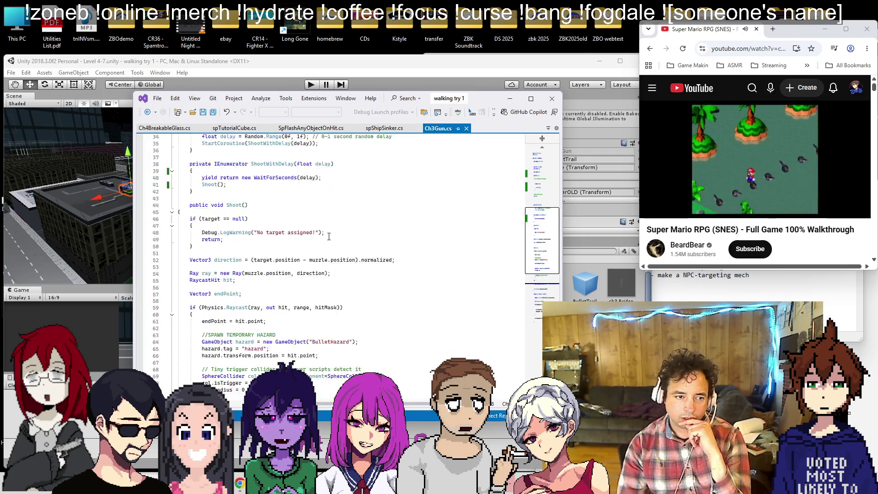
{"action": "scroll", "coordinate": [329, 236], "scroll_direction": "down", "scroll_amount": 4}
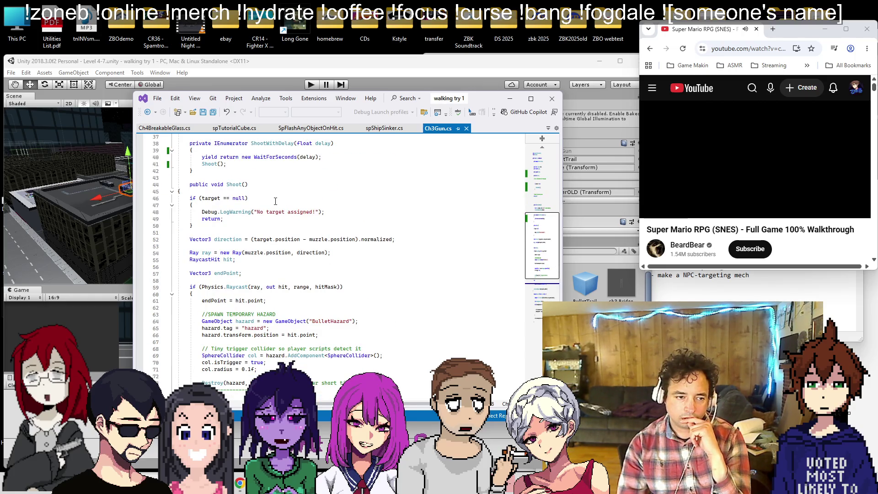
{"action": "scroll", "coordinate": [275, 201], "scroll_direction": "down", "scroll_amount": 3}
{"action": "scroll", "coordinate": [276, 201], "scroll_direction": "down", "scroll_amount": 4}
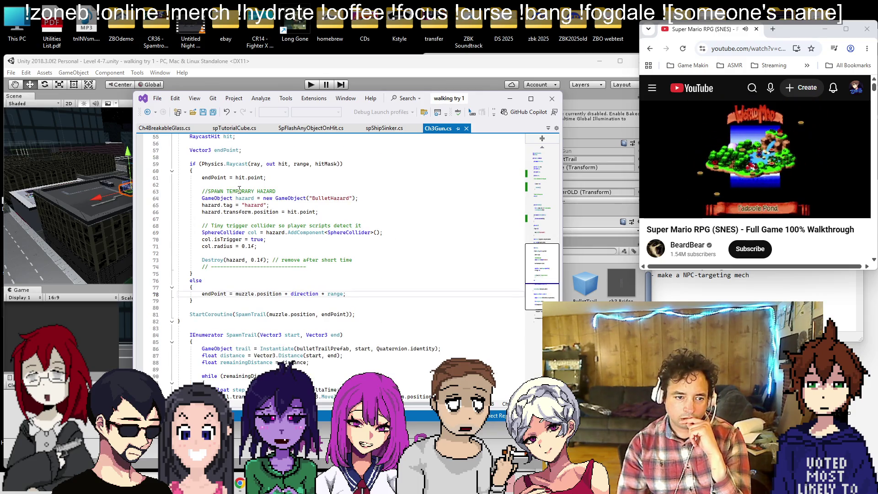
{"action": "scroll", "coordinate": [239, 190], "scroll_direction": "down", "scroll_amount": 4}
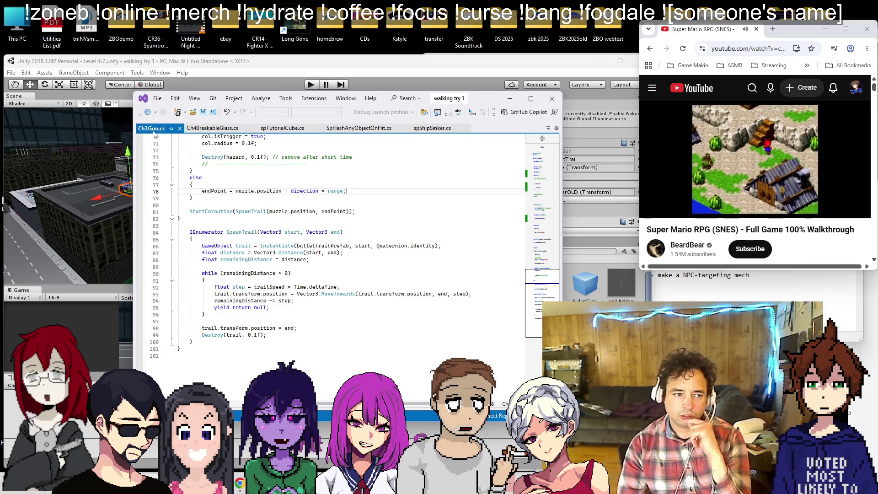
- Back in Unity, add Ch 3 Gun by search, then remove the accidental duplicate component
{"action": "left_click", "coordinate": [286, 86]}
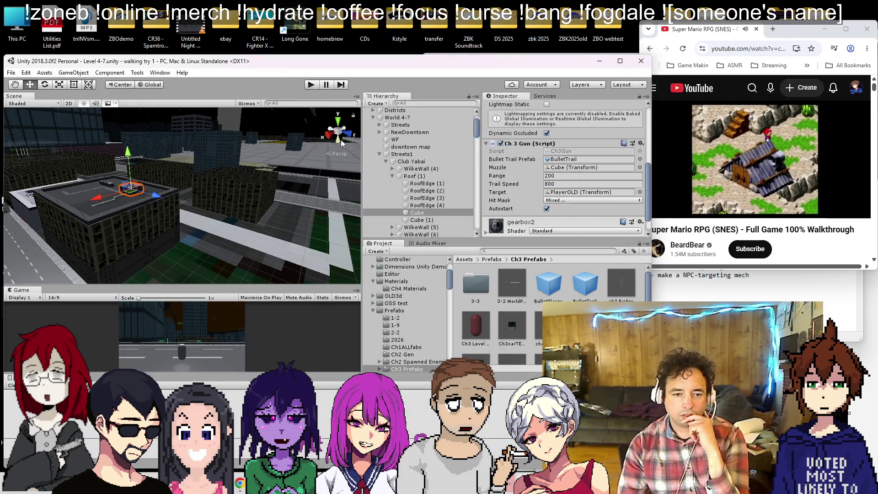
{"action": "scroll", "coordinate": [518, 174], "scroll_direction": "down", "scroll_amount": 2}
{"action": "left_click", "coordinate": [541, 229]}
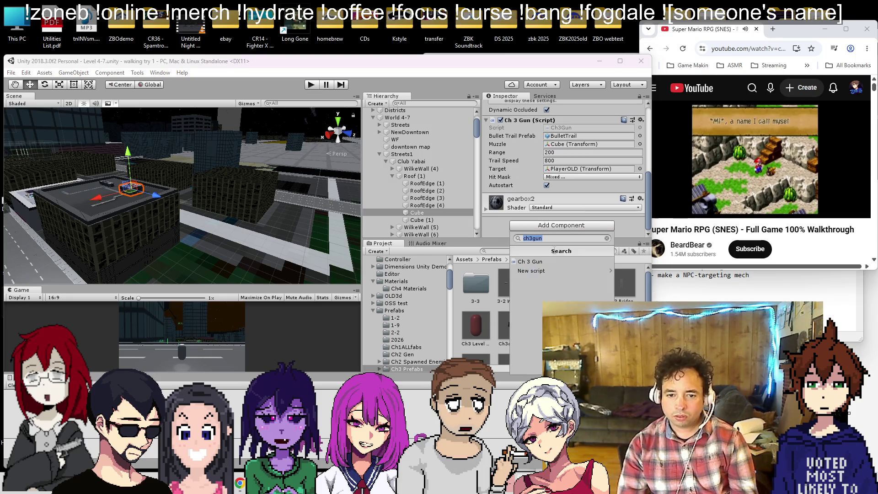
{"action": "type", "text": "ch3"}
{"action": "key", "text": "Return"}
{"action": "right_click", "coordinate": [532, 199]}
{"action": "left_click", "coordinate": [557, 220]}
- Create and attach a new ch3gunAssist script to the Cube, then open it for editing
{"action": "left_click", "coordinate": [544, 225]}
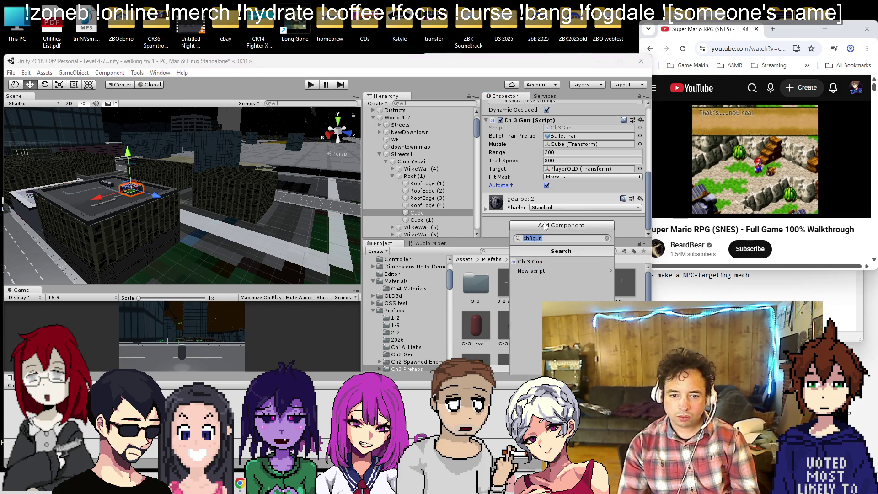
{"action": "key", "text": "Right"}
{"action": "type", "text": "Assits"}
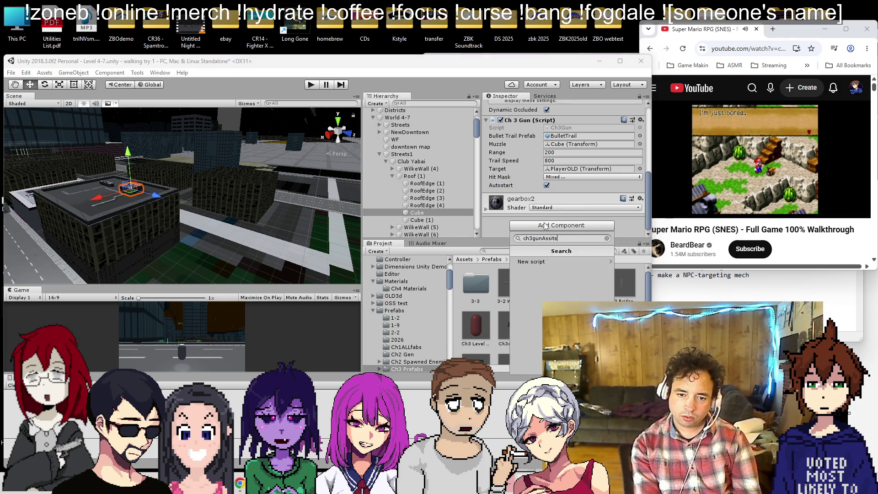
{"action": "key", "text": "BackSpace"}
{"action": "key", "text": "BackSpace"}
{"action": "type", "text": "st"}
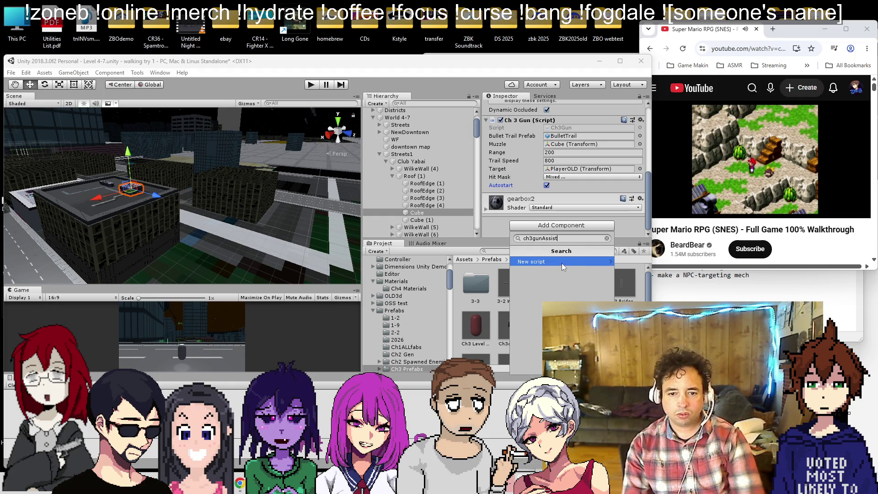
{"action": "left_click", "coordinate": [562, 263]}
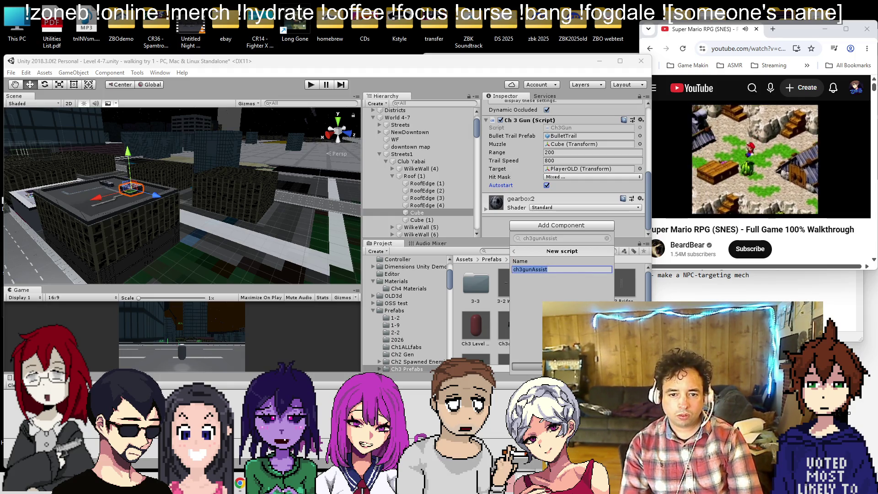
{"action": "key", "text": "Return"}
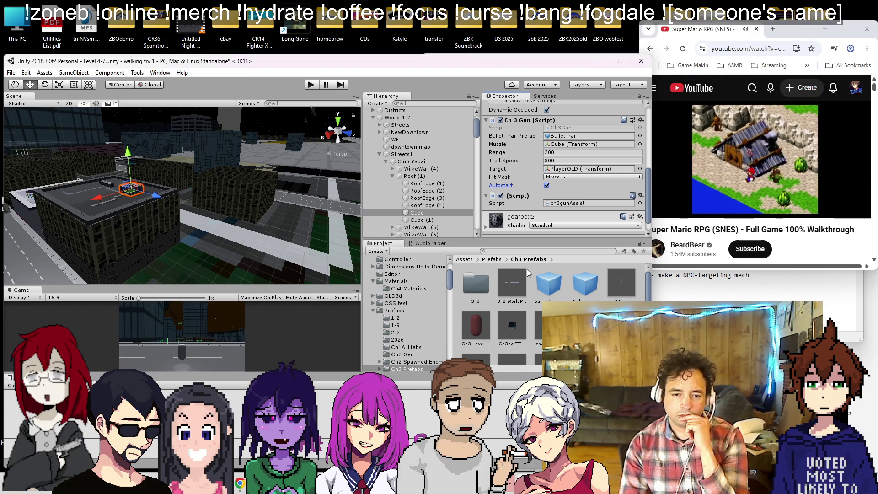
{"action": "right_click", "coordinate": [524, 198]}
{"action": "left_click", "coordinate": [531, 311]}
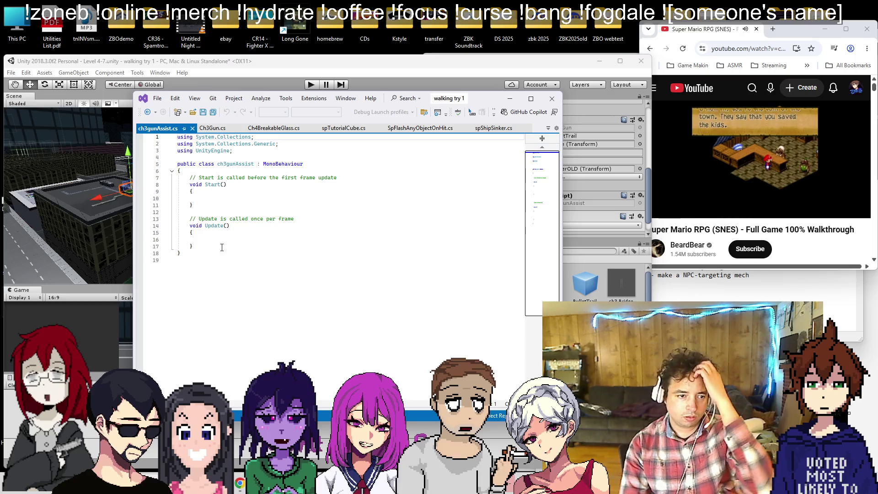
- Declare 'public Ch3Gun gun;' at the top of the ch3gunAssist class
{"action": "left_click", "coordinate": [219, 245]}
{"action": "key", "text": "Return"}
{"action": "key", "text": "Return"}
{"action": "key", "text": "Up"}
{"action": "key", "text": "Up"}
{"action": "key", "text": "Up"}
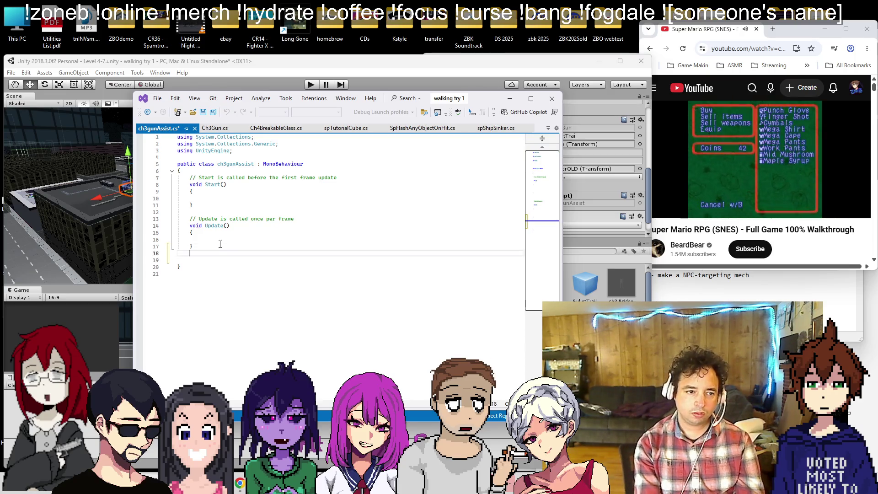
{"action": "key", "text": "Up"}
{"action": "key", "text": "Up"}
{"action": "key", "text": "Up"}
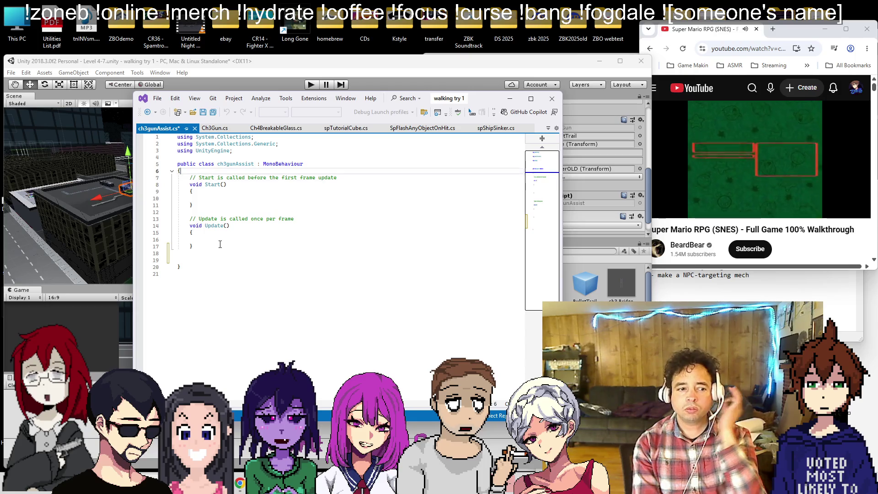
{"action": "key", "text": "Return"}
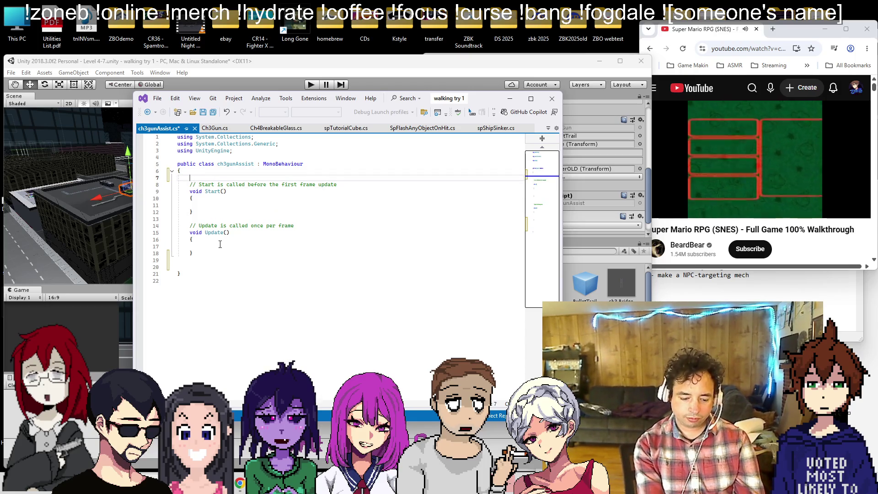
{"action": "type", "text": "public Ch3Gun"}
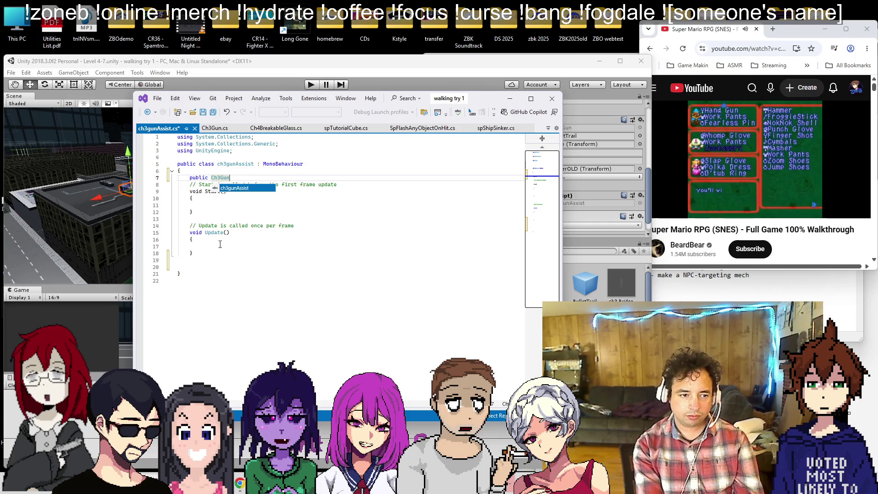
{"action": "type", "text": " gun;"}
{"action": "key", "text": "Return"}
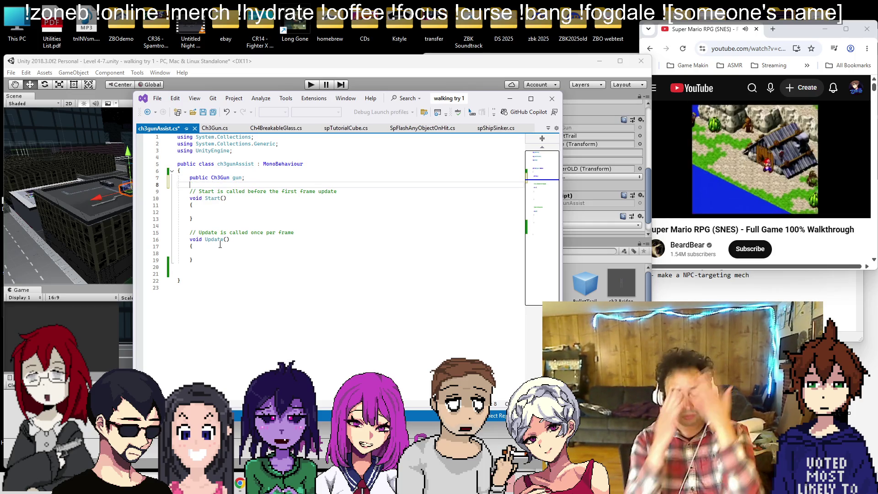
- Add a 'public bool autostart;' field and save ch3gunAssist.cs
{"action": "left_click", "coordinate": [215, 210]}
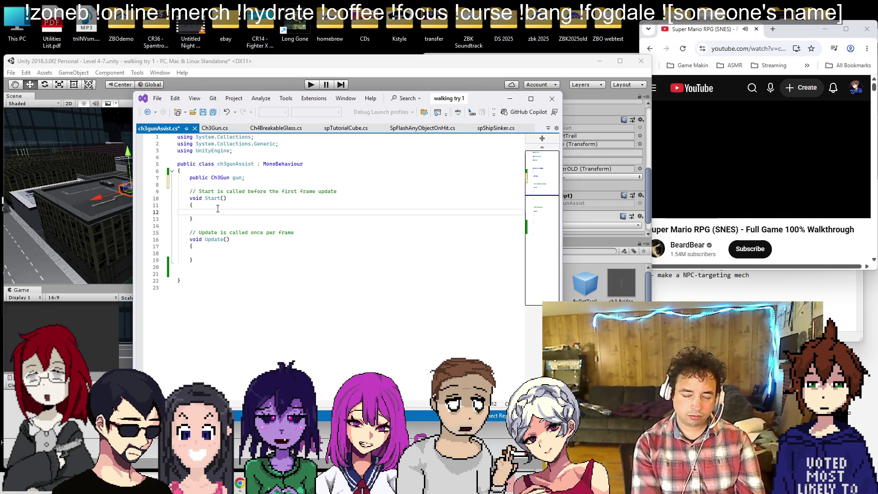
{"action": "key", "text": "Up"}
{"action": "key", "text": "Up"}
{"action": "key", "text": "Up"}
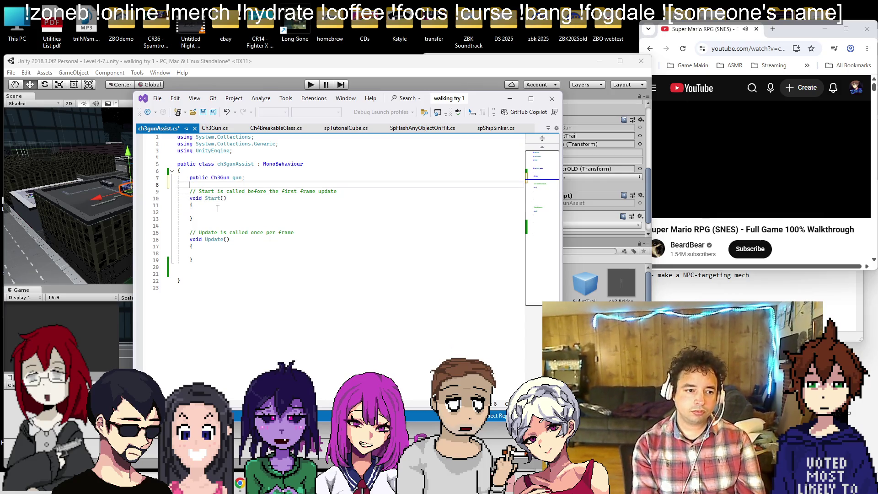
{"action": "key", "text": "Return"}
{"action": "key", "text": "Return"}
{"action": "key", "text": "Up"}
{"action": "type", "text": "public bool autostart;"}
{"action": "key", "text": "ctrl+s"}
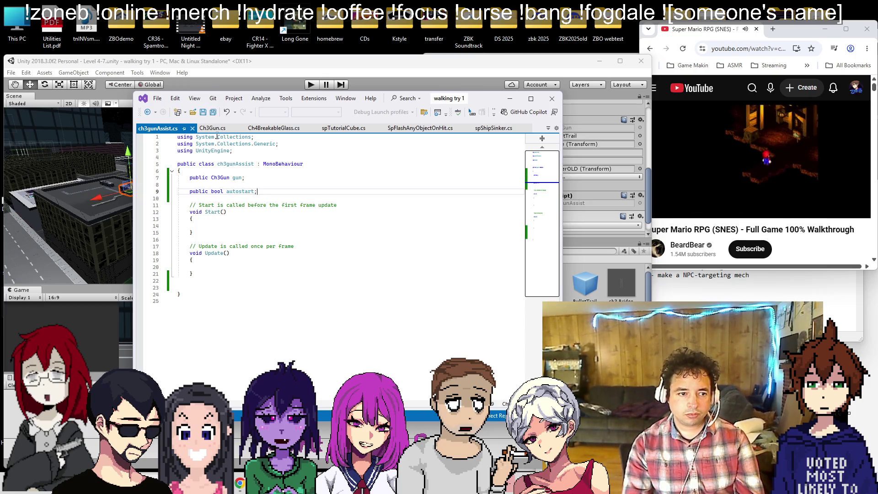
{"action": "key", "text": "Down"}
{"action": "key", "text": "Down"}
{"action": "key", "text": "Down"}
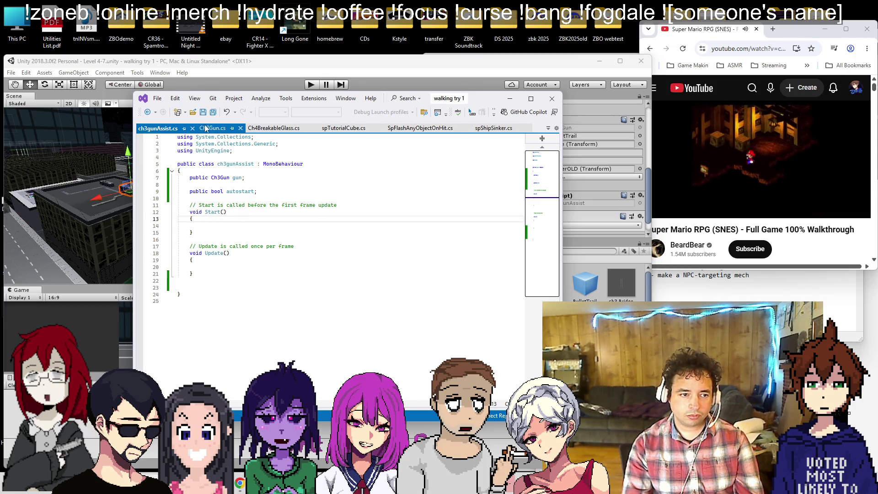
- Delete the autostart if-block from Ch3Gun's Start and save Ch3Gun.cs
{"action": "left_click", "coordinate": [212, 128]}
{"action": "scroll", "coordinate": [343, 224], "scroll_direction": "up", "scroll_amount": 10}
{"action": "scroll", "coordinate": [343, 224], "scroll_direction": "up", "scroll_amount": 5}
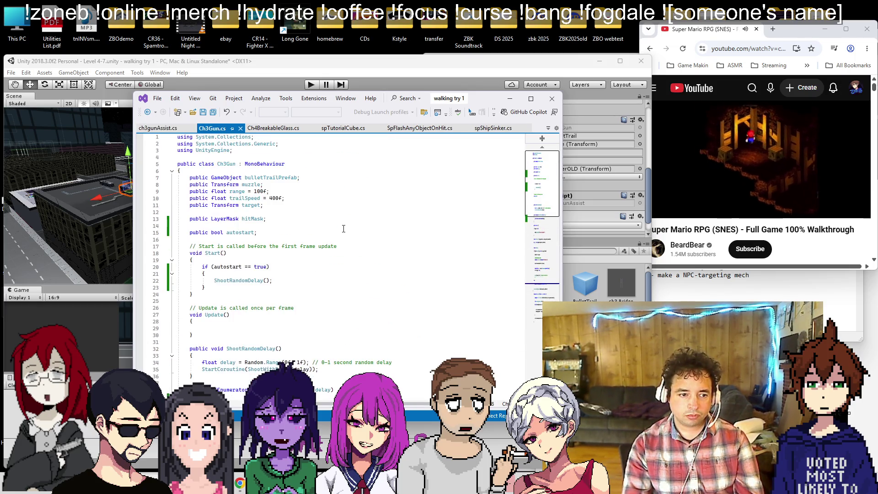
{"action": "left_click_drag", "start_coordinate": [210, 289], "coordinate": [177, 267]}
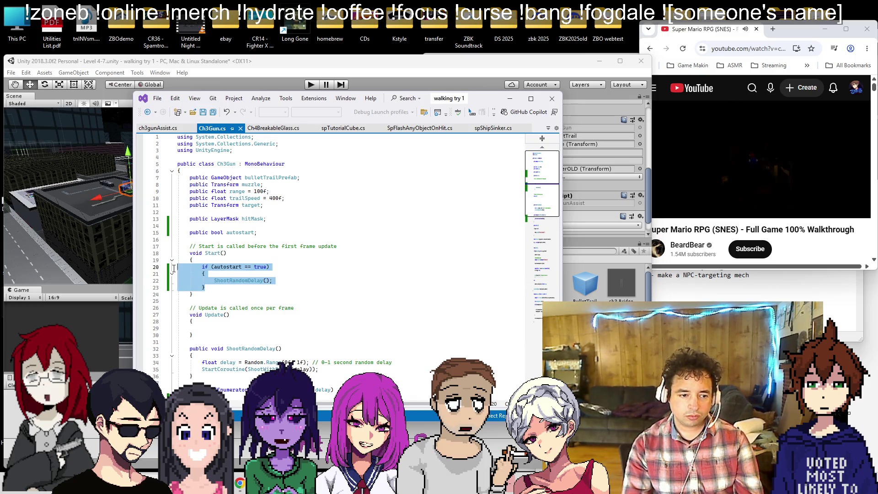
{"action": "left_click", "coordinate": [214, 280]}
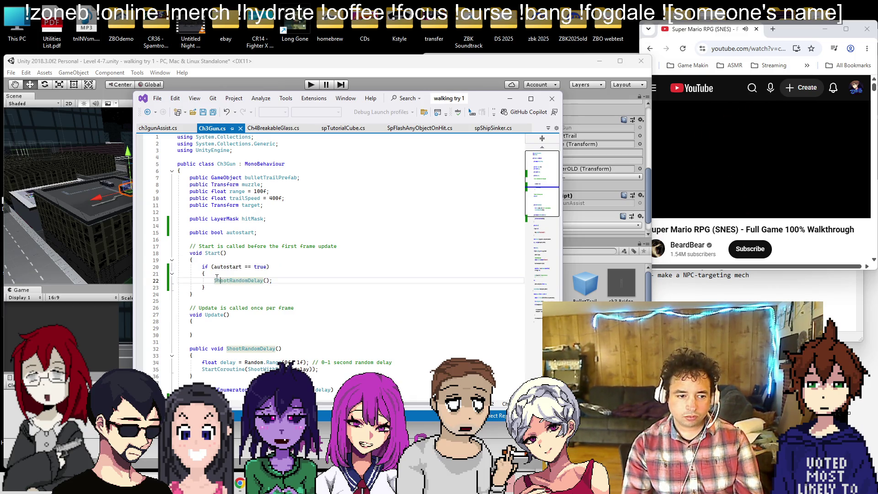
{"action": "left_click_drag", "start_coordinate": [214, 281], "coordinate": [272, 281]}
{"action": "mouse_move", "coordinate": [205, 287]}
{"action": "left_mouse_down"}
{"action": "mouse_move", "coordinate": [177, 266]}
{"action": "mouse_move", "coordinate": [177, 225]}
{"action": "left_mouse_up"}
{"action": "key", "text": "Delete"}
{"action": "key", "text": "Delete"}
{"action": "key", "text": "ctrl+s"}
- In ch3gunAssist's Start, add 'if (autostart == true) { gun.ShootRandomDelay(); }' and save
{"action": "left_click", "coordinate": [157, 128]}
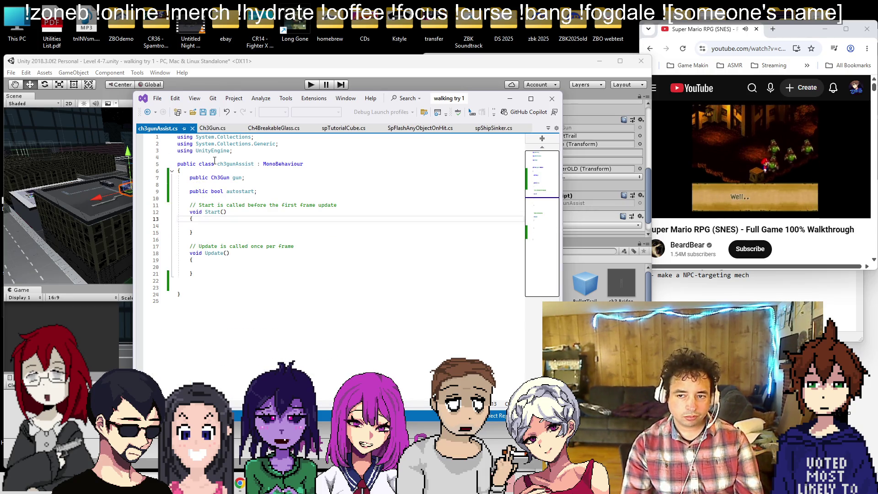
{"action": "left_click", "coordinate": [224, 226]}
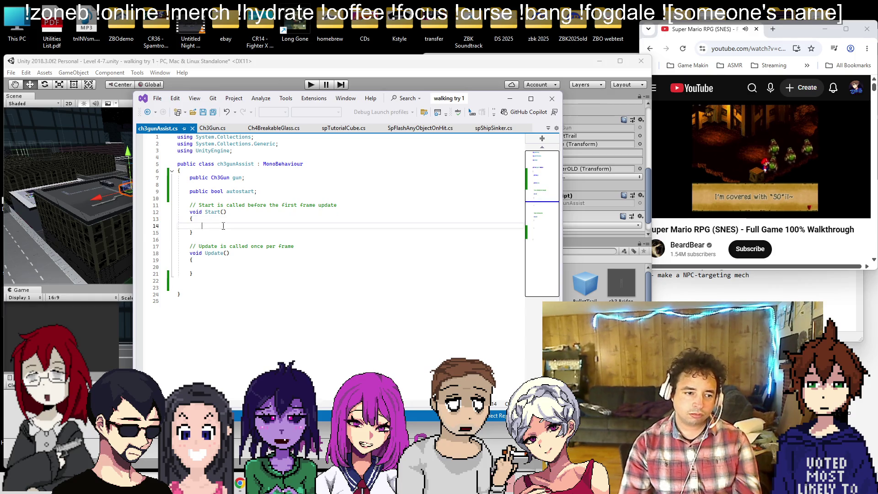
{"action": "type", "text": "if "}
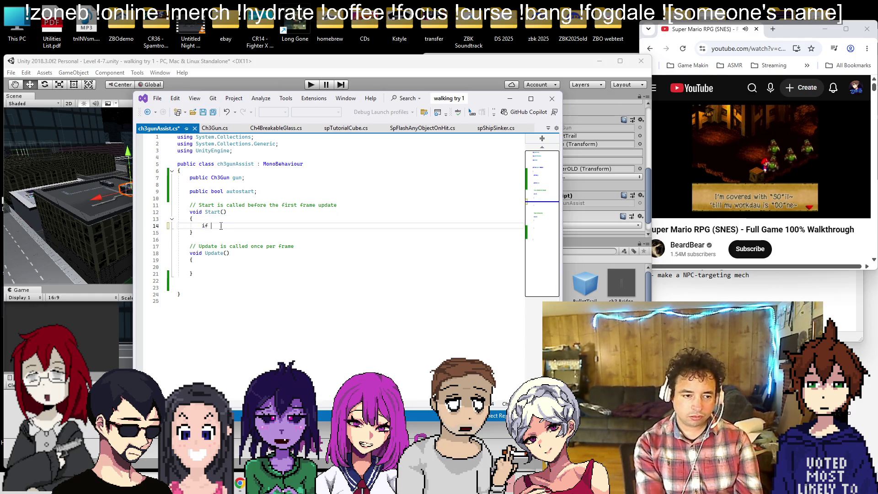
{"action": "type", "text": "(autostart"}
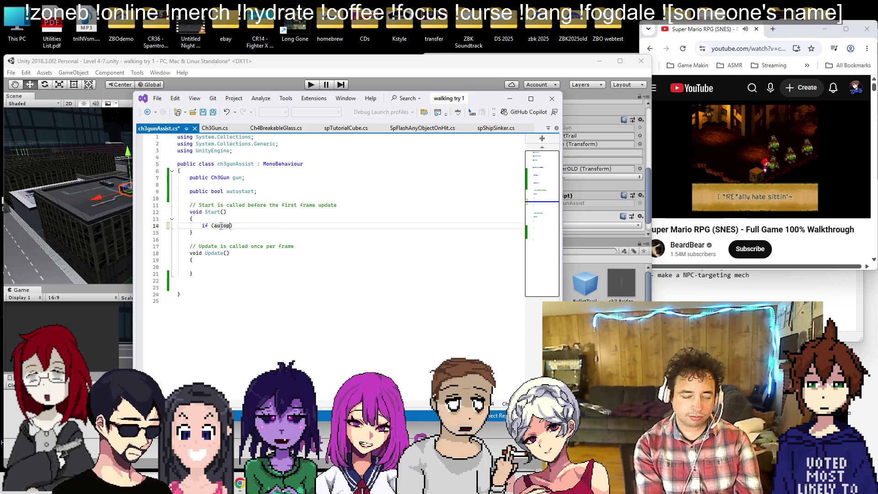
{"action": "key", "text": "BackSpace"}
{"action": "key", "text": "BackSpace"}
{"action": "key", "text": "BackSpace"}
{"action": "type", "text": "tart == true)"}
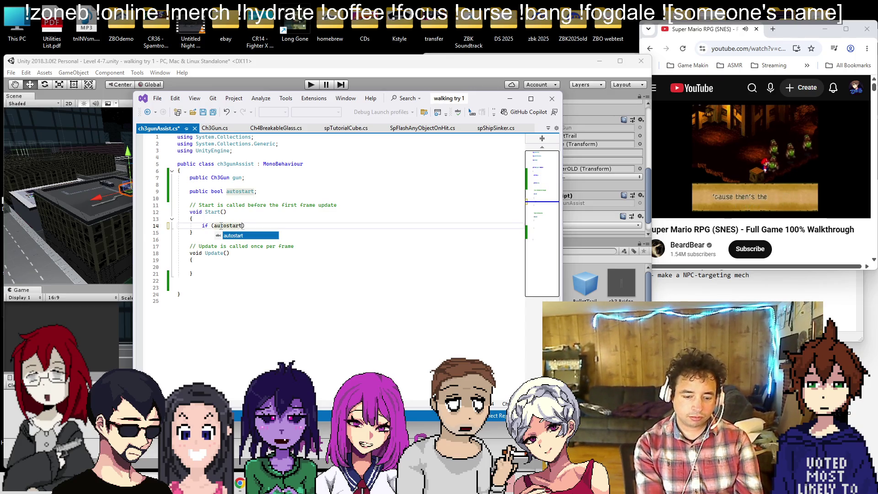
{"action": "key", "text": "Return"}
{"action": "type", "text": "{"}
{"action": "key", "text": "Return"}
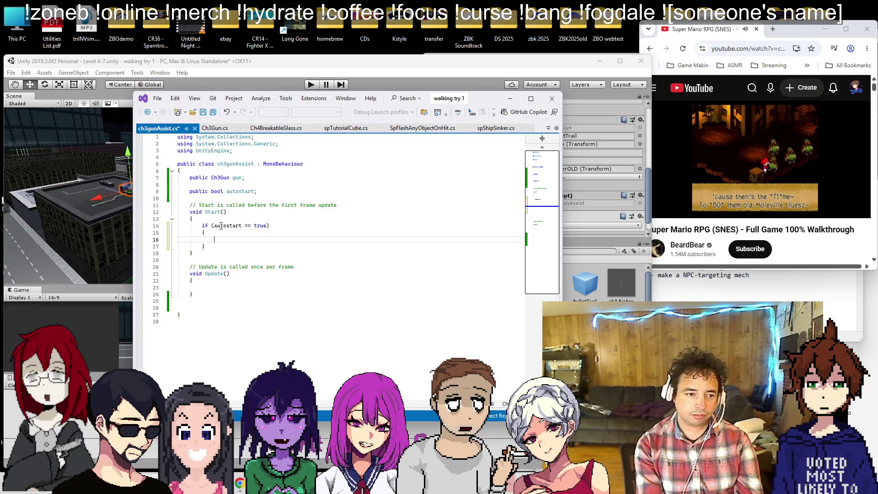
{"action": "type", "text": "gun.ShootRandomDelay();"}
{"action": "key", "text": "ctrl+s"}
- Add blank lines after the ShootRandomDelay call and start a new field below autostart
{"action": "left_click", "coordinate": [254, 302]}
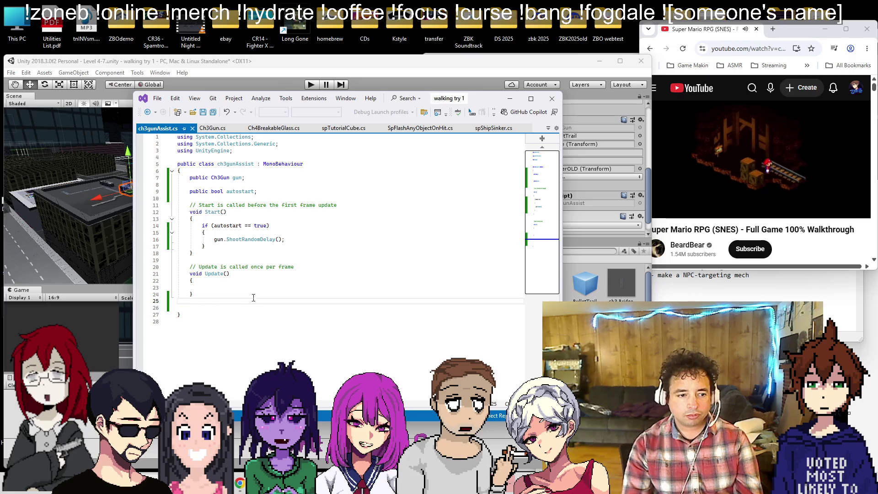
{"action": "left_click", "coordinate": [313, 240]}
{"action": "key", "text": "Return"}
{"action": "key", "text": "Return"}
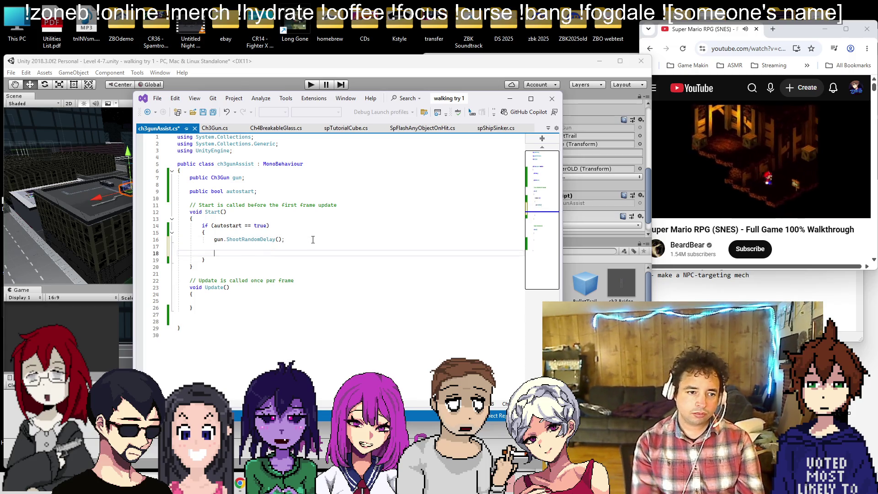
{"action": "left_click", "coordinate": [275, 192]}
- Add a public bool infinite field and make Start call StartCoroutine(ShootLoop()) when infinite is true
{"action": "key", "text": "Return"}
{"action": "type", "text": "public "}
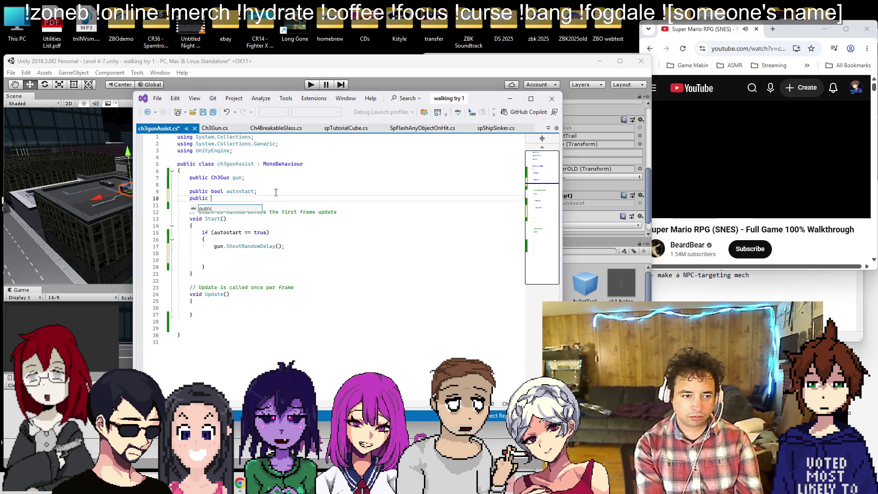
{"action": "type", "text": "bool infinite;"}
{"action": "key", "text": "ctrl+s"}
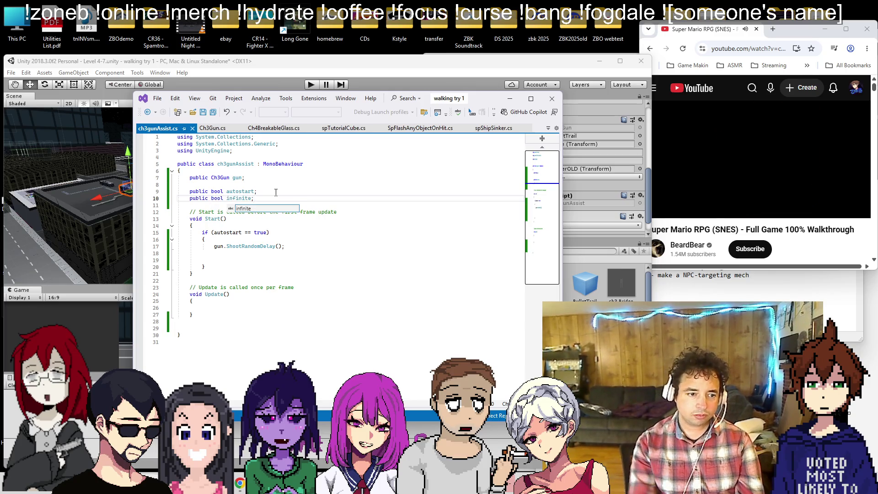
{"action": "left_click", "coordinate": [256, 261]}
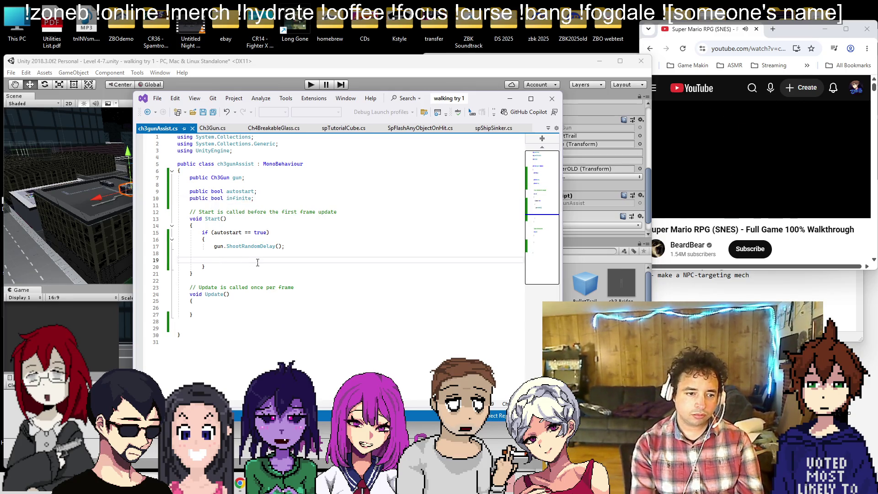
{"action": "type", "text": "if (infinite "}
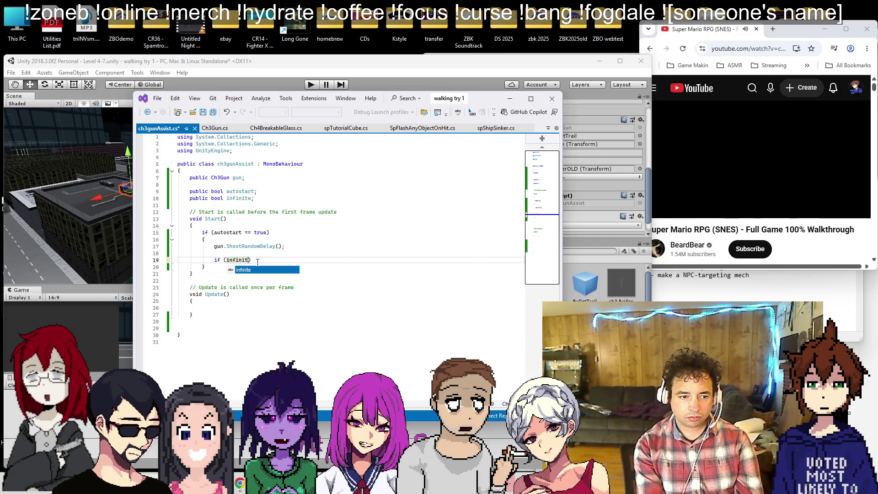
{"action": "type", "text": "== true)"}
{"action": "key", "text": "Return"}
{"action": "type", "text": "{"}
{"action": "key", "text": "Return"}
{"action": "scroll", "coordinate": [247, 259], "scroll_direction": "down", "scroll_amount": 2}
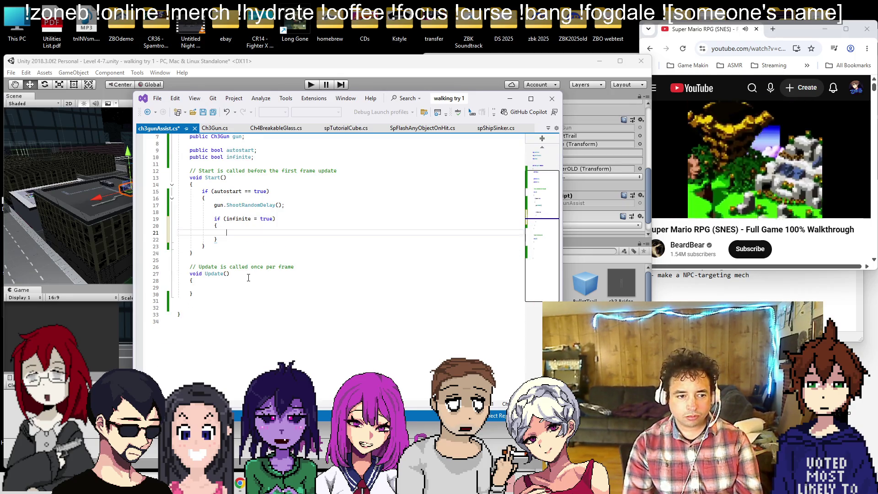
{"action": "type", "text": "StartCorouti"}
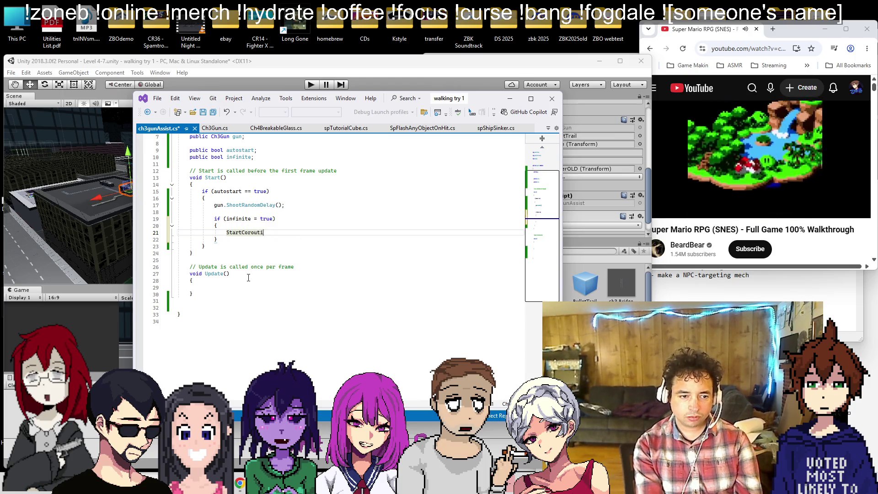
{"action": "type", "text": "ne(ShootLoop"}
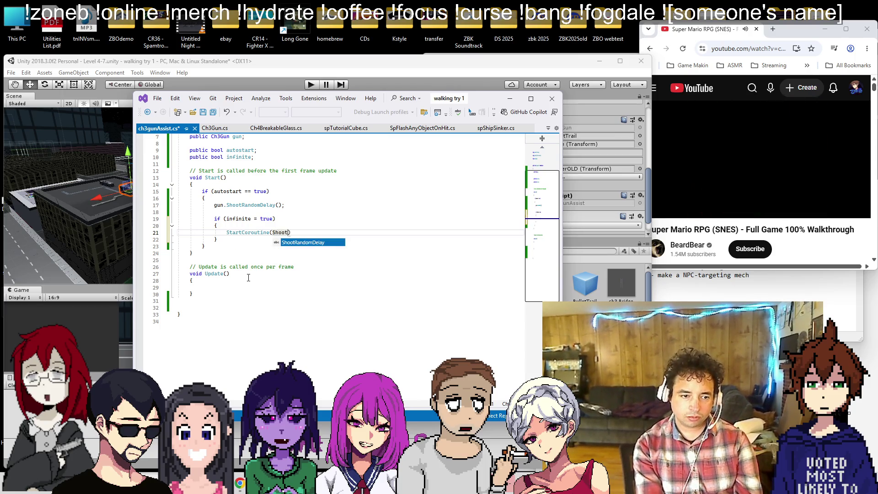
{"action": "type", "text": "());"}
{"action": "key", "text": "ctrl+s"}
- Declare an empty public IEnumerator ShootLoop() method at the end of the class and save
{"action": "key", "text": "Down"}
{"action": "key", "text": "Down"}
{"action": "key", "text": "Down"}
{"action": "key", "text": "Down"}
{"action": "key", "text": "Down"}
{"action": "type", "text": "public"}
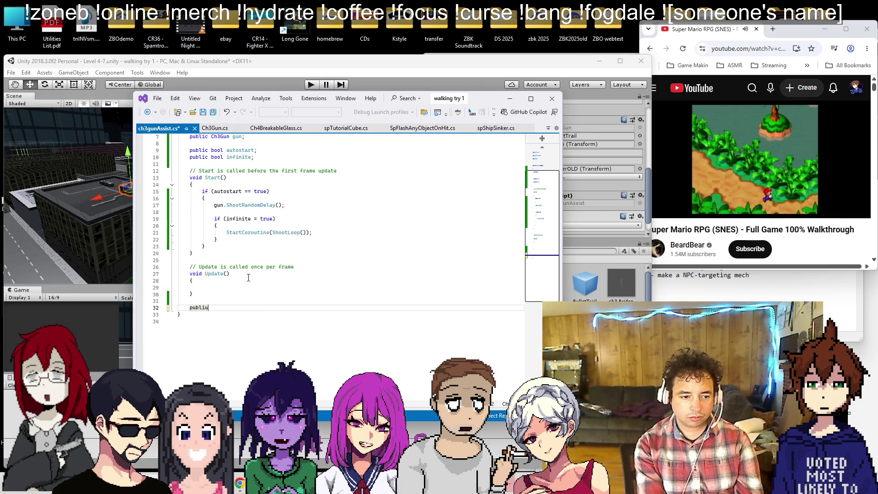
{"action": "type", "text": " IEnumerator S"}
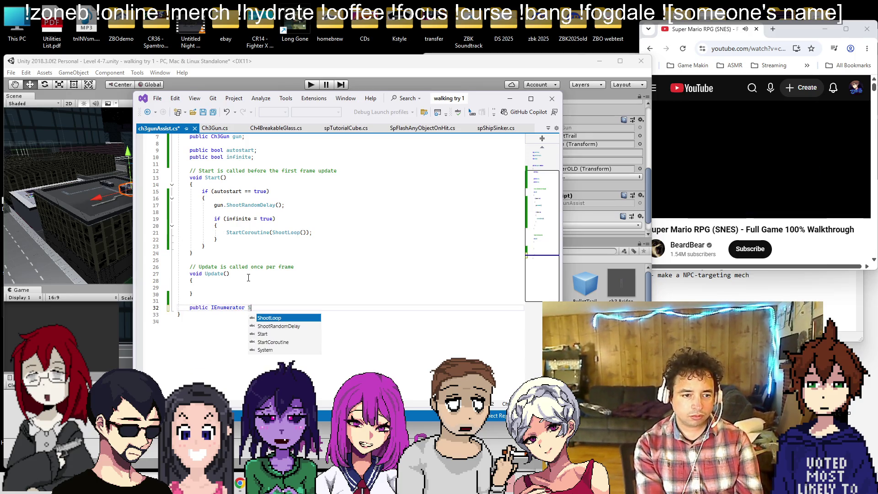
{"action": "type", "text": "hootLoop()"}
{"action": "key", "text": "Return"}
{"action": "type", "text": "{"}
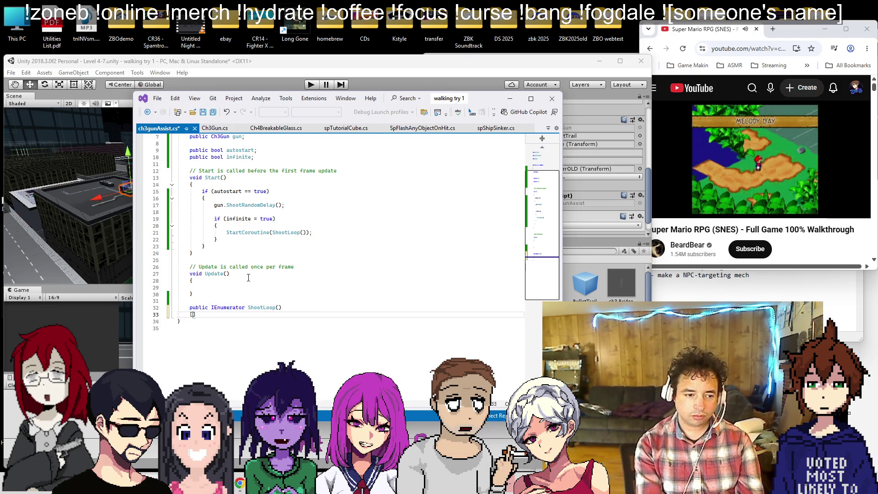
{"action": "key", "text": "BackSpace"}
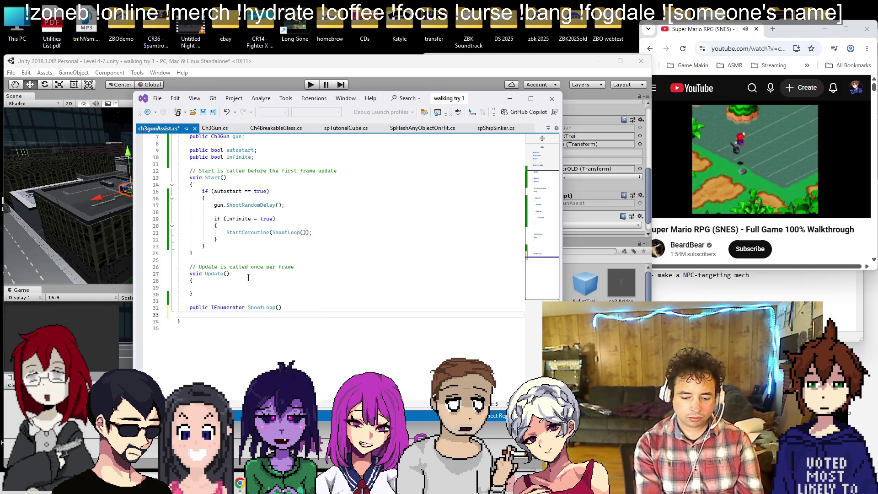
{"action": "type", "text": "}"}
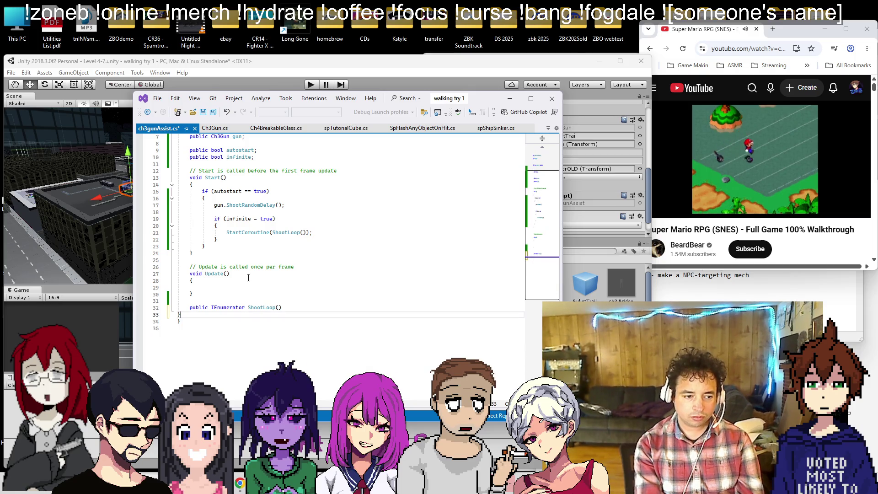
{"action": "type", "text": "{"}
{"action": "key", "text": "Return"}
{"action": "key", "text": "ctrl+s"}
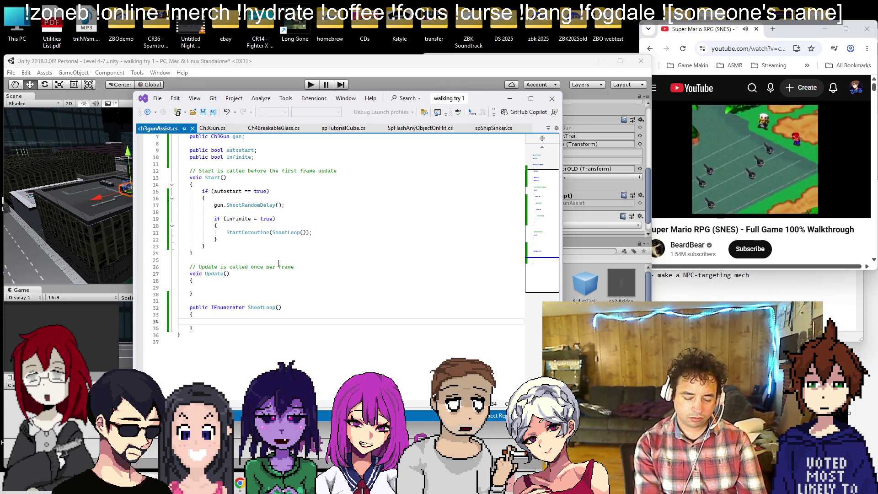
- Make ShootLoop begin with yield return new WaitForSeconds(3f);
{"action": "type", "text": "// r"}
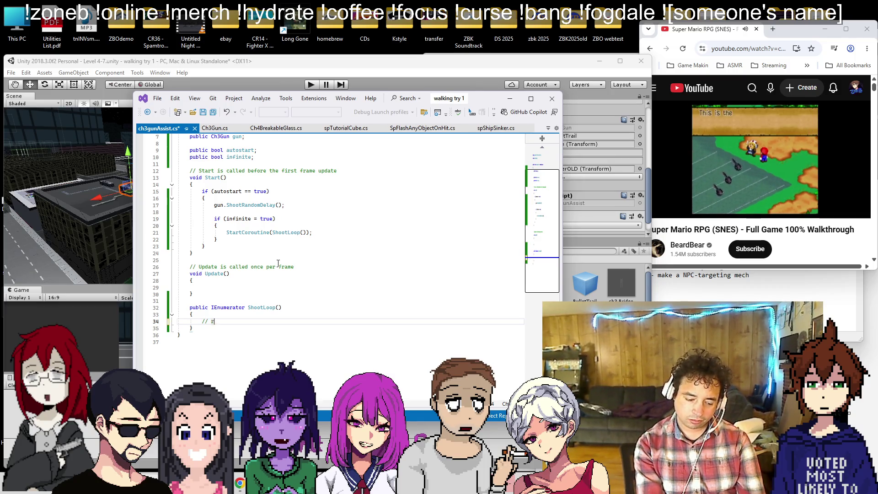
{"action": "type", "text": "andomize timer"}
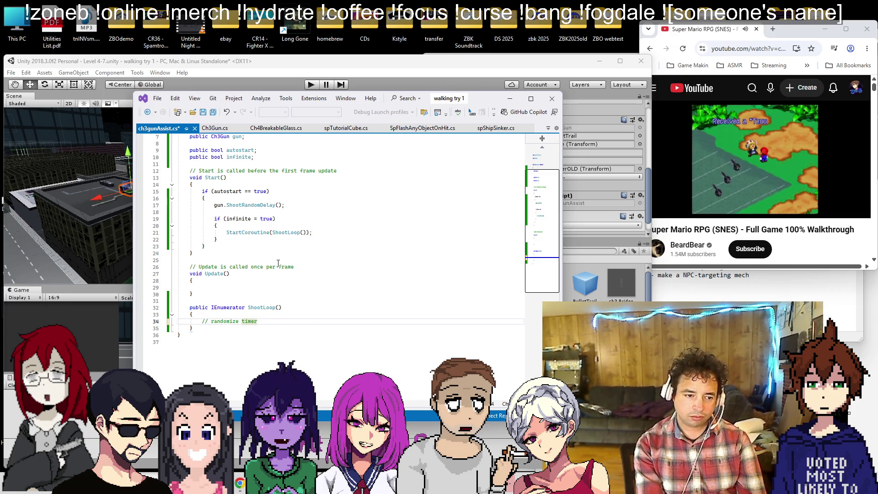
{"action": "key", "text": "shift+Home"}
{"action": "key", "text": "BackSpace"}
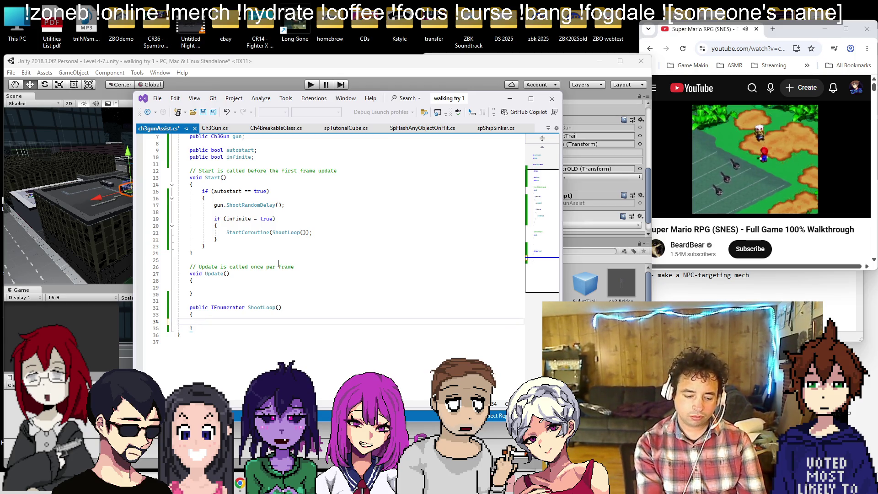
{"action": "type", "text": "yield return new WaitForS"}
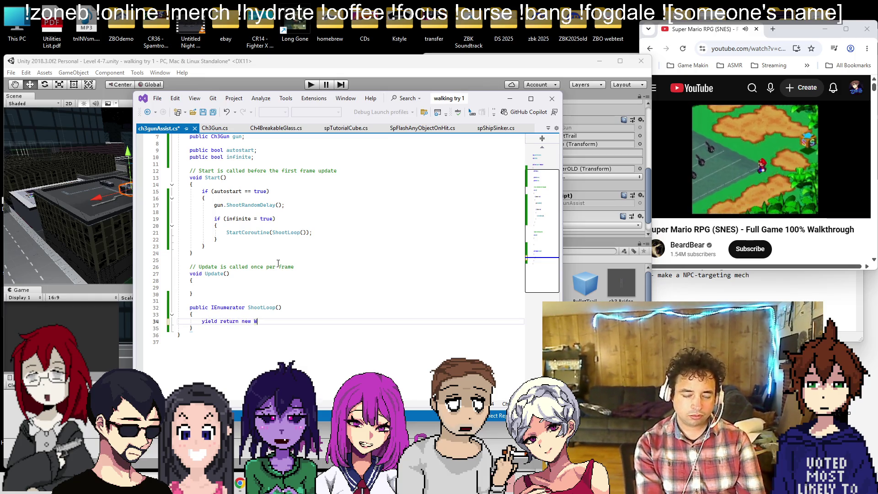
{"action": "type", "text": "econds"}
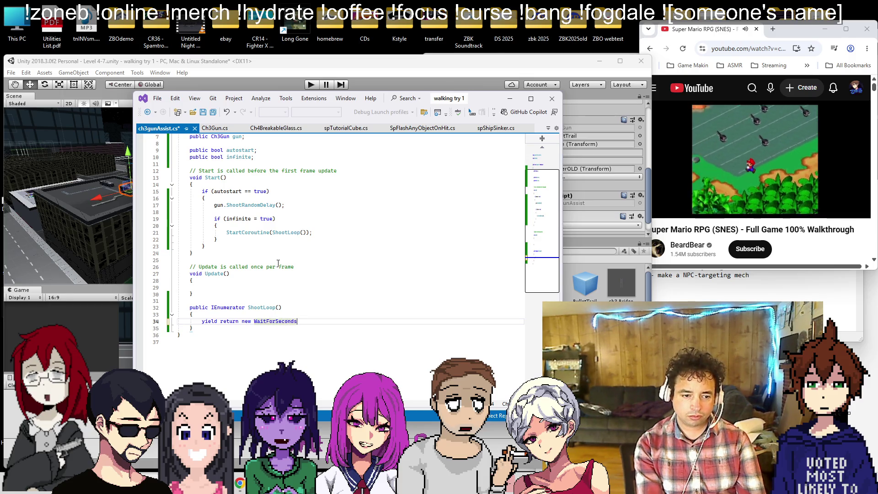
{"action": "type", "text": "(3f"}
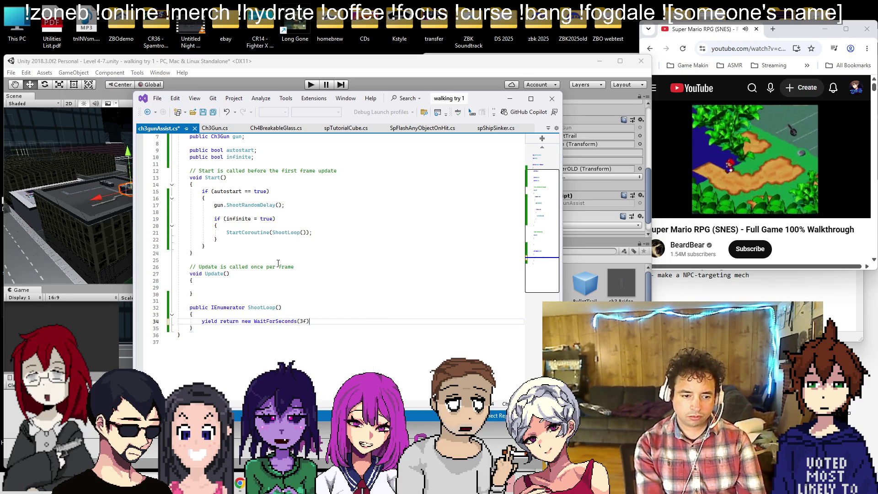
{"action": "key", "text": "Down"}
{"action": "key", "text": "Up"}
{"action": "type", "text": ";"}
{"action": "key", "text": "Return"}
{"action": "key", "text": "Return"}
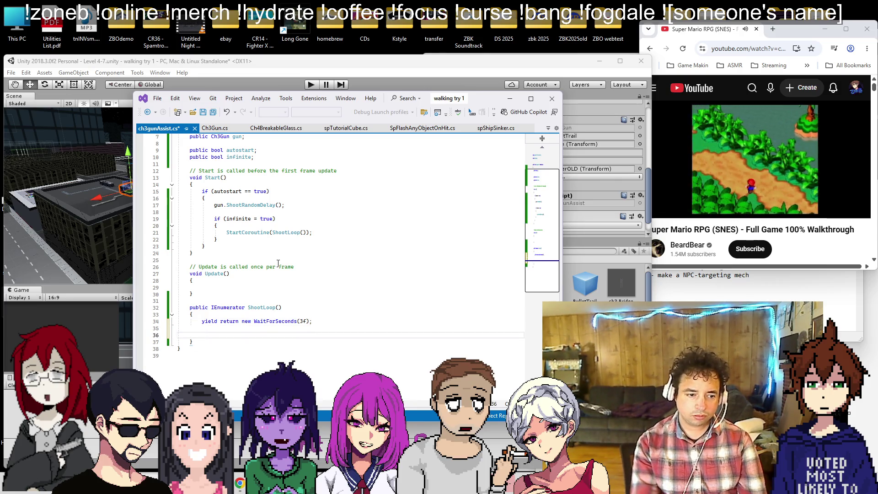
- Copy the StartCoroutine(ShootLoop()); call into ShootLoop so the coroutine restarts itself
{"action": "type", "text": "ShootRandomDelay();"}
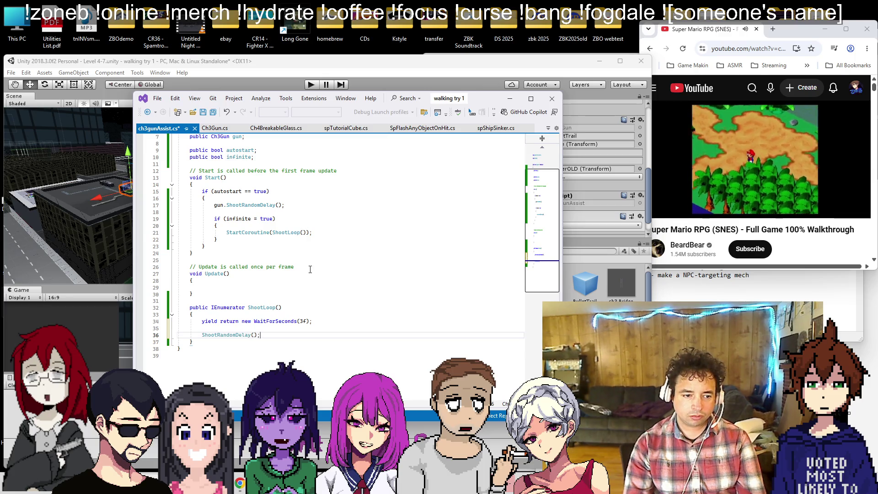
{"action": "key", "text": "shift+Home"}
{"action": "key", "text": "BackSpace"}
{"action": "left_click", "coordinate": [325, 234]}
{"action": "key", "text": "shift+Home"}
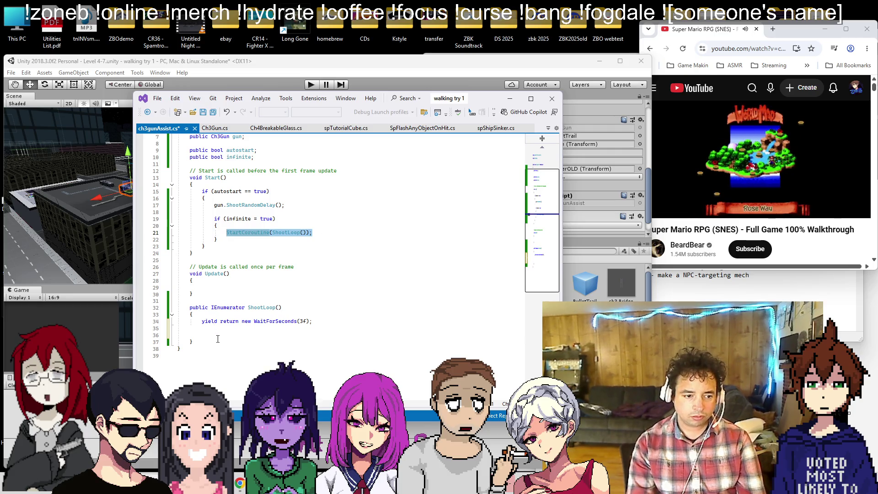
{"action": "key", "text": "ctrl+c"}
{"action": "left_click", "coordinate": [217, 337]}
{"action": "key", "text": "ctrl+v"}
- Paste gun.ShootRandomDelay(); after the 3-second wait in ShootLoop and save the script
{"action": "left_click", "coordinate": [316, 323]}
{"action": "key", "text": "Return"}
{"action": "key", "text": "Return"}
{"action": "left_click", "coordinate": [296, 204]}
{"action": "key", "text": "shift+Home"}
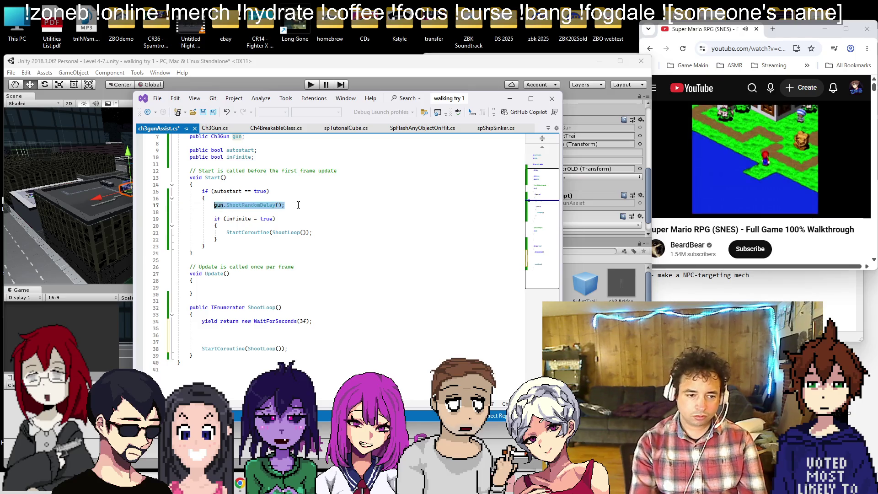
{"action": "key", "text": "ctrl+c"}
{"action": "left_click", "coordinate": [236, 335]}
{"action": "key", "text": "ctrl+v"}
{"action": "key", "text": "ctrl+s"}
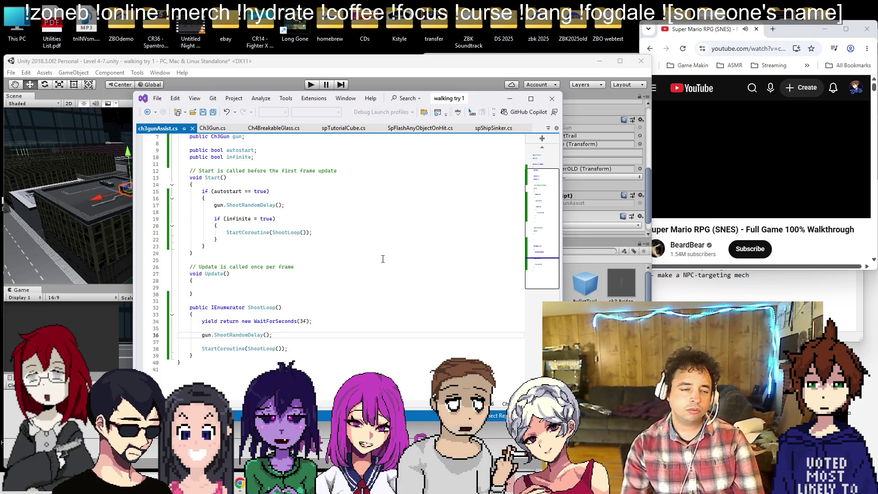
{"action": "left_click", "coordinate": [382, 74]}
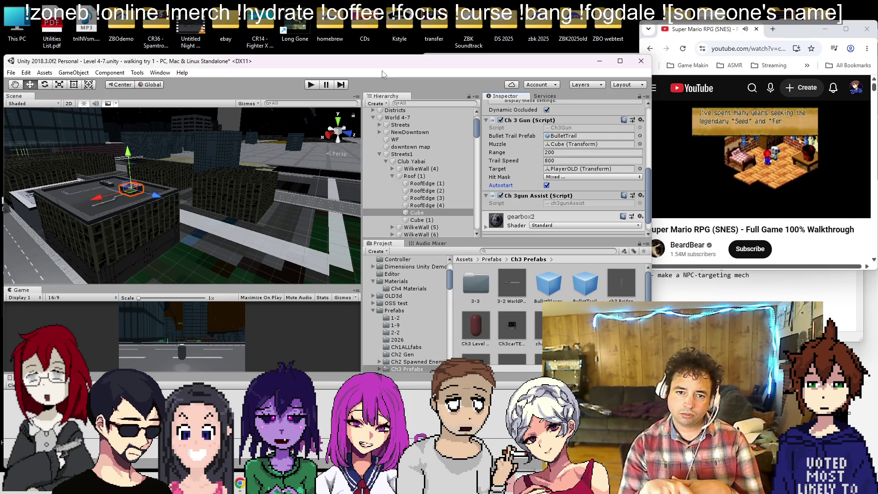
- Link the Cube's Ch3Gun to its Ch 3gun Assist, enable Autostart and Infinite, and test in Play mode
{"action": "left_click", "coordinate": [462, 212]}
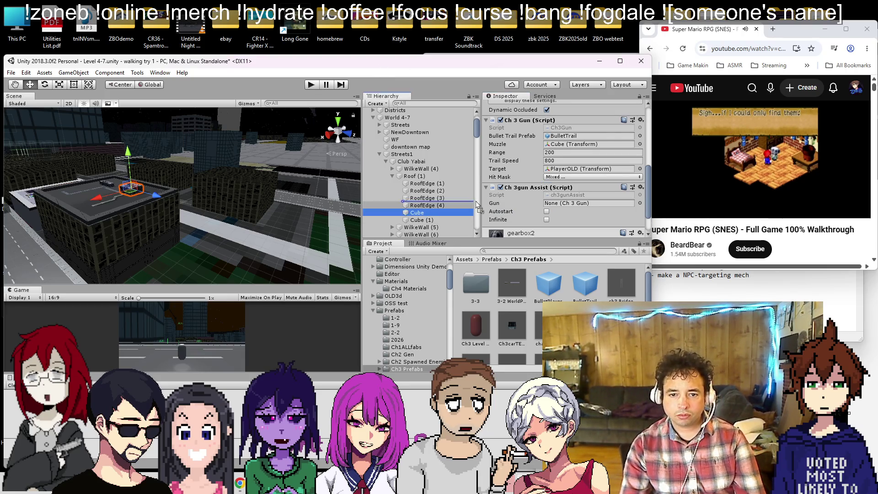
{"action": "left_click_drag", "start_coordinate": [462, 211], "coordinate": [590, 203]}
{"action": "left_click", "coordinate": [547, 211]}
{"action": "left_click", "coordinate": [546, 220]}
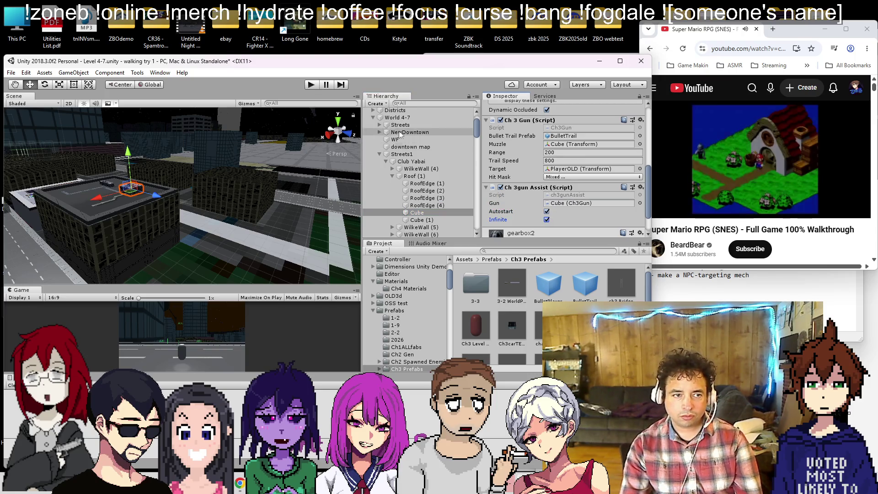
{"action": "left_click", "coordinate": [312, 86]}
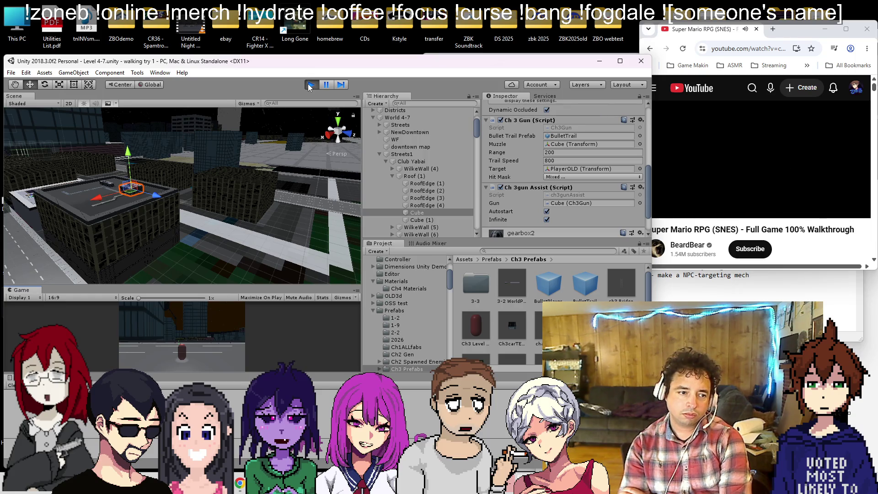
{"action": "left_click", "coordinate": [310, 85]}
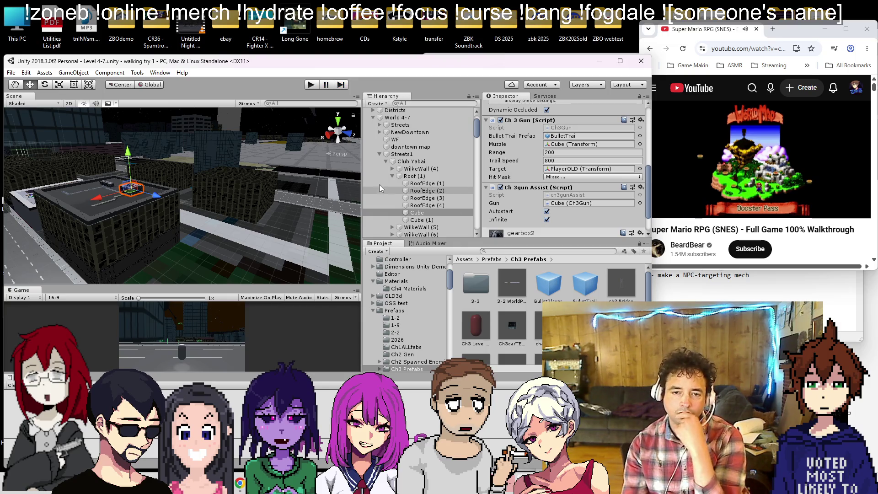
- Collapse the World 4-7 group and frame a ShipBody noCol and the Spider boss in the Scene view
{"action": "scroll", "coordinate": [314, 190], "scroll_direction": "down", "scroll_amount": 5}
{"action": "scroll", "coordinate": [297, 215], "scroll_direction": "down", "scroll_amount": 3}
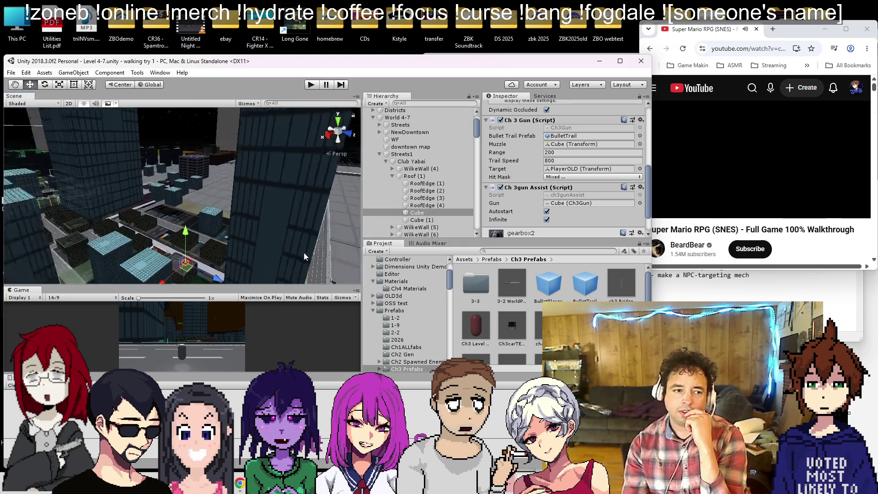
{"action": "scroll", "coordinate": [398, 163], "scroll_direction": "down", "scroll_amount": 5}
{"action": "scroll", "coordinate": [398, 163], "scroll_direction": "down", "scroll_amount": 10}
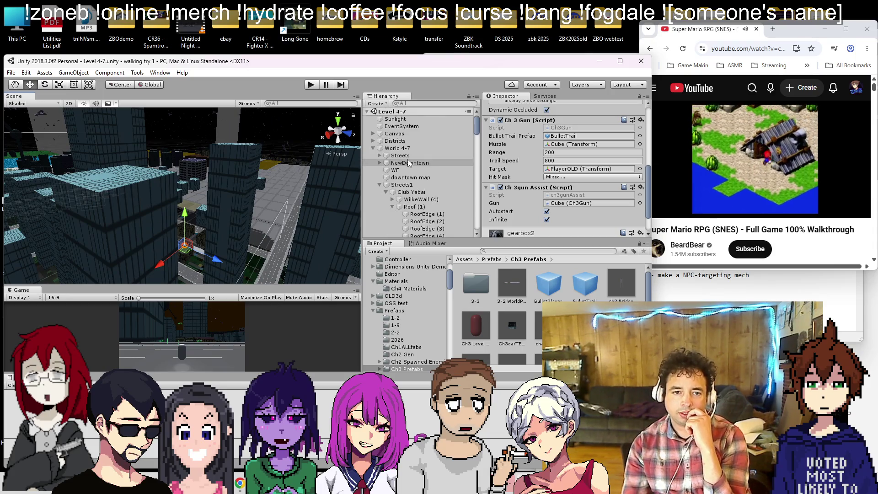
{"action": "scroll", "coordinate": [417, 162], "scroll_direction": "down", "scroll_amount": 5}
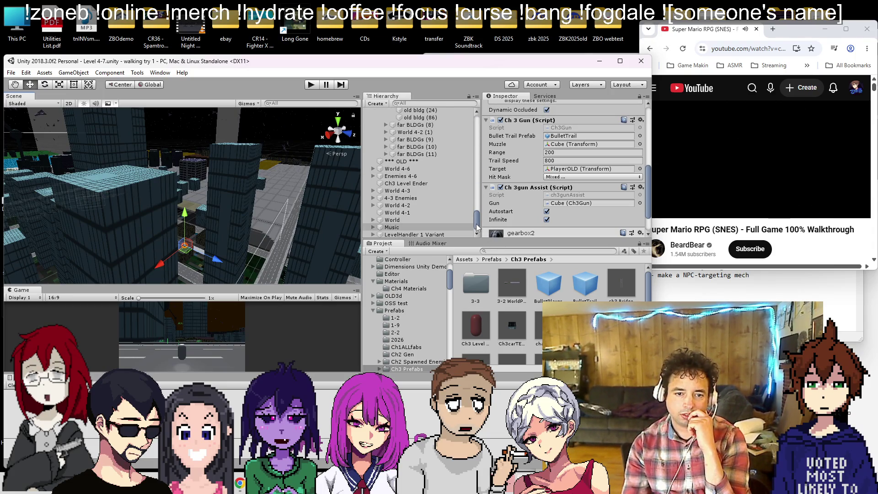
{"action": "left_click_drag", "start_coordinate": [477, 227], "coordinate": [477, 113]}
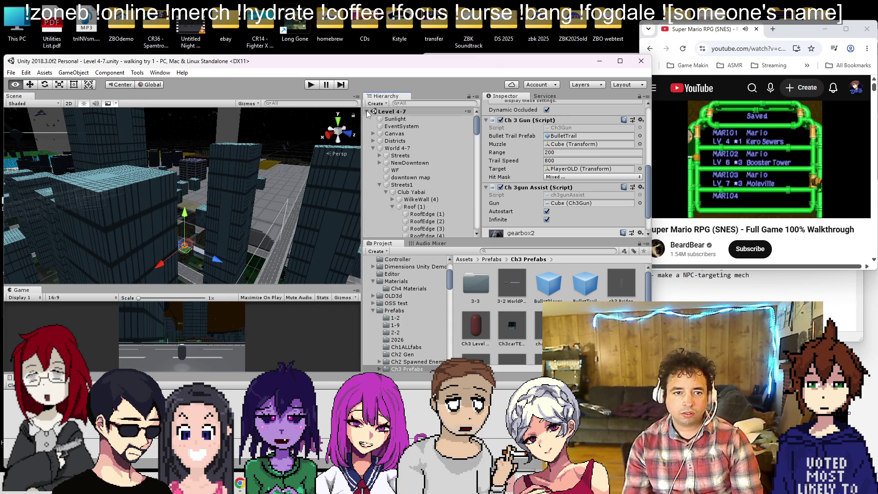
{"action": "left_click", "coordinate": [374, 148]}
{"action": "left_click_drag", "start_coordinate": [297, 142], "coordinate": [206, 133]}
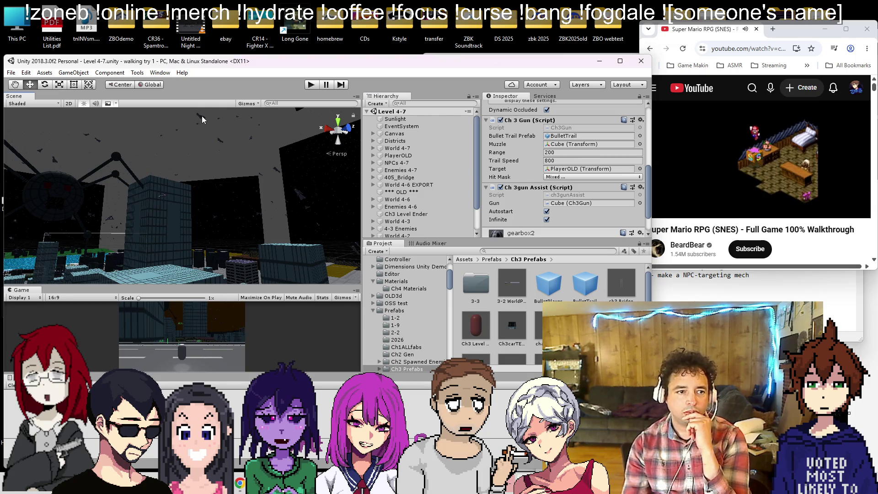
{"action": "left_click", "coordinate": [201, 116]}
{"action": "double_click", "coordinate": [437, 133]}
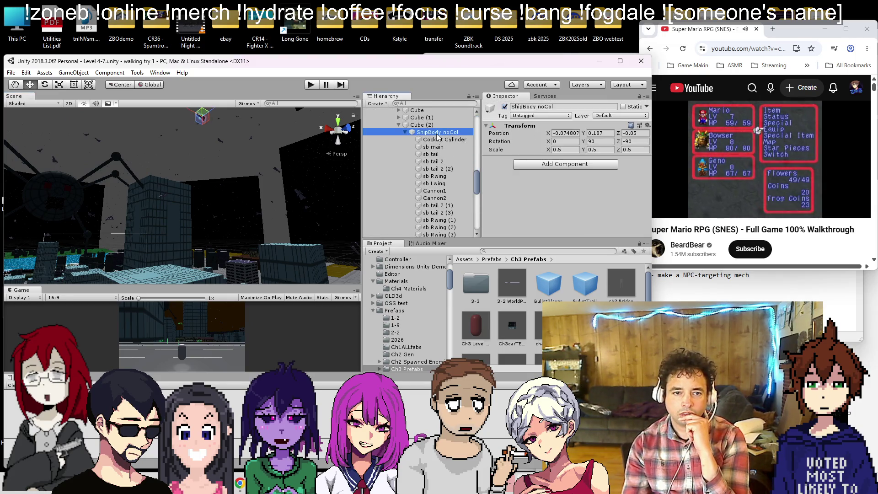
{"action": "double_click", "coordinate": [445, 133]}
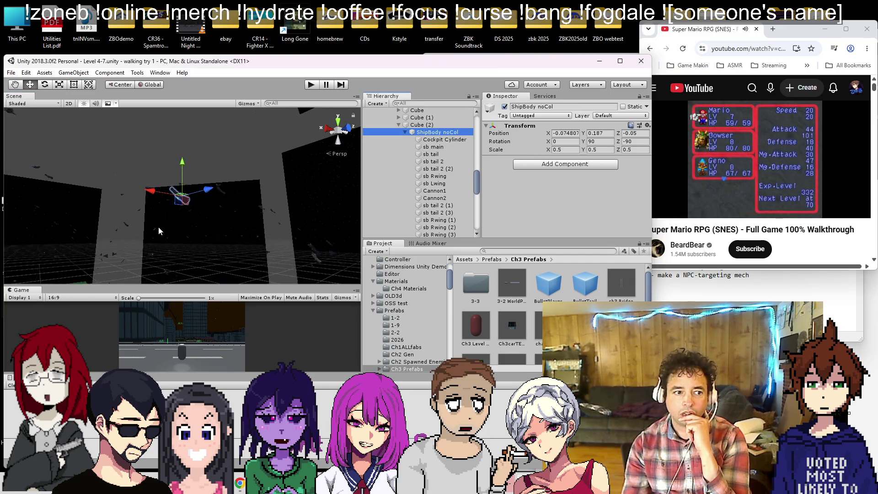
{"action": "mouse_move", "coordinate": [220, 207]}
{"action": "left_mouse_down"}
{"action": "mouse_move", "coordinate": [224, 238]}
{"action": "mouse_move", "coordinate": [215, 231]}
{"action": "left_mouse_up"}
{"action": "left_click", "coordinate": [127, 225]}
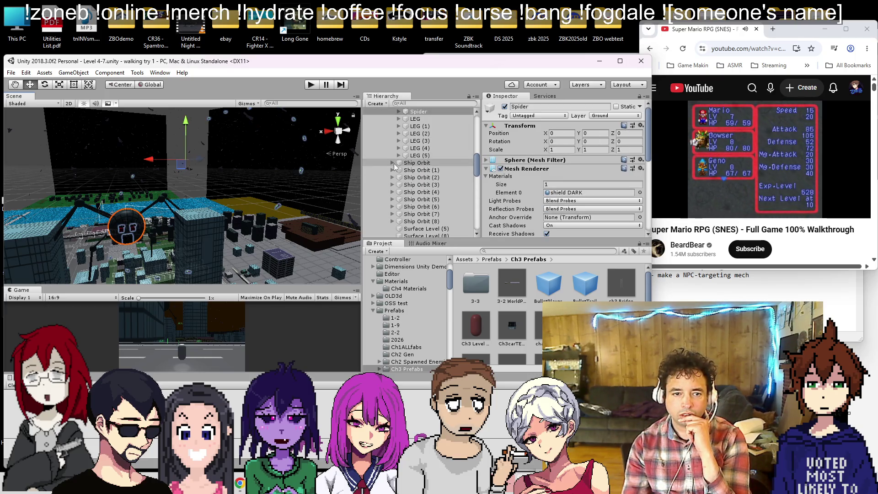
{"action": "scroll", "coordinate": [394, 163], "scroll_direction": "up", "scroll_amount": 2}
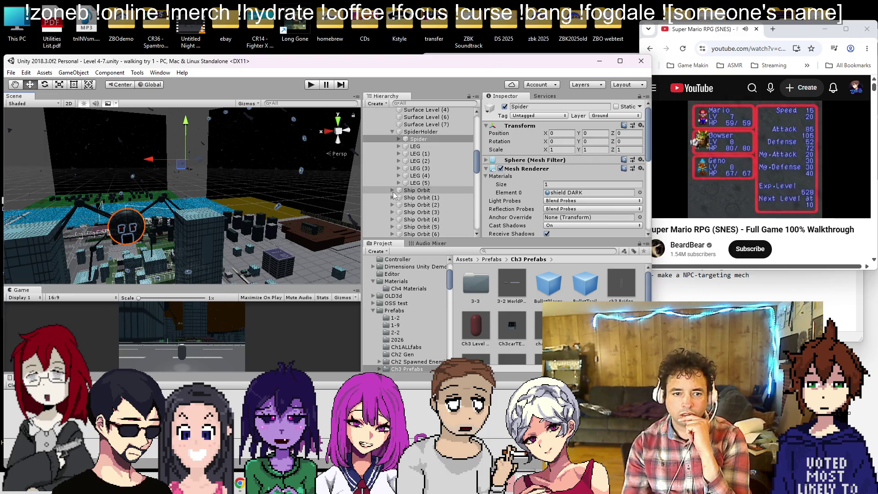
- Expand Ship Orbit and each of its cubes to reveal their ShipBody noCol children
{"action": "left_click", "coordinate": [392, 190]}
{"action": "left_click_drag", "start_coordinate": [247, 183], "coordinate": [231, 165]}
{"action": "left_click", "coordinate": [418, 198]}
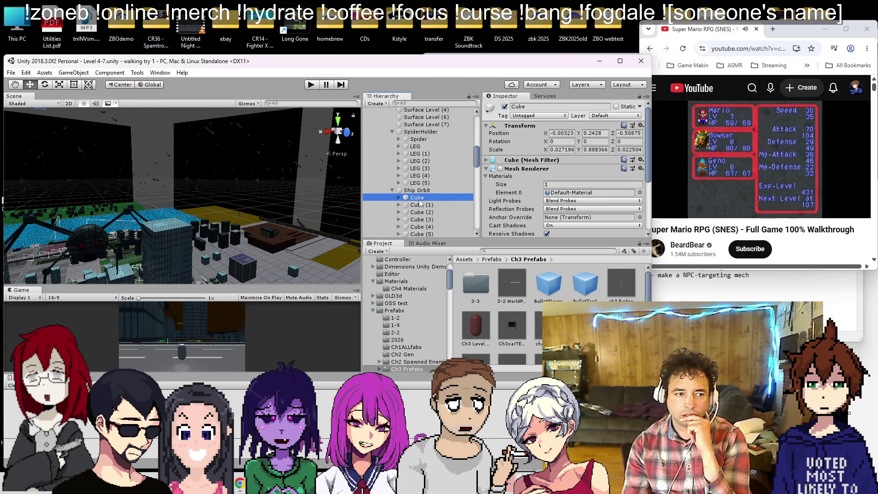
{"action": "scroll", "coordinate": [401, 202], "scroll_direction": "down", "scroll_amount": 5}
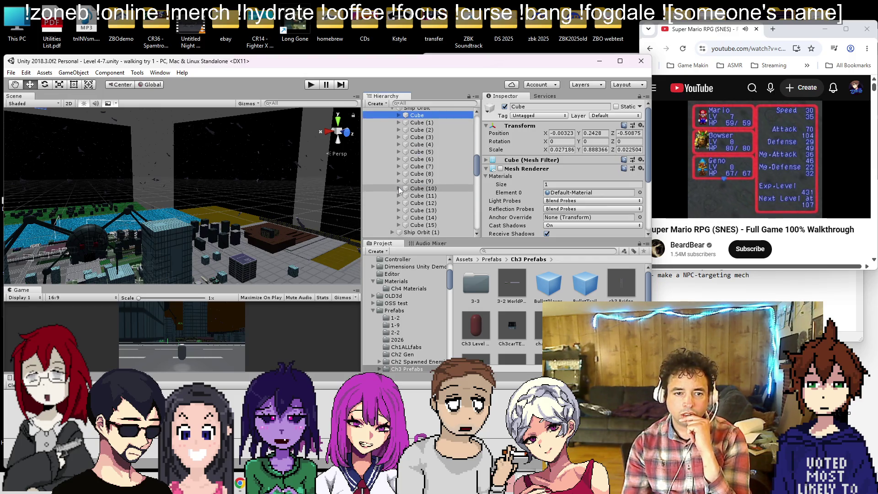
{"action": "left_click", "coordinate": [397, 210]}
{"action": "left_click", "coordinate": [398, 203]}
{"action": "left_click", "coordinate": [398, 196]}
{"action": "left_click", "coordinate": [397, 188]}
{"action": "left_click", "coordinate": [397, 181]}
{"action": "left_click", "coordinate": [397, 174]}
{"action": "left_click", "coordinate": [396, 166]}
{"action": "left_click", "coordinate": [397, 159]}
{"action": "left_click", "coordinate": [397, 151]}
{"action": "left_click", "coordinate": [398, 137]}
{"action": "left_click", "coordinate": [398, 151]}
{"action": "left_click", "coordinate": [398, 130]}
{"action": "left_click", "coordinate": [397, 123]}
- Ctrl-select every ShipBody noCol child under the Ship Orbit cubes
{"action": "scroll", "coordinate": [411, 160], "scroll_direction": "down", "scroll_amount": 5}
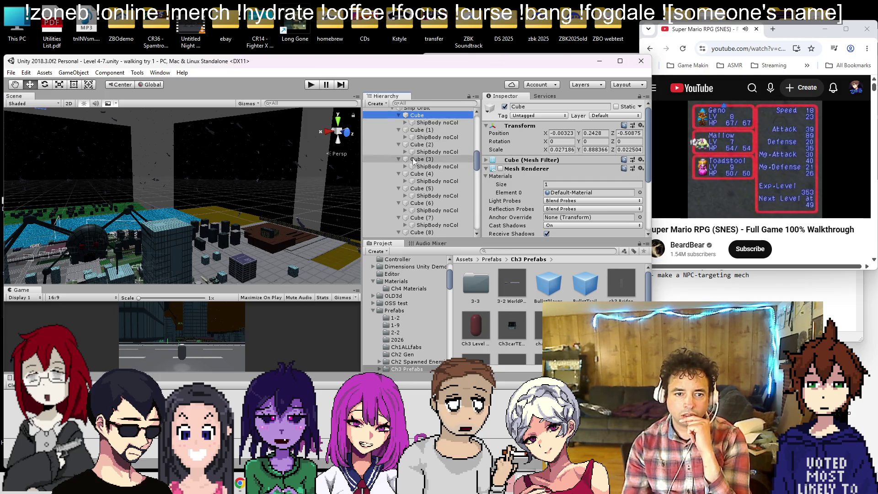
{"action": "scroll", "coordinate": [455, 206], "scroll_direction": "down", "scroll_amount": 3}
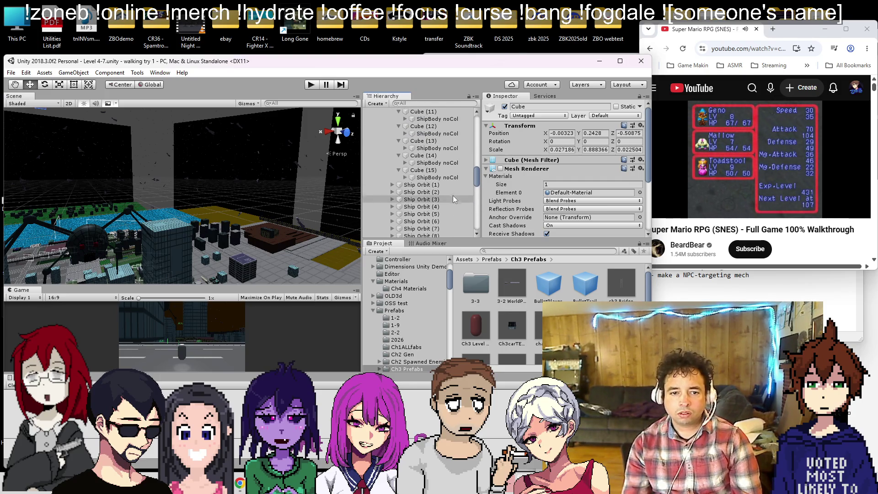
{"action": "left_click", "coordinate": [447, 163], "text": "ctrl"}
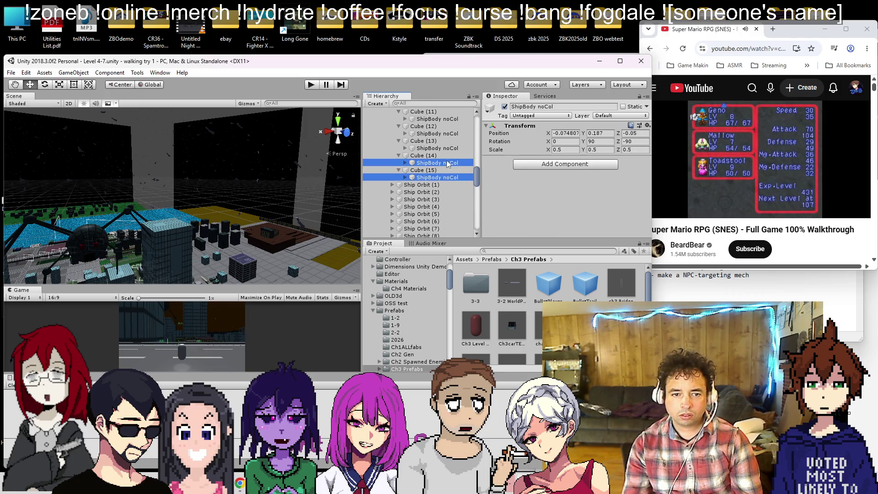
{"action": "left_click", "coordinate": [444, 134], "text": "ctrl"}
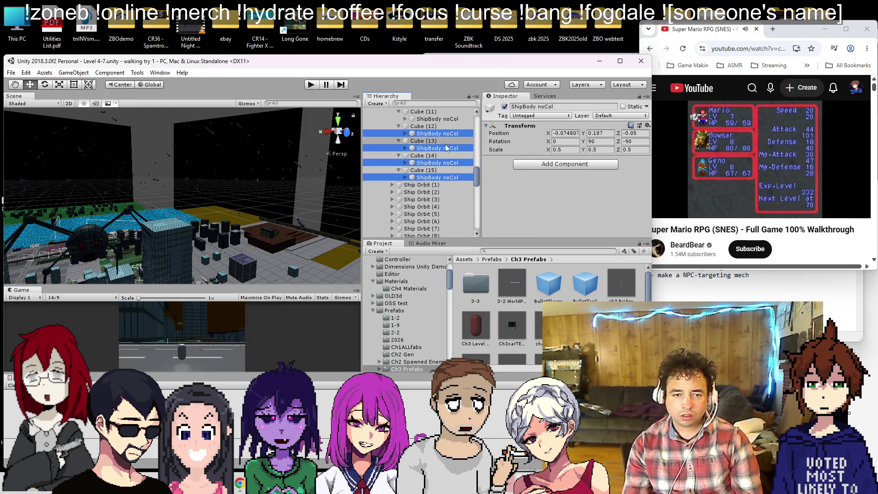
{"action": "scroll", "coordinate": [450, 178], "scroll_direction": "up", "scroll_amount": 3}
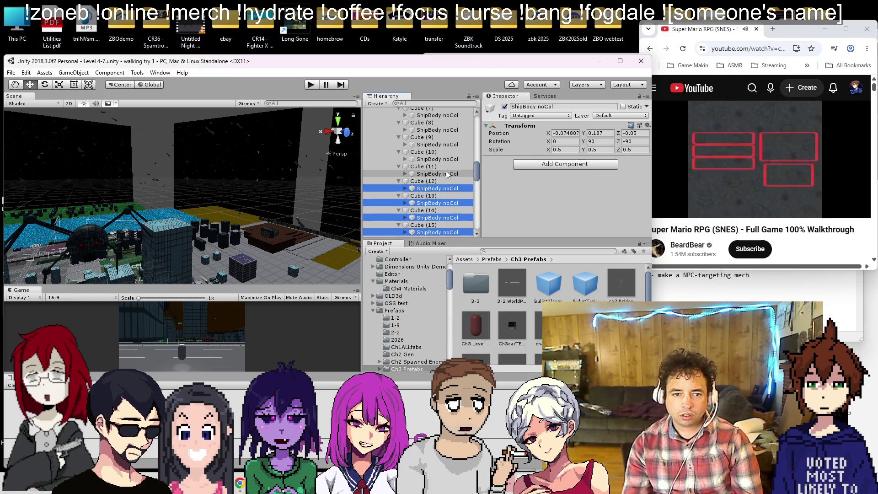
{"action": "left_click", "coordinate": [446, 173], "text": "ctrl"}
{"action": "left_click", "coordinate": [448, 159], "text": "ctrl"}
{"action": "left_click", "coordinate": [450, 144], "text": "ctrl"}
{"action": "left_click", "coordinate": [453, 130], "text": "ctrl"}
{"action": "left_click", "coordinate": [446, 115], "text": "ctrl"}
{"action": "scroll", "coordinate": [432, 150], "scroll_direction": "up", "scroll_amount": 3}
{"action": "left_click", "coordinate": [448, 126], "text": "ctrl"}
{"action": "left_click", "coordinate": [447, 112], "text": "ctrl"}
{"action": "scroll", "coordinate": [448, 151], "scroll_direction": "up", "scroll_amount": 3}
{"action": "left_click", "coordinate": [448, 151], "text": "ctrl"}
{"action": "left_click", "coordinate": [448, 137], "text": "ctrl"}
{"action": "left_click", "coordinate": [448, 123], "text": "ctrl"}
{"action": "scroll", "coordinate": [457, 156], "scroll_direction": "up", "scroll_amount": 2}
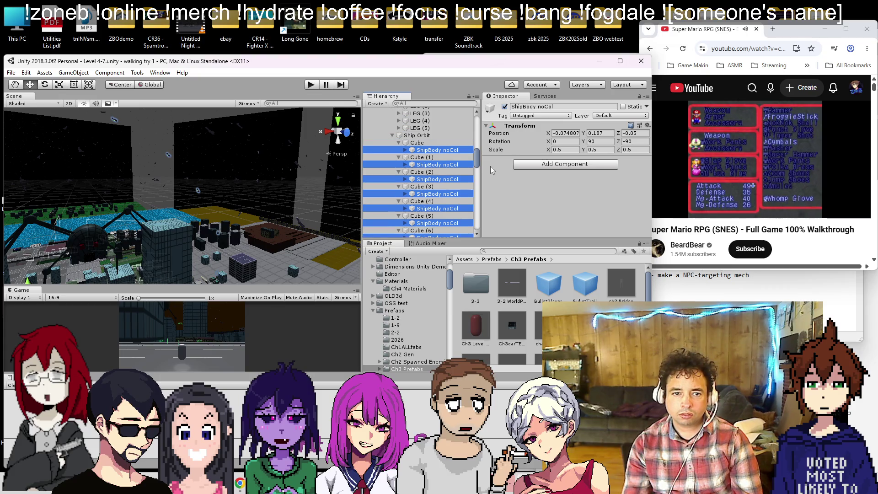
- Add the Ch 3 Gun and Ch 3gun Assist scripts to all selected ship bodies
{"action": "left_click", "coordinate": [534, 169]}
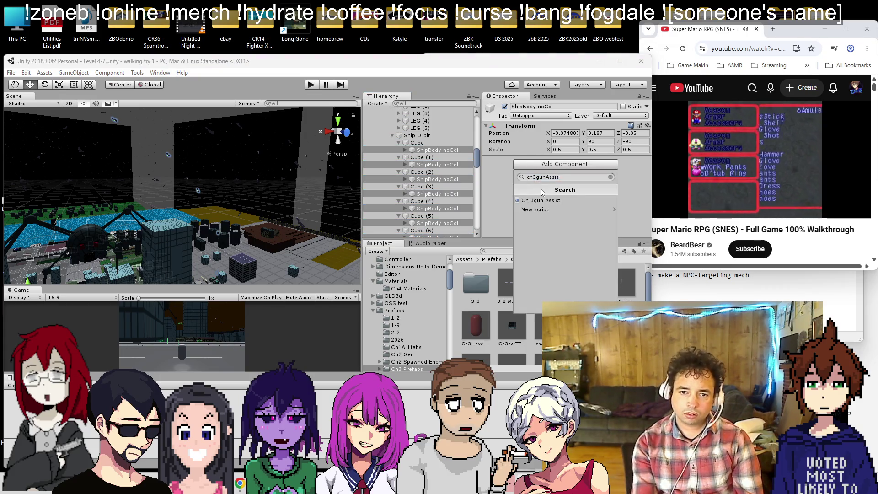
{"action": "key", "text": "BackSpace"}
{"action": "key", "text": "BackSpace"}
{"action": "left_click", "coordinate": [540, 200]}
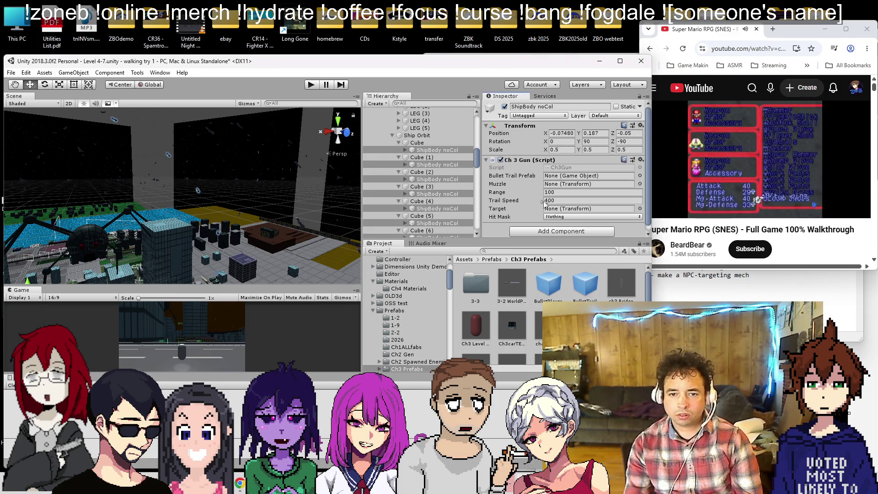
{"action": "left_click", "coordinate": [544, 226]}
{"action": "left_click", "coordinate": [543, 270]}
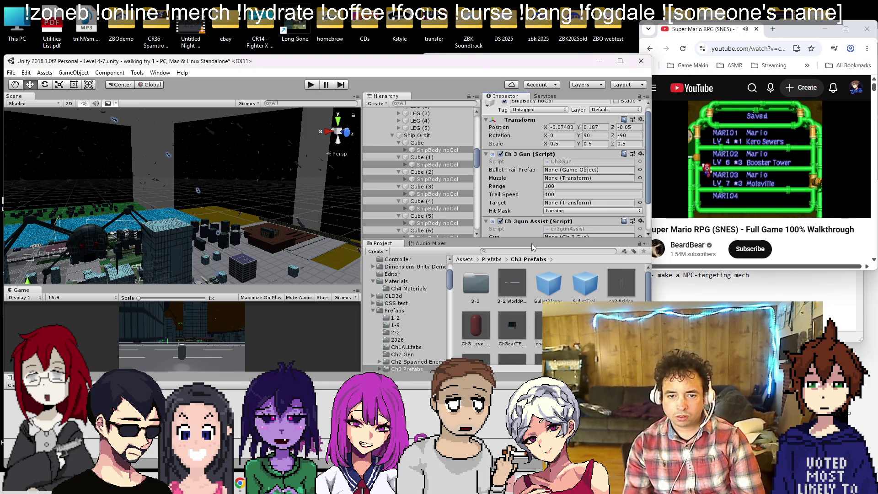
- Select the first ship body, check an existing gun's settings, and locate the BulletTrail prefab
{"action": "left_click", "coordinate": [456, 150]}
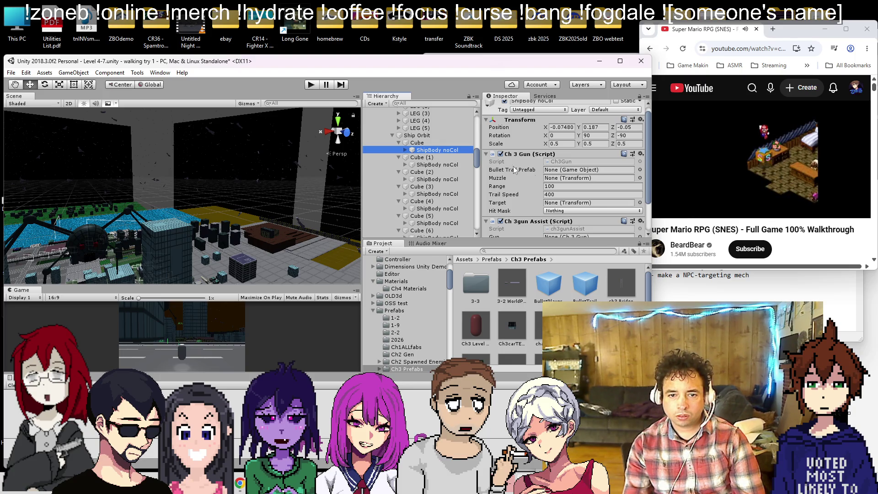
{"action": "left_click", "coordinate": [640, 170]}
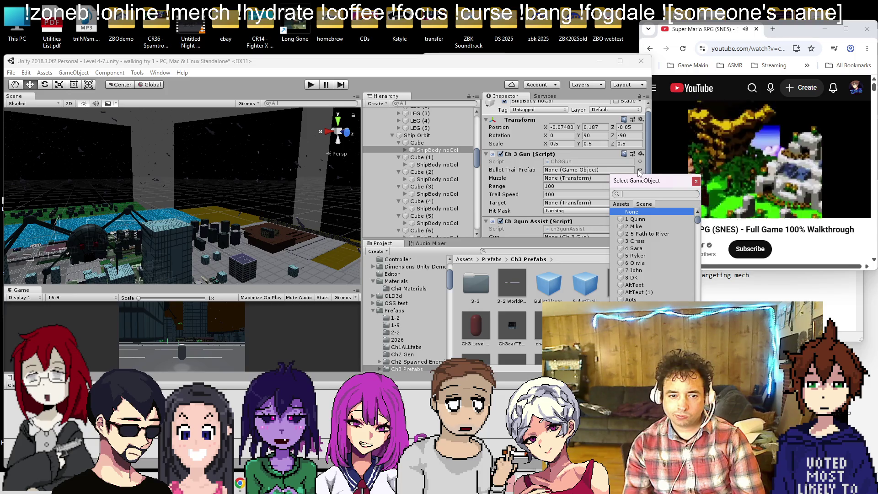
{"action": "key", "text": "Escape"}
{"action": "mouse_move", "coordinate": [320, 265]}
{"action": "left_mouse_down"}
{"action": "mouse_move", "coordinate": [550, 288]}
{"action": "mouse_move", "coordinate": [67, 293]}
{"action": "mouse_move", "coordinate": [197, 319]}
{"action": "mouse_move", "coordinate": [188, 327]}
{"action": "mouse_move", "coordinate": [180, 319]}
{"action": "mouse_move", "coordinate": [157, 207]}
{"action": "left_mouse_up"}
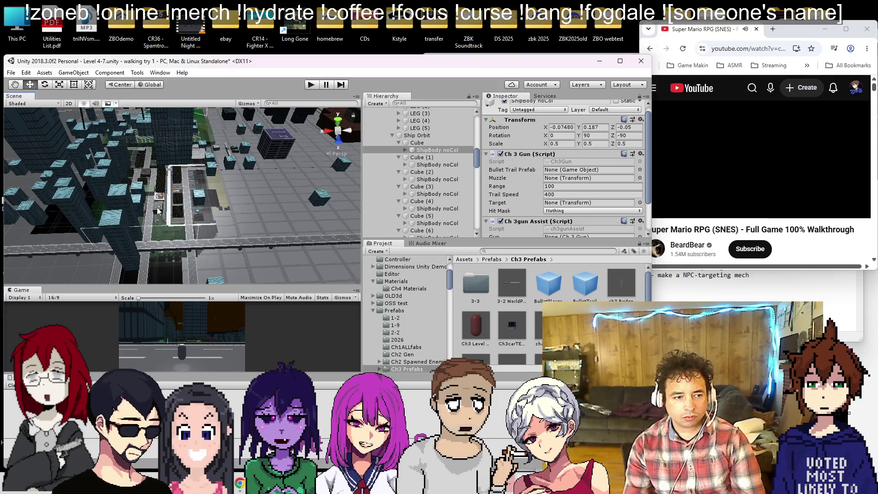
{"action": "left_click", "coordinate": [159, 208]}
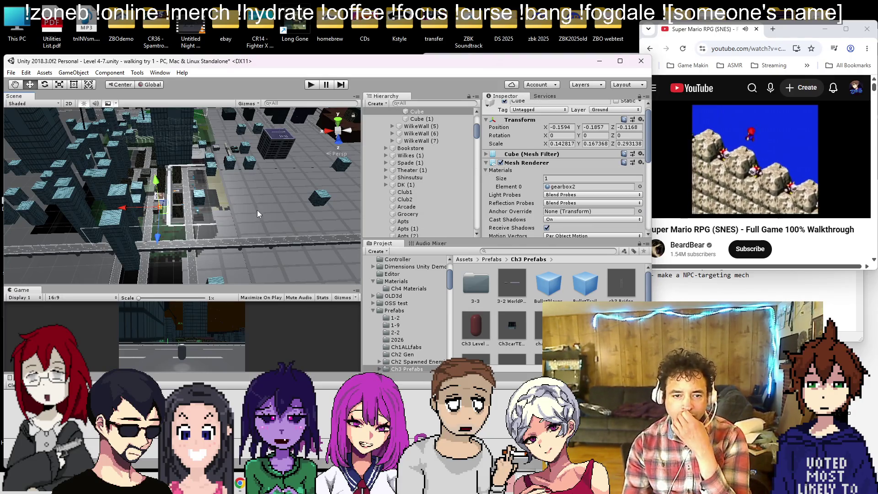
{"action": "scroll", "coordinate": [241, 192], "scroll_direction": "up", "scroll_amount": 2}
{"action": "scroll", "coordinate": [611, 179], "scroll_direction": "down", "scroll_amount": 3}
{"action": "scroll", "coordinate": [637, 188], "scroll_direction": "down", "scroll_amount": 3}
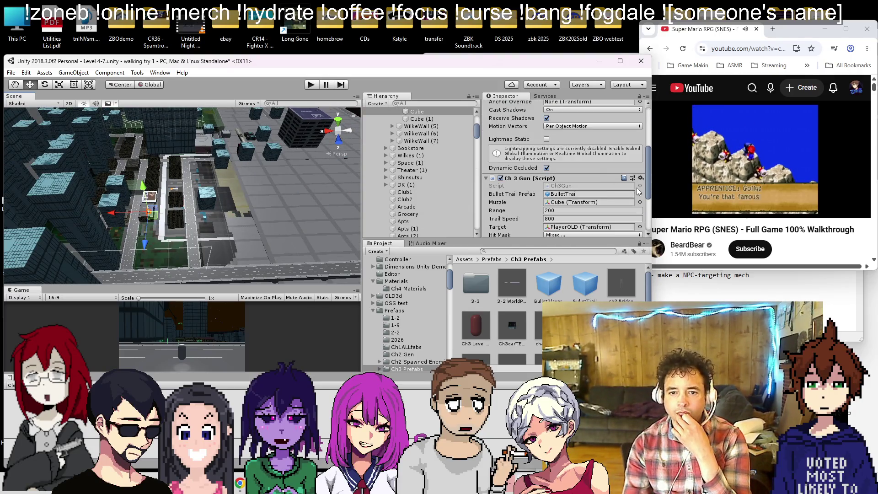
{"action": "left_click", "coordinate": [613, 194]}
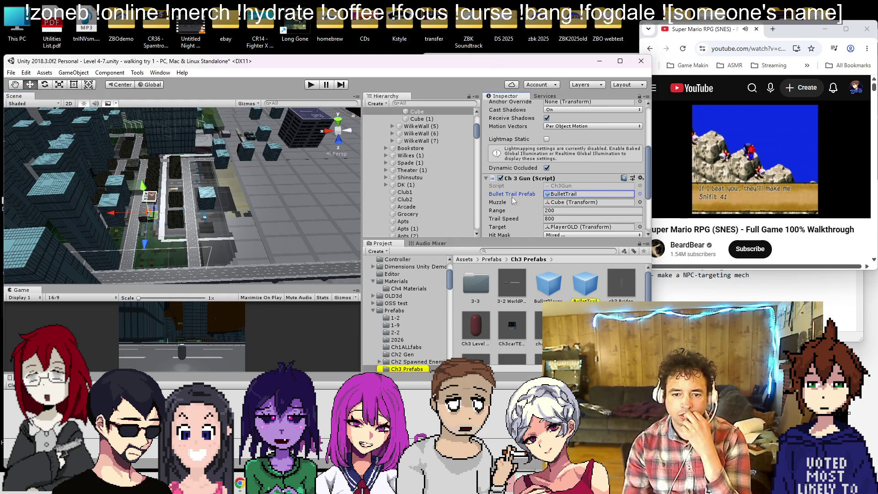
{"action": "scroll", "coordinate": [320, 204], "scroll_direction": "down", "scroll_amount": 5}
{"action": "scroll", "coordinate": [424, 164], "scroll_direction": "up", "scroll_amount": 5}
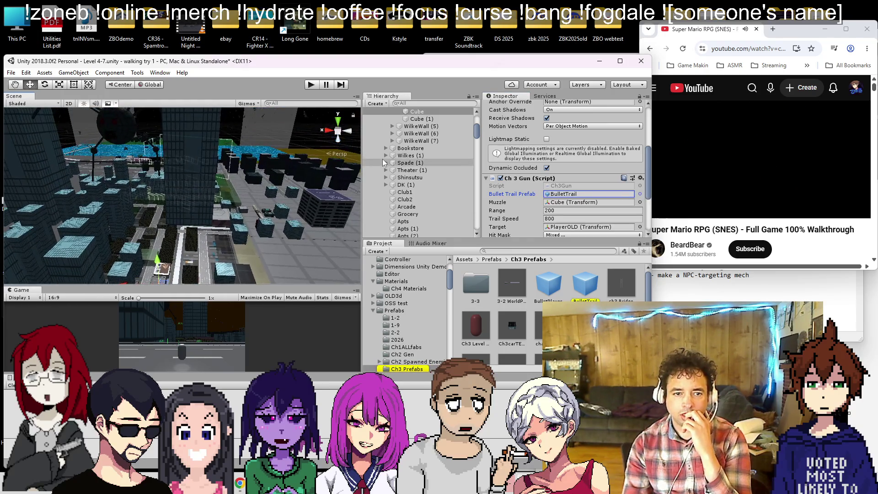
{"action": "scroll", "coordinate": [426, 167], "scroll_direction": "down", "scroll_amount": 15}
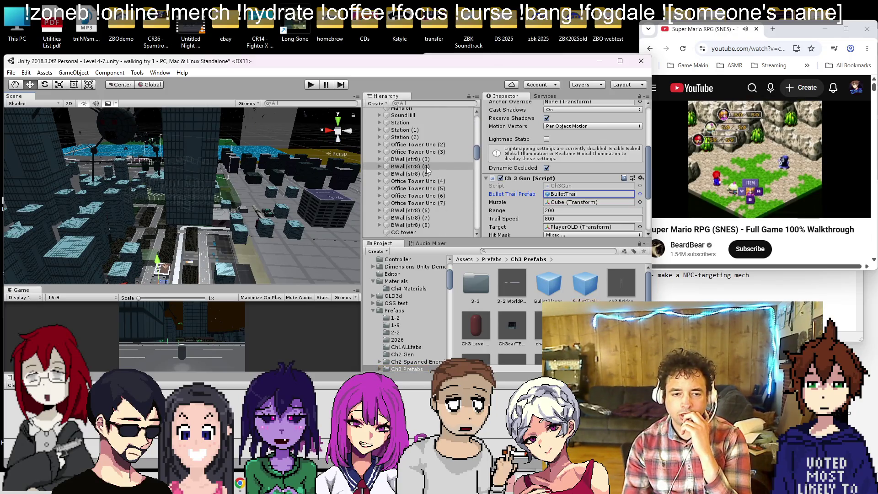
{"action": "scroll", "coordinate": [426, 166], "scroll_direction": "down", "scroll_amount": 10}
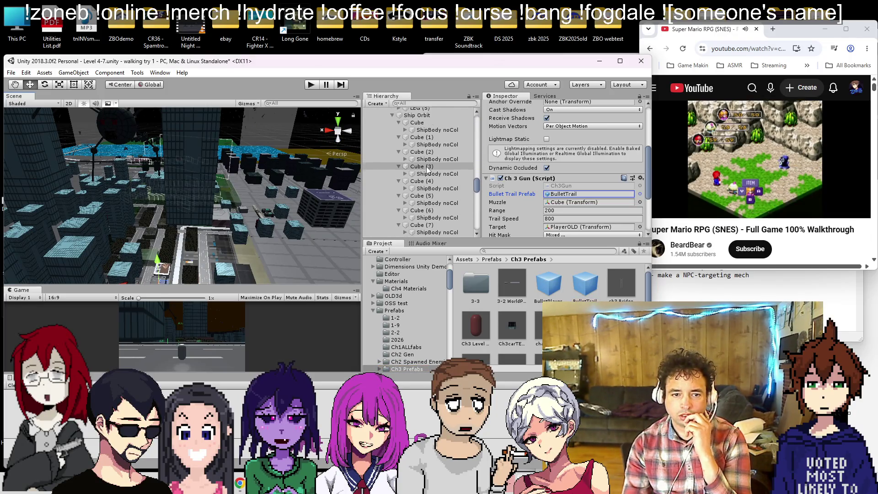
- Assign BulletTrail as trail, the ship body as muzzle, Spider as target, and link the gun to the assist
{"action": "left_click", "coordinate": [442, 158]}
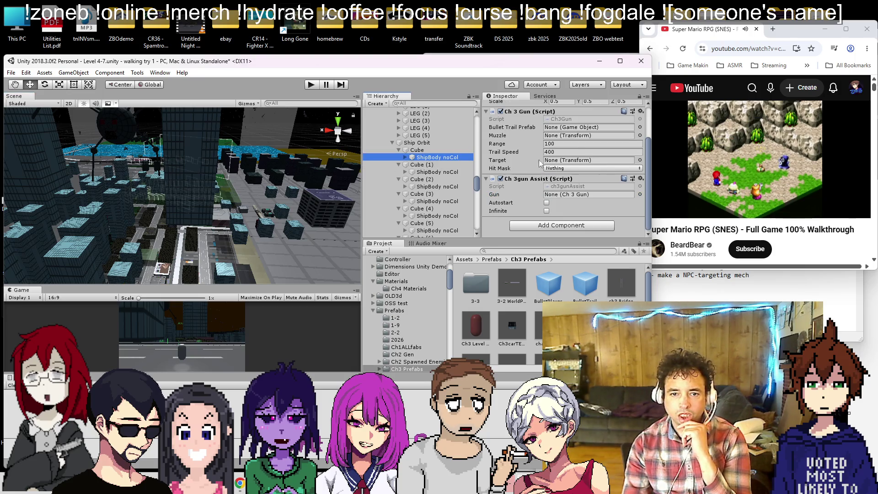
{"action": "left_click_drag", "start_coordinate": [590, 288], "coordinate": [579, 128]}
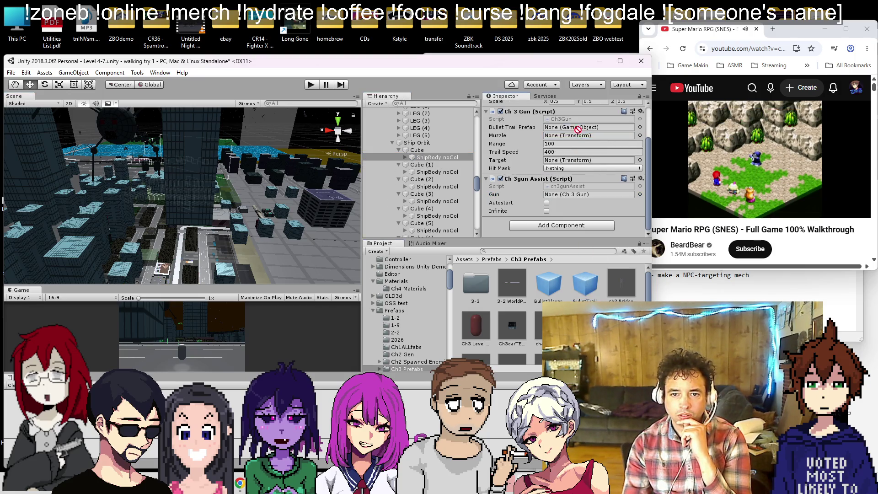
{"action": "left_click_drag", "start_coordinate": [451, 159], "coordinate": [560, 131]}
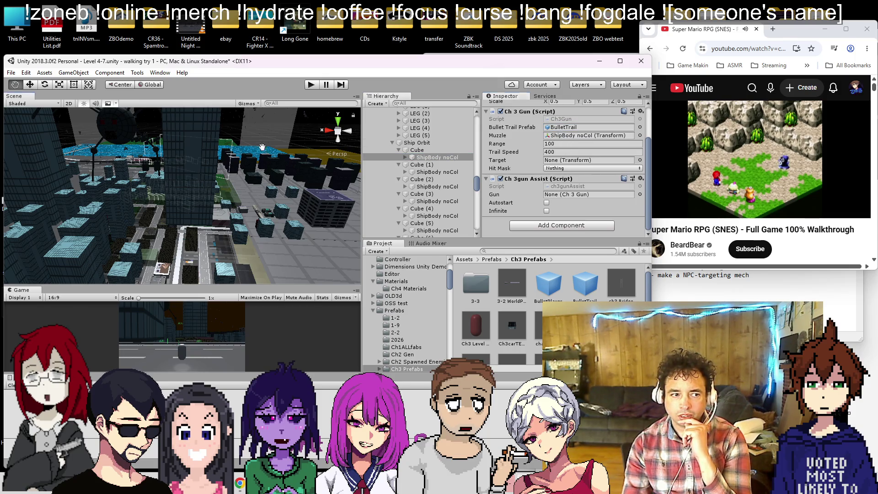
{"action": "left_click_drag", "start_coordinate": [262, 145], "coordinate": [193, 228]}
{"action": "left_click", "coordinate": [149, 206]}
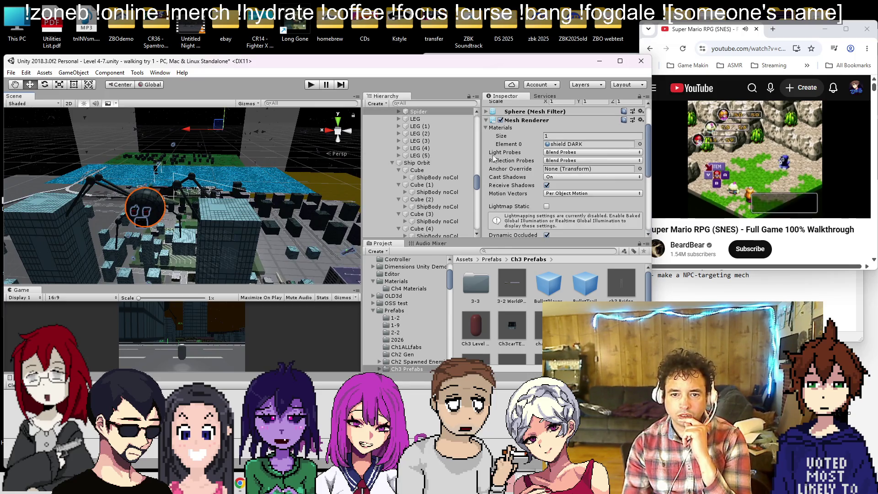
{"action": "left_click", "coordinate": [437, 176]}
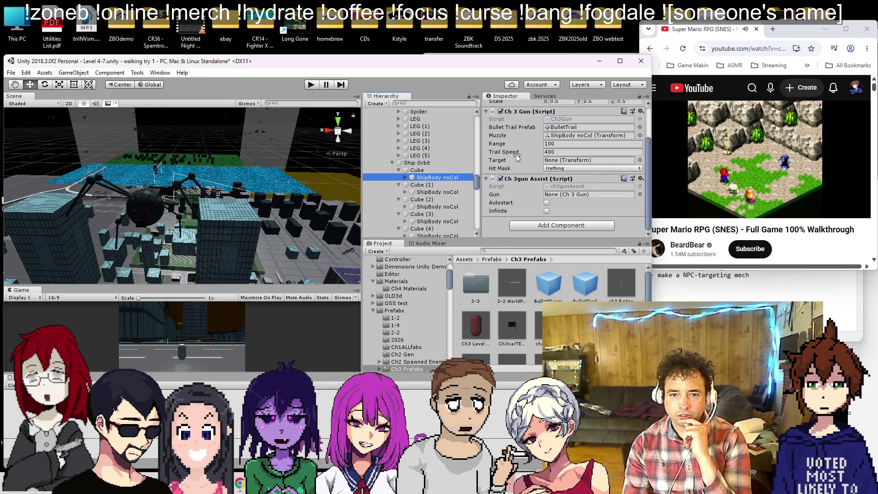
{"action": "mouse_move", "coordinate": [450, 116]}
{"action": "left_mouse_down"}
{"action": "mouse_move", "coordinate": [422, 114]}
{"action": "mouse_move", "coordinate": [572, 139]}
{"action": "mouse_move", "coordinate": [572, 161]}
{"action": "left_mouse_up"}
{"action": "left_click_drag", "start_coordinate": [438, 214], "coordinate": [569, 196]}
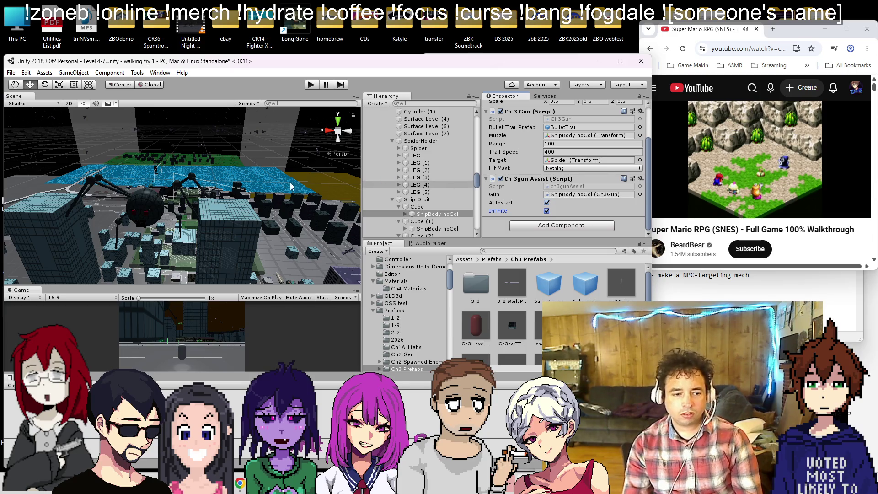
{"action": "left_click_drag", "start_coordinate": [209, 214], "coordinate": [141, 182]}
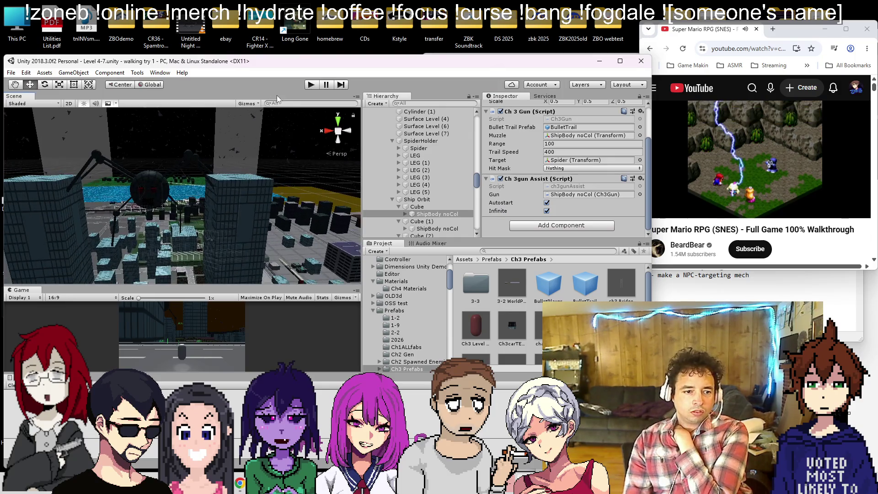
{"action": "scroll", "coordinate": [253, 114], "scroll_direction": "down", "scroll_amount": 2}
- Enter Play mode and orbit around the spider to watch the guns fire
{"action": "left_click", "coordinate": [310, 85]}
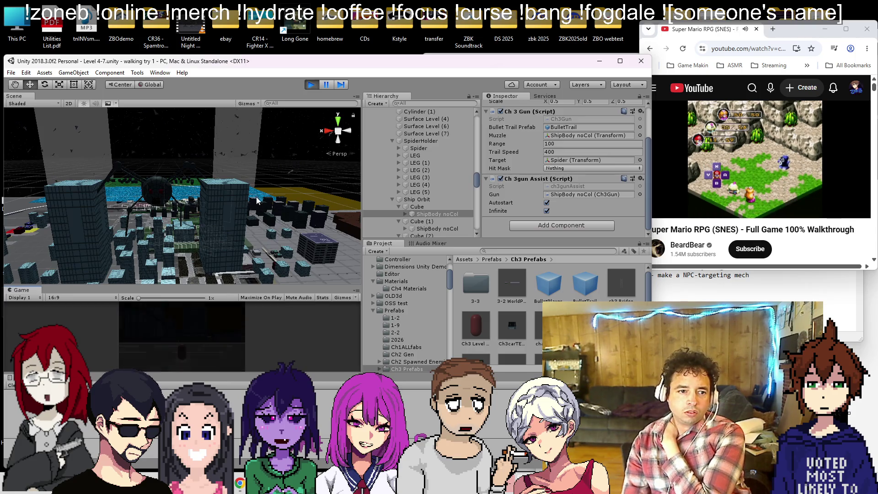
{"action": "left_click_drag", "start_coordinate": [262, 171], "coordinate": [207, 169]}
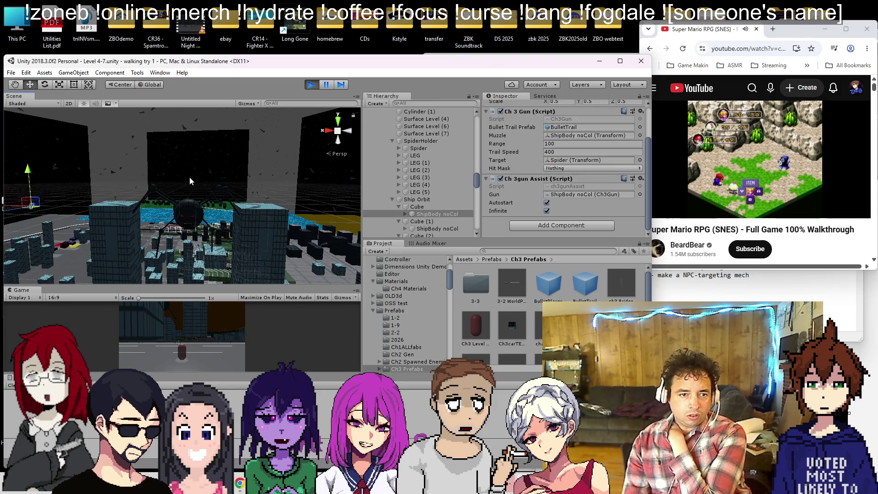
{"action": "mouse_move", "coordinate": [188, 182]}
{"action": "left_mouse_down"}
{"action": "mouse_move", "coordinate": [135, 208]}
{"action": "mouse_move", "coordinate": [137, 215]}
{"action": "left_mouse_up"}
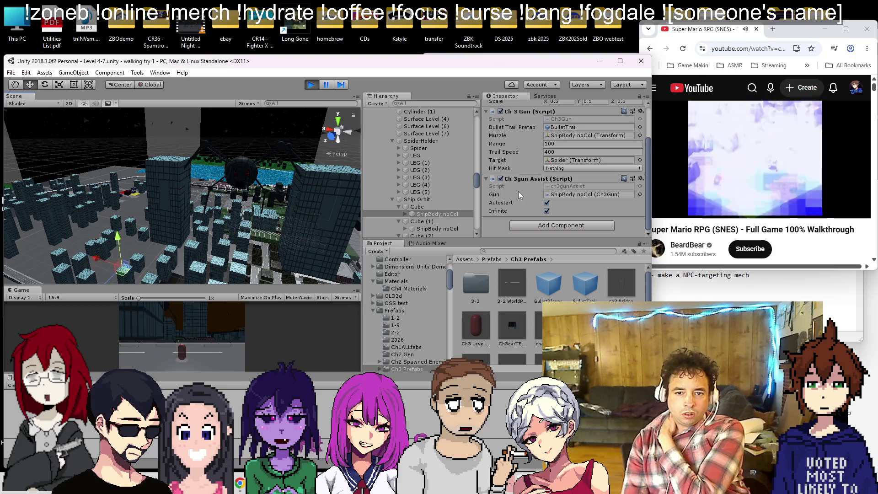
- Leave Hit Mask at Nothing, then frame the ship body and the SpiderHolder in the Scene view
{"action": "left_click", "coordinate": [556, 168]}
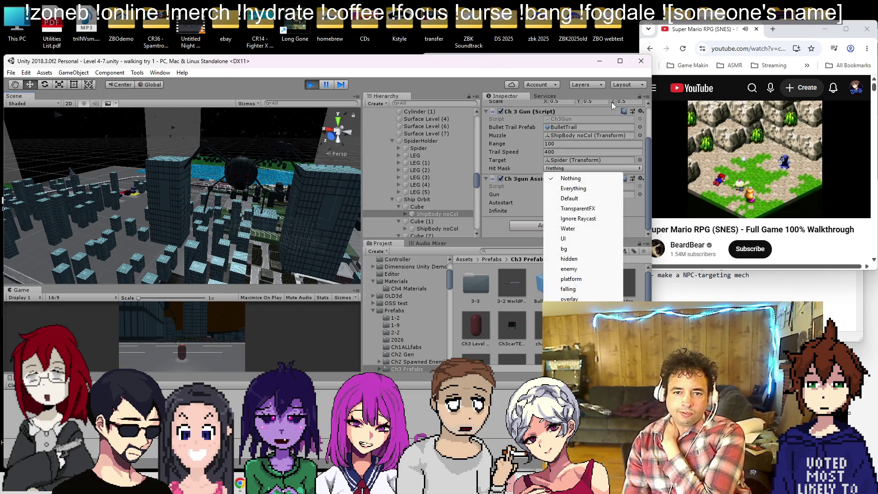
{"action": "left_click", "coordinate": [571, 179]}
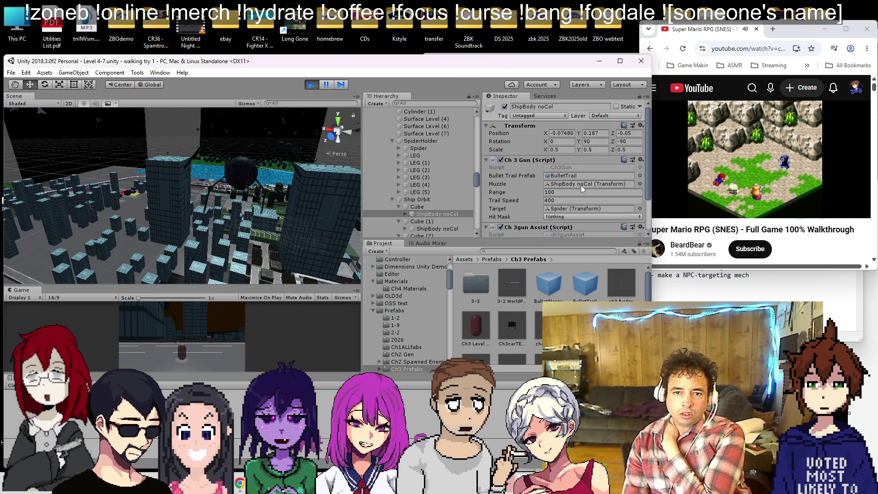
{"action": "double_click", "coordinate": [439, 214]}
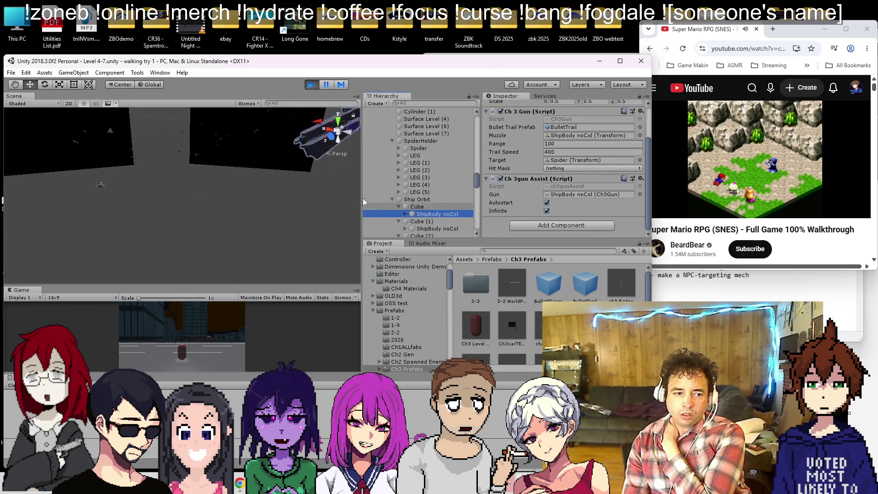
{"action": "left_click_drag", "start_coordinate": [192, 192], "coordinate": [208, 155]}
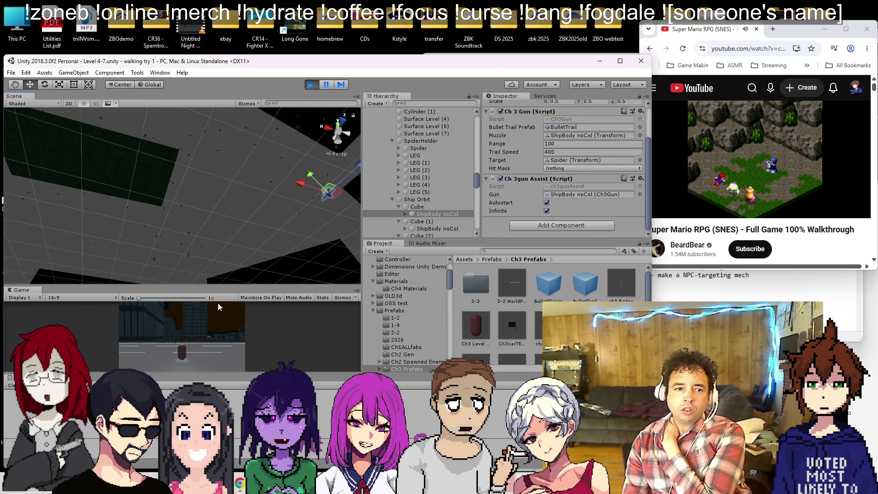
{"action": "mouse_move", "coordinate": [204, 147]}
{"action": "left_mouse_down"}
{"action": "mouse_move", "coordinate": [187, 79]}
{"action": "mouse_move", "coordinate": [149, 147]}
{"action": "left_mouse_up"}
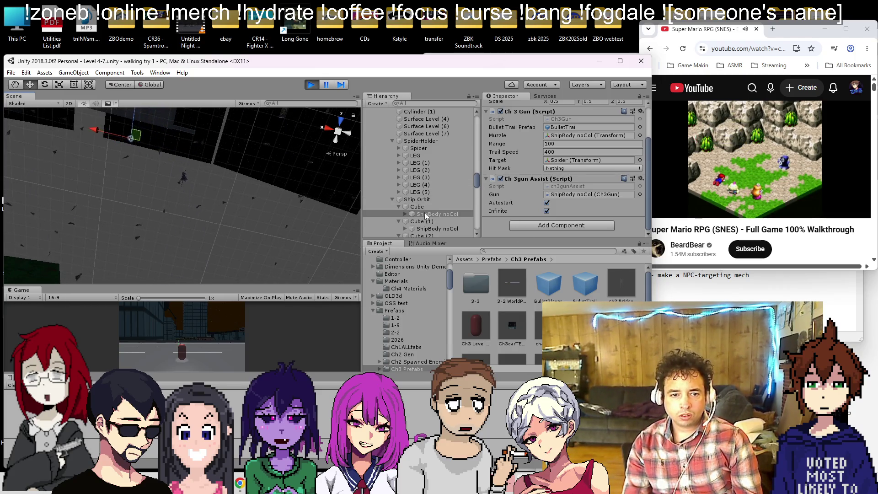
{"action": "double_click", "coordinate": [417, 142]}
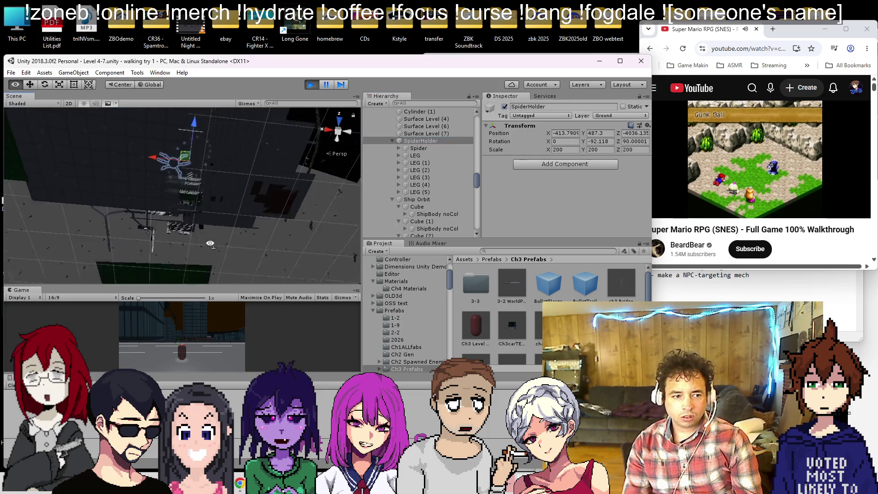
- Zoom out over the city and expand SpiderHolder to show the Spider's children
{"action": "mouse_move", "coordinate": [212, 219]}
{"action": "left_mouse_down"}
{"action": "mouse_move", "coordinate": [221, 160]}
{"action": "mouse_move", "coordinate": [225, 193]}
{"action": "left_mouse_up"}
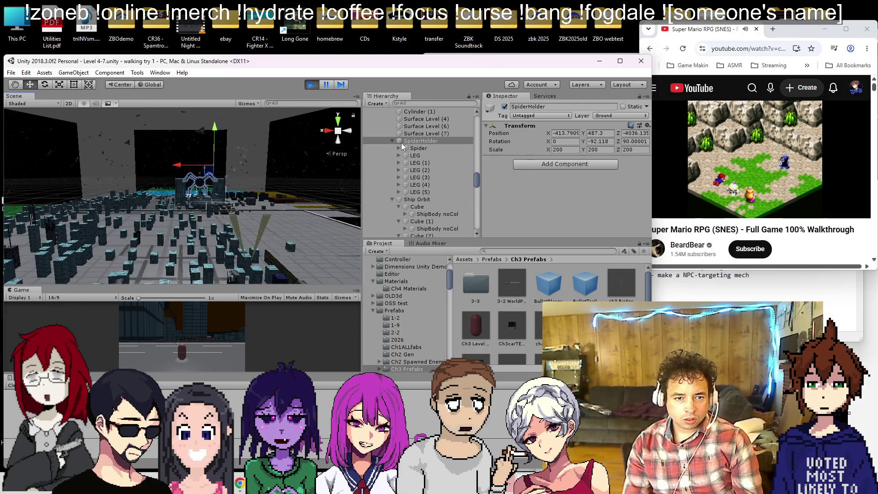
{"action": "scroll", "coordinate": [244, 174], "scroll_direction": "up", "scroll_amount": 5}
{"action": "scroll", "coordinate": [244, 177], "scroll_direction": "up", "scroll_amount": 2}
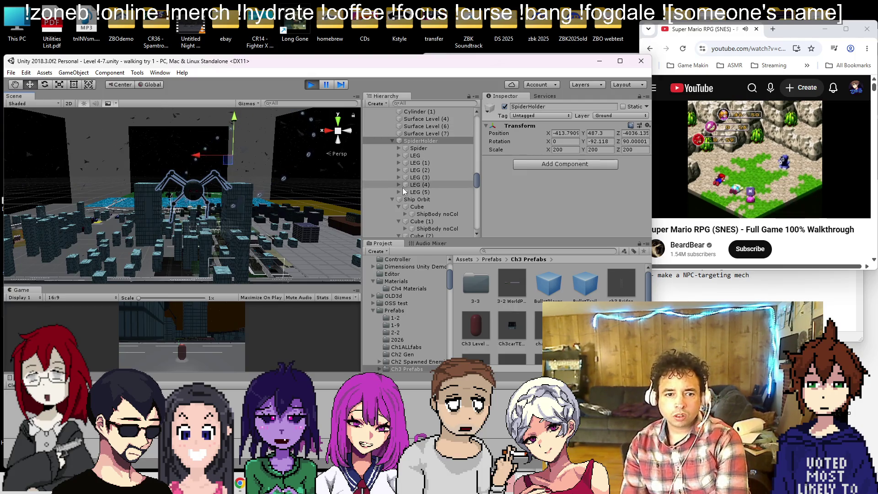
{"action": "left_click", "coordinate": [391, 141]}
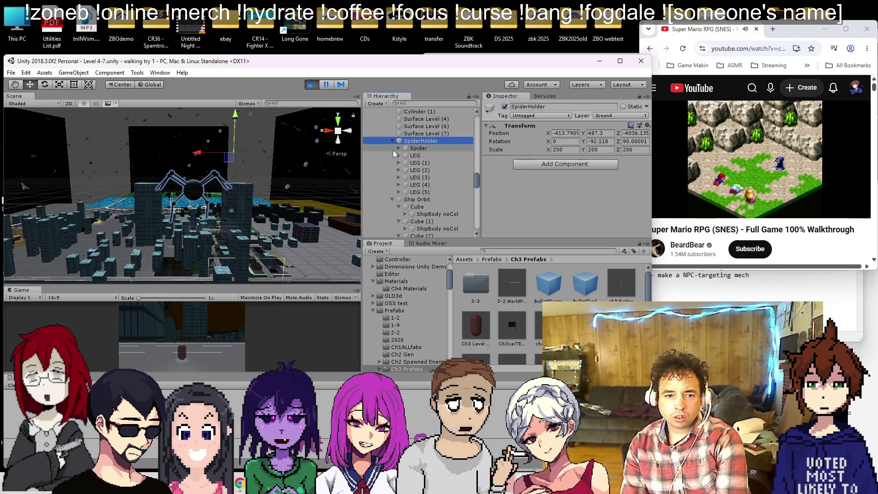
{"action": "left_click", "coordinate": [397, 149]}
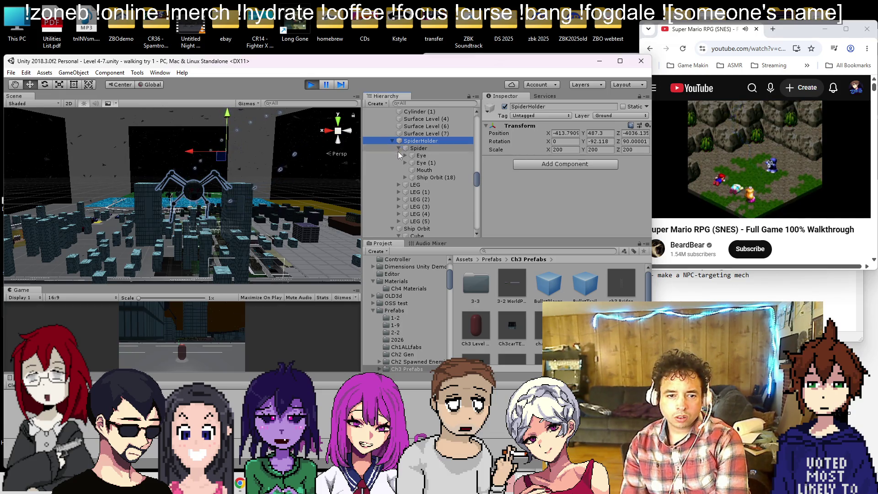
- Frame the first ShipBody noCol under Ship Orbit, orbit around it, and stop Play mode
{"action": "scroll", "coordinate": [396, 160], "scroll_direction": "down", "scroll_amount": 5}
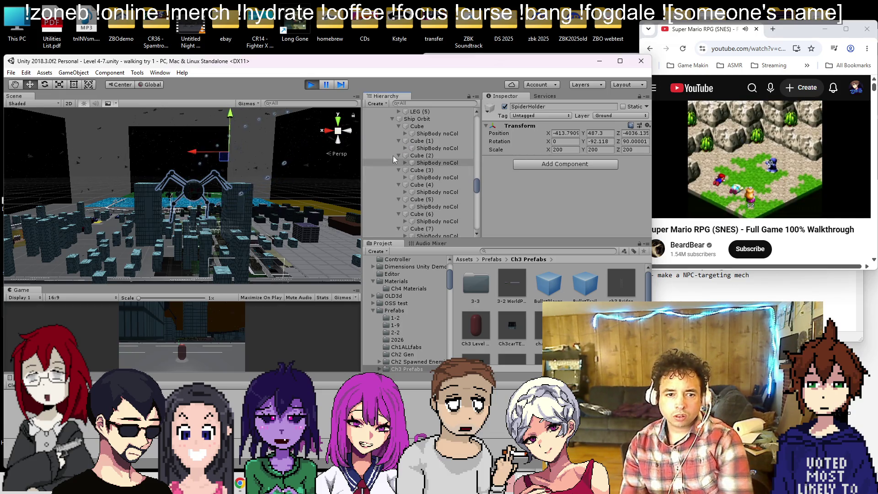
{"action": "left_click", "coordinate": [392, 119], "text": "alt"}
{"action": "left_click", "coordinate": [392, 119]}
{"action": "left_click", "coordinate": [398, 126]}
{"action": "double_click", "coordinate": [421, 133]}
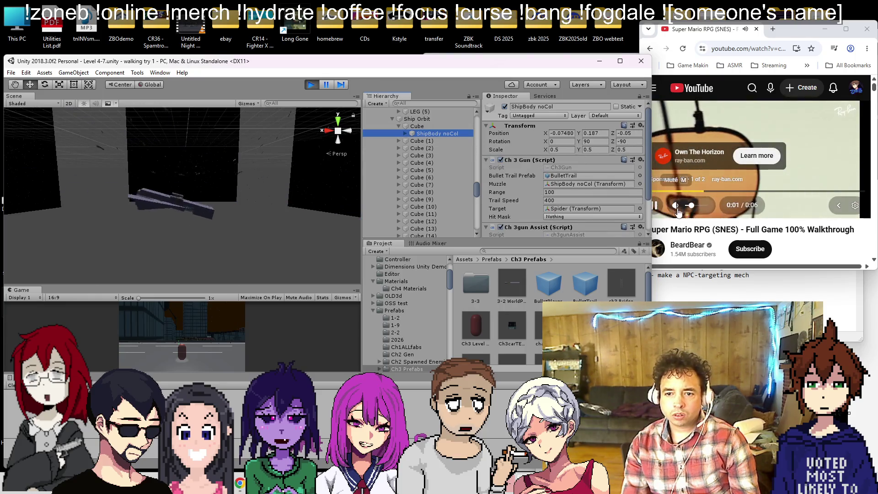
{"action": "left_click_drag", "start_coordinate": [337, 167], "coordinate": [196, 174]}
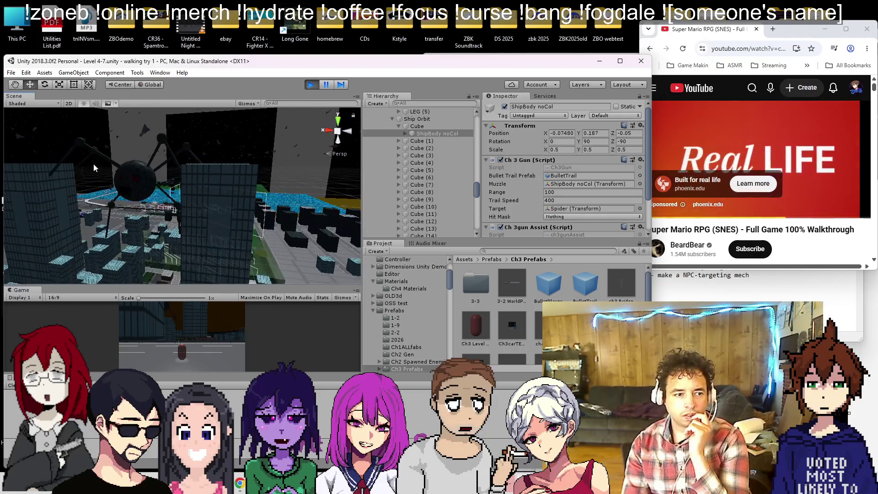
{"action": "key", "text": "ctrl+p"}
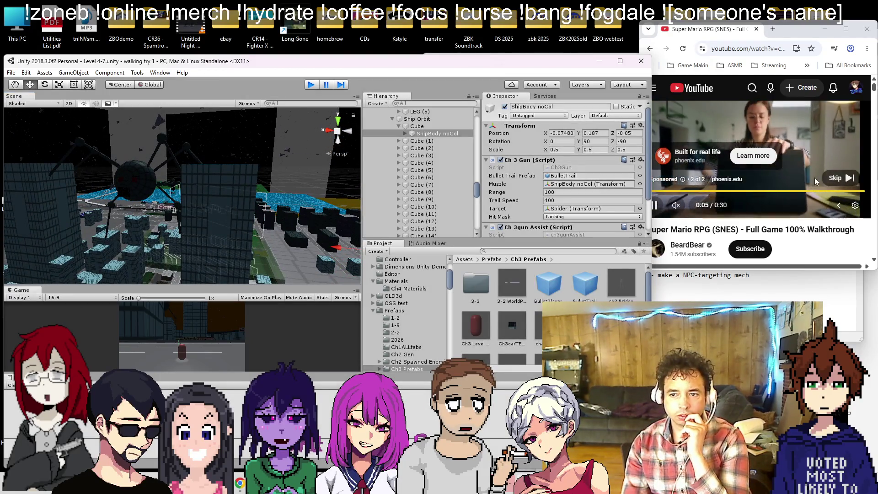
- Select the ShipBody noCol under Spider's Ship Orbit (18) and orbit the view around it
{"action": "left_click", "coordinate": [831, 178]}
{"action": "left_click", "coordinate": [147, 178]}
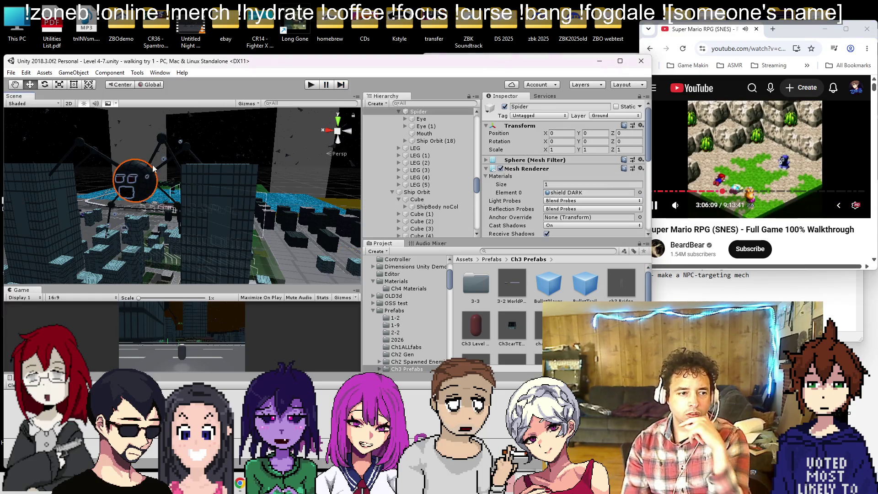
{"action": "left_click", "coordinate": [405, 141]}
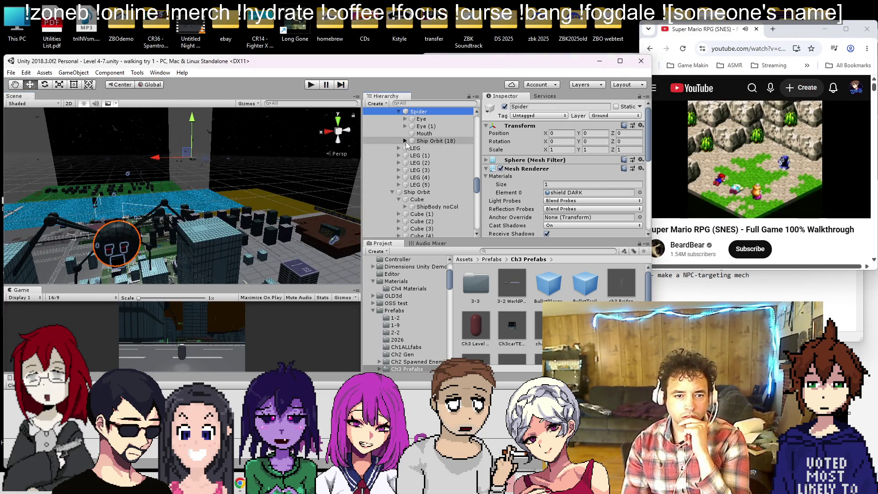
{"action": "left_click", "coordinate": [423, 156]}
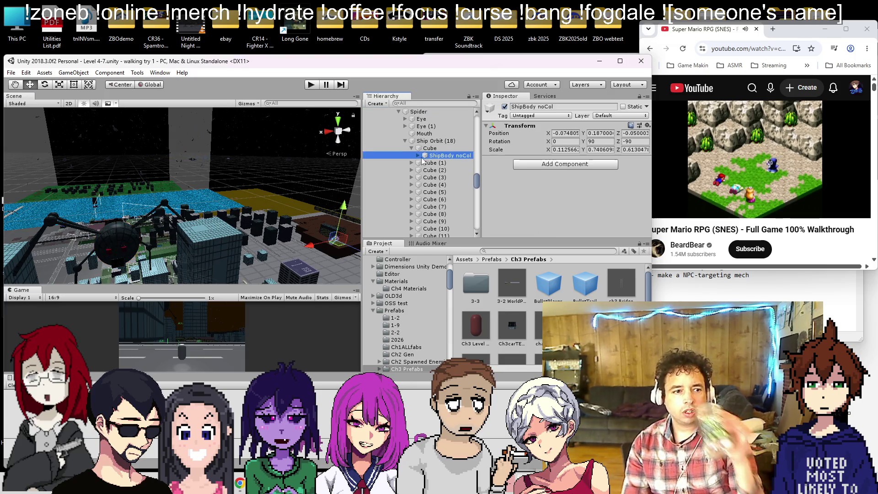
{"action": "mouse_move", "coordinate": [292, 216]}
{"action": "left_mouse_down"}
{"action": "mouse_move", "coordinate": [267, 174]}
{"action": "mouse_move", "coordinate": [284, 182]}
{"action": "left_mouse_up"}
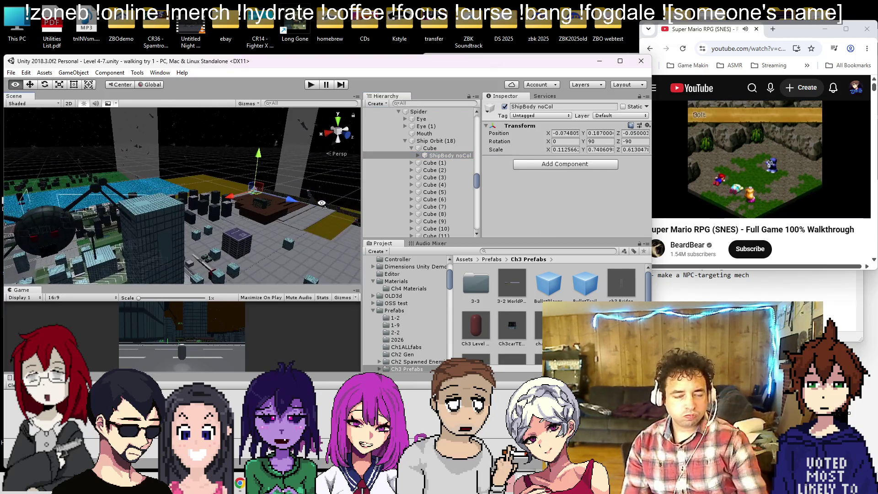
{"action": "left_click", "coordinate": [417, 155]}
{"action": "left_click", "coordinate": [418, 155]}
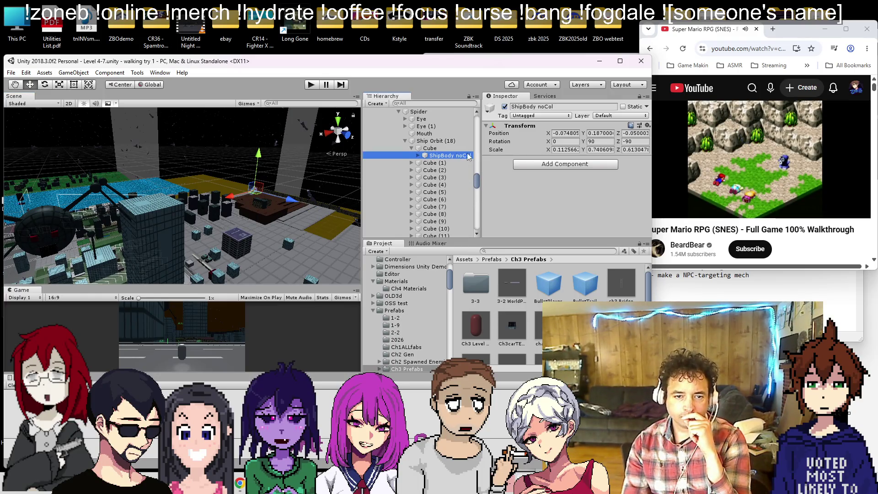
- Add Ch 3 Gun and Ch 3gun Assist, assign BulletTrail and the gun link, then enter Play mode
{"action": "left_click", "coordinate": [521, 163]}
{"action": "left_click", "coordinate": [541, 201]}
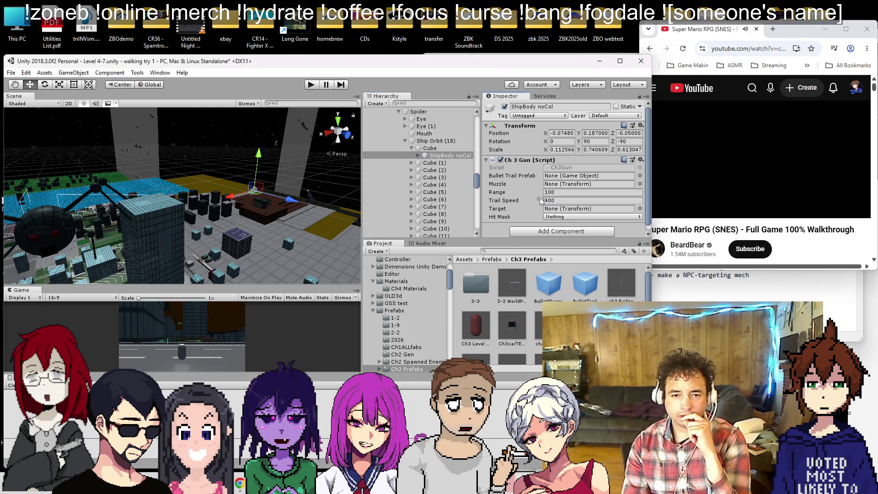
{"action": "left_click", "coordinate": [560, 231]}
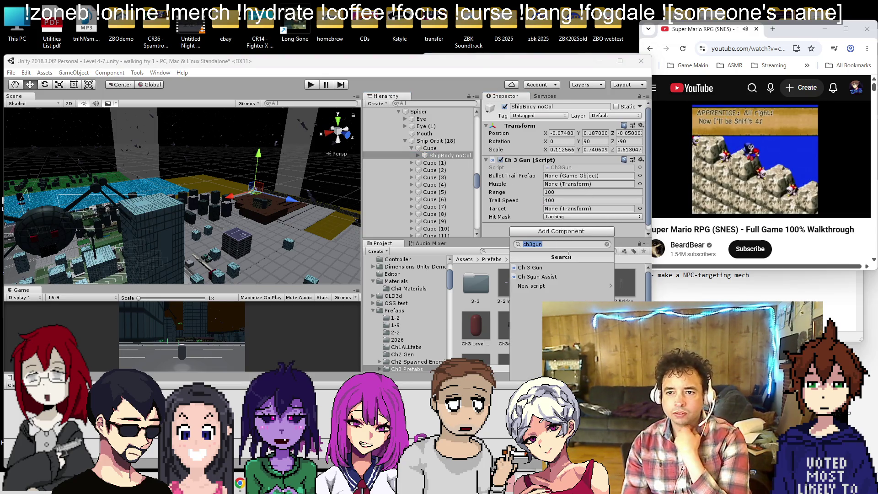
{"action": "left_click", "coordinate": [570, 277]}
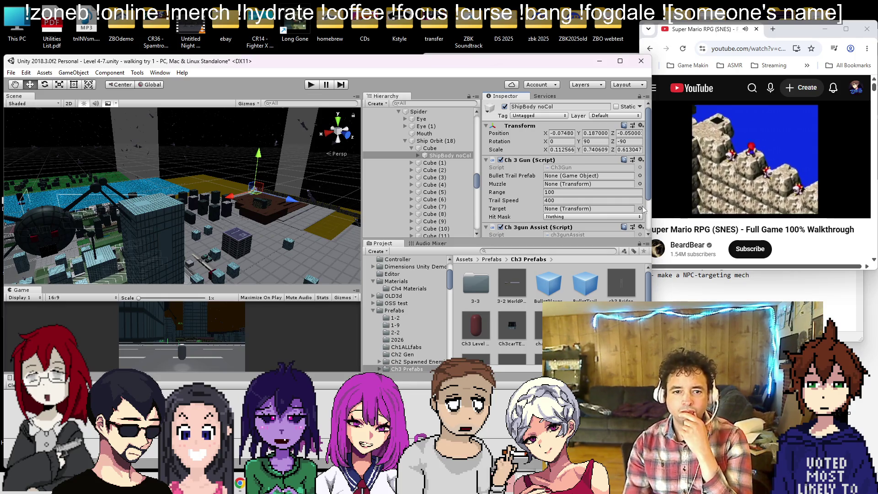
{"action": "scroll", "coordinate": [503, 163], "scroll_direction": "down", "scroll_amount": 3}
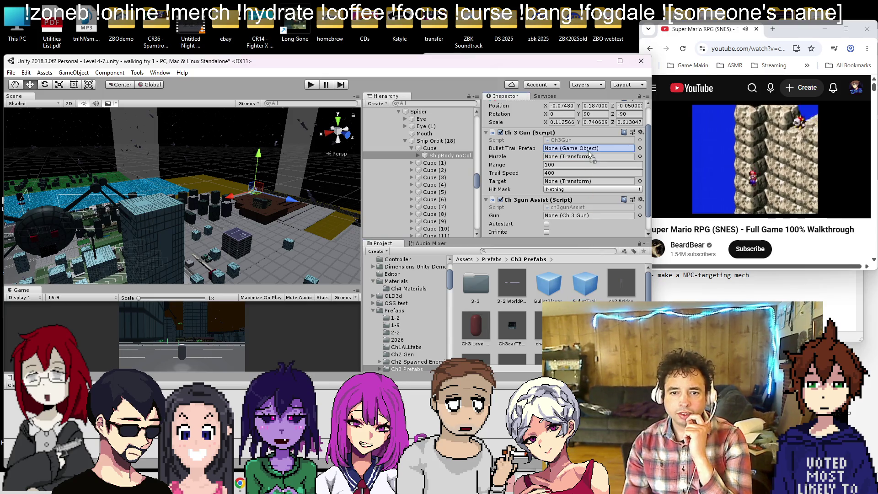
{"action": "left_click_drag", "start_coordinate": [589, 154], "coordinate": [588, 151]}
{"action": "left_click_drag", "start_coordinate": [448, 155], "coordinate": [567, 216]}
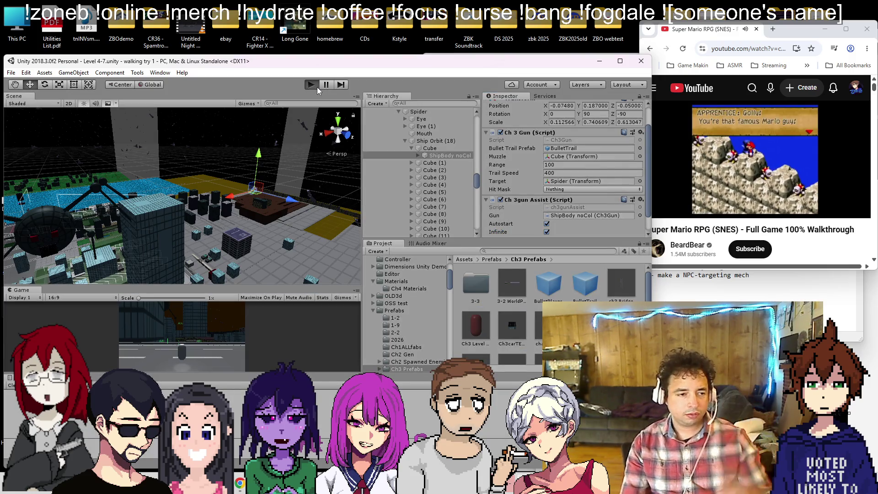
{"action": "left_click", "coordinate": [317, 87]}
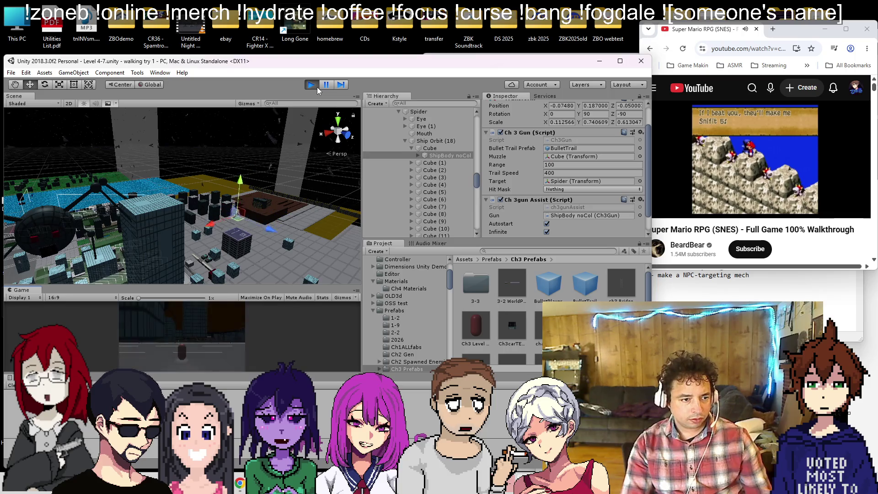
- Orbit and zoom around the city to watch the spider and ship during play
{"action": "left_click_drag", "start_coordinate": [3, 152], "coordinate": [102, 208]}
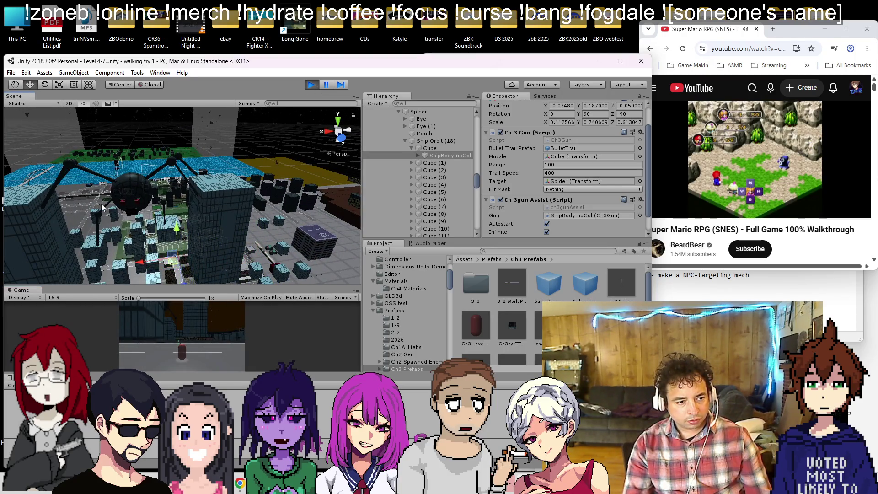
{"action": "scroll", "coordinate": [102, 204], "scroll_direction": "up", "scroll_amount": 5}
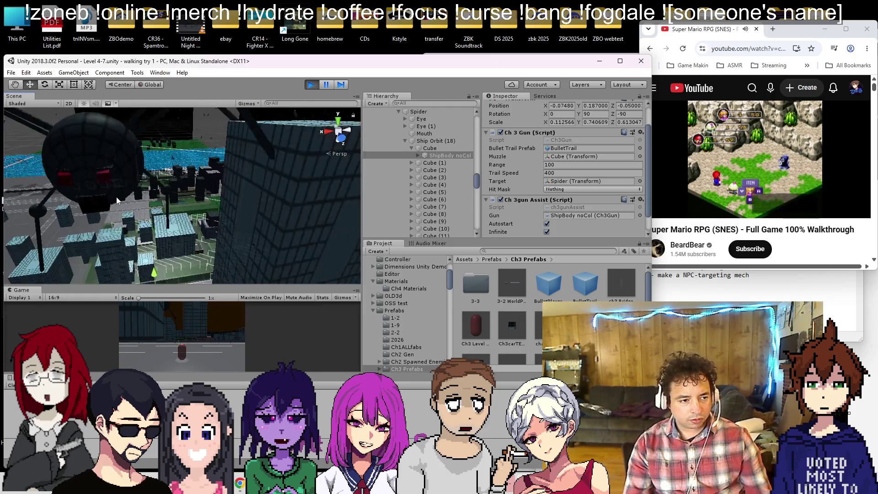
{"action": "scroll", "coordinate": [118, 201], "scroll_direction": "down", "scroll_amount": 5}
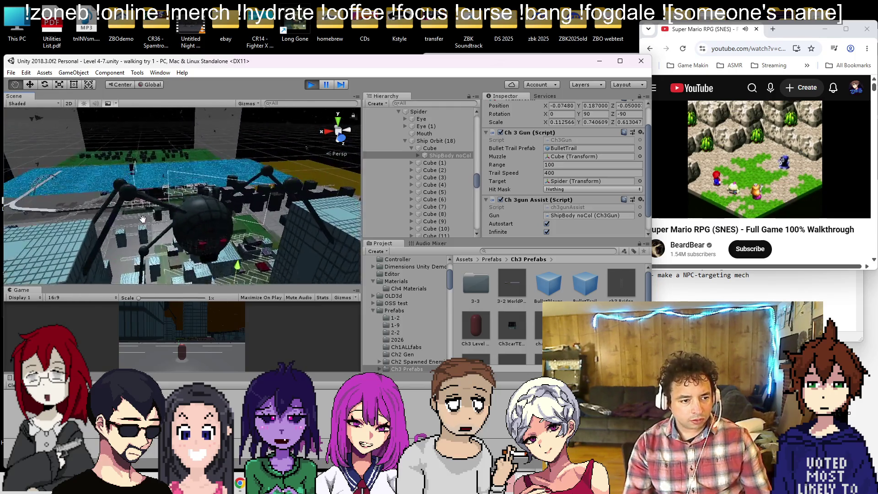
{"action": "left_click_drag", "start_coordinate": [190, 224], "coordinate": [320, 235]}
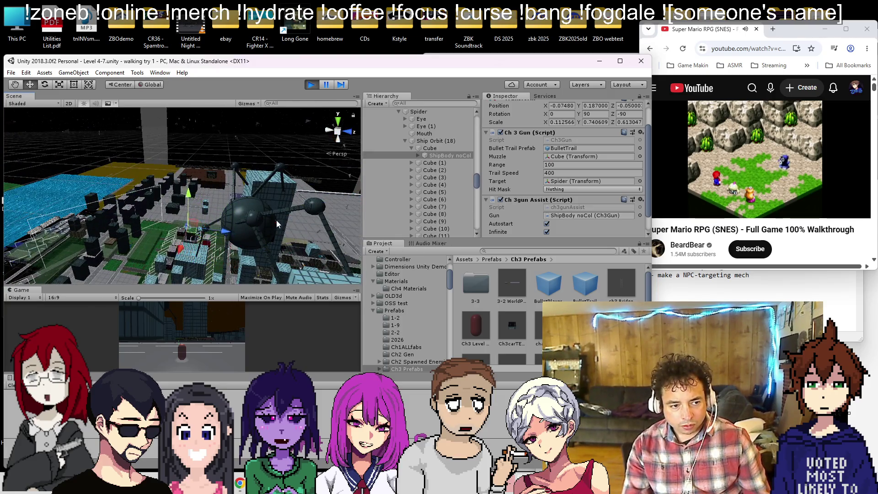
{"action": "scroll", "coordinate": [276, 222], "scroll_direction": "up", "scroll_amount": 3}
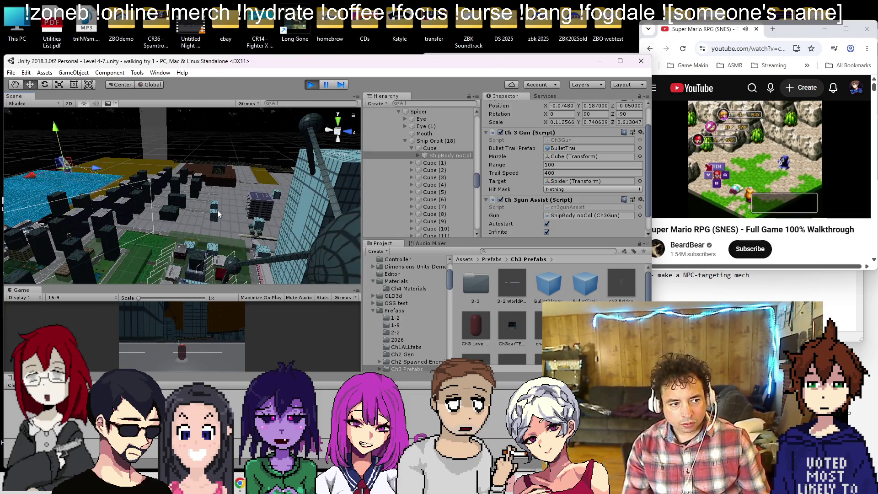
{"action": "scroll", "coordinate": [214, 205], "scroll_direction": "up", "scroll_amount": 3}
{"action": "scroll", "coordinate": [192, 194], "scroll_direction": "up", "scroll_amount": 3}
{"action": "left_click_drag", "start_coordinate": [164, 189], "coordinate": [126, 184]}
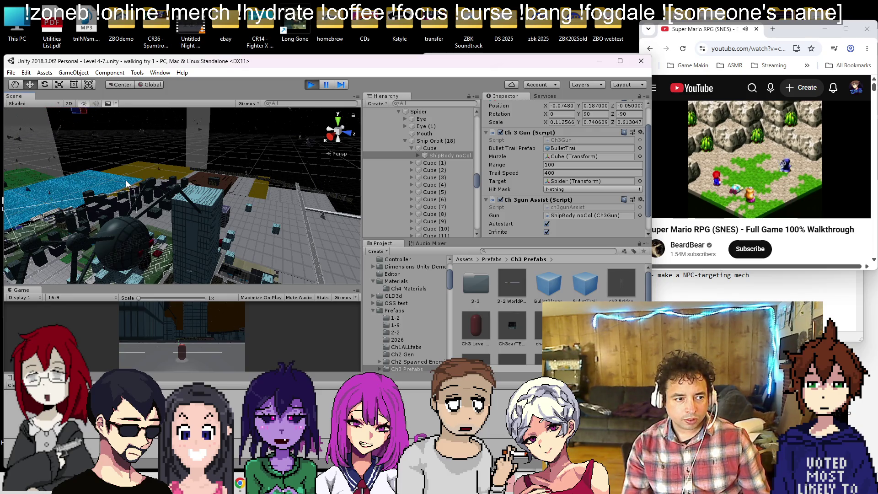
{"action": "left_click_drag", "start_coordinate": [126, 184], "coordinate": [179, 183]}
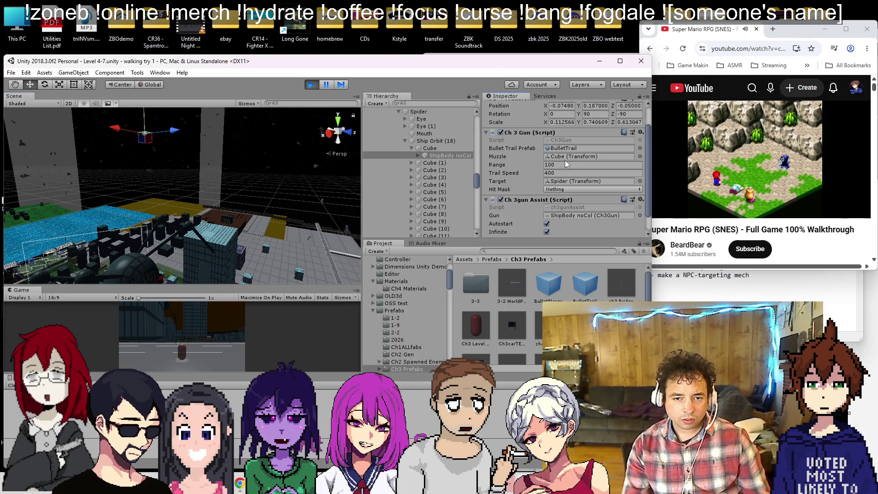
- Try a Range of 400, undo it back to 100, and exit Play mode
{"action": "type", "text": "400"}
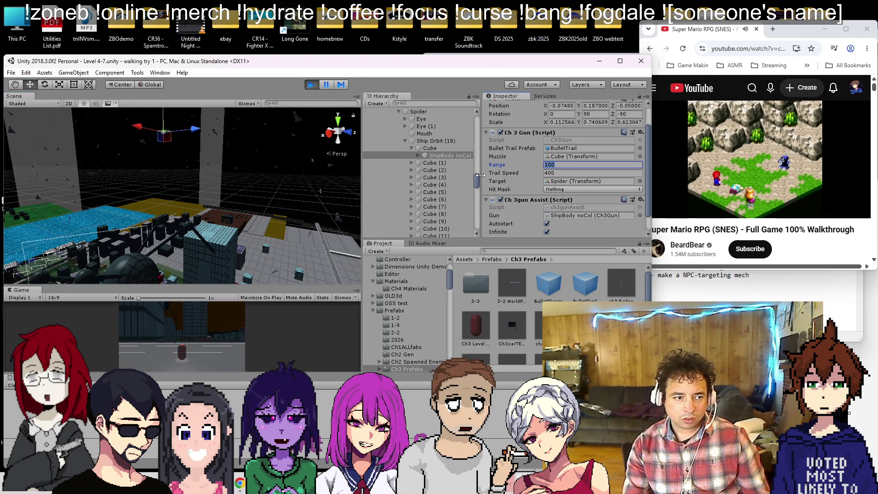
{"action": "key", "text": "ctrl+s"}
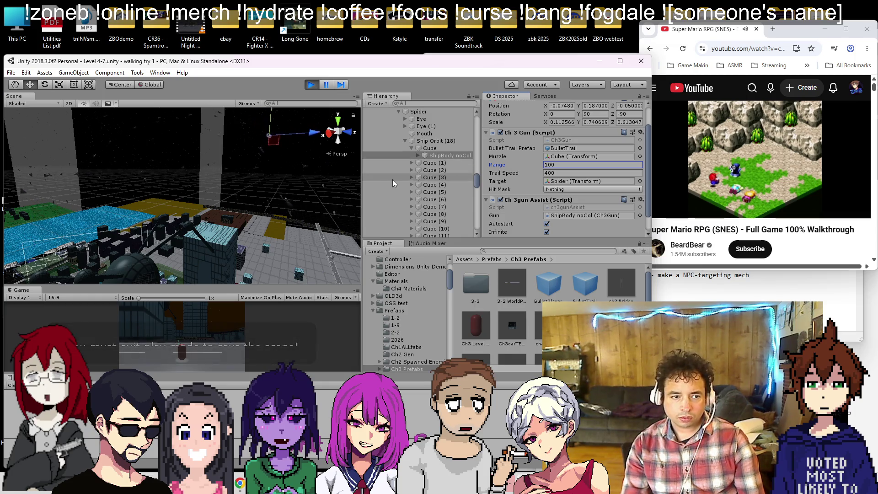
{"action": "key", "text": "ctrl+z"}
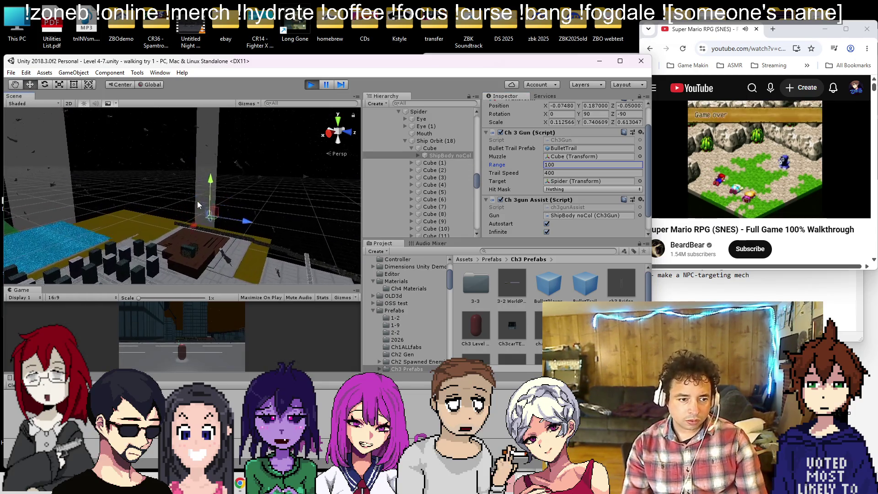
{"action": "mouse_move", "coordinate": [184, 155]}
{"action": "left_mouse_down"}
{"action": "mouse_move", "coordinate": [178, 179]}
{"action": "mouse_move", "coordinate": [86, 174]}
{"action": "mouse_move", "coordinate": [125, 182]}
{"action": "mouse_move", "coordinate": [198, 153]}
{"action": "mouse_move", "coordinate": [159, 207]}
{"action": "mouse_move", "coordinate": [186, 182]}
{"action": "mouse_move", "coordinate": [289, 162]}
{"action": "left_mouse_up"}
{"action": "mouse_move", "coordinate": [174, 183]}
{"action": "left_mouse_down"}
{"action": "mouse_move", "coordinate": [179, 221]}
{"action": "mouse_move", "coordinate": [204, 180]}
{"action": "mouse_move", "coordinate": [275, 174]}
{"action": "left_mouse_up"}
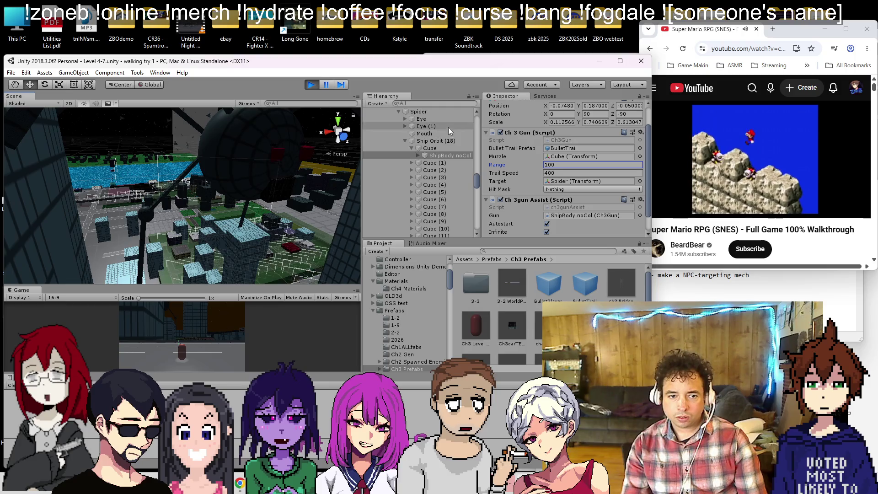
{"action": "left_click", "coordinate": [309, 86]}
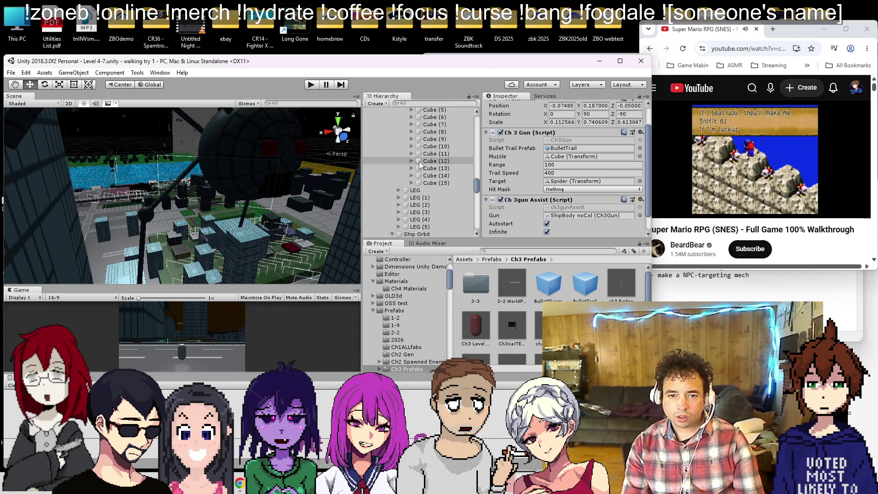
- Expand every orbiting Cube under Ship Orbit to reveal each ShipBody noCol child
{"action": "scroll", "coordinate": [419, 165], "scroll_direction": "down", "scroll_amount": 3}
{"action": "left_click", "coordinate": [411, 175]}
{"action": "left_click", "coordinate": [410, 168]}
{"action": "left_click", "coordinate": [410, 161]}
{"action": "left_click", "coordinate": [410, 154]}
{"action": "left_click", "coordinate": [410, 146]}
{"action": "left_click", "coordinate": [411, 139]}
{"action": "left_click", "coordinate": [410, 131]}
{"action": "left_click", "coordinate": [410, 123]}
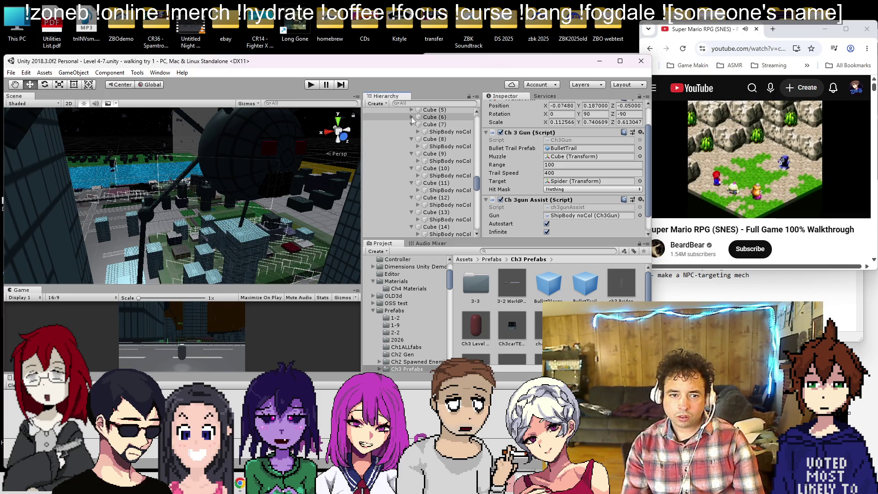
{"action": "left_click", "coordinate": [410, 117]}
{"action": "scroll", "coordinate": [411, 117], "scroll_direction": "up", "scroll_amount": 3}
{"action": "left_click", "coordinate": [412, 192]}
{"action": "left_click", "coordinate": [411, 184]}
{"action": "left_click", "coordinate": [412, 177]}
{"action": "left_click", "coordinate": [411, 169]}
{"action": "left_click", "coordinate": [411, 163]}
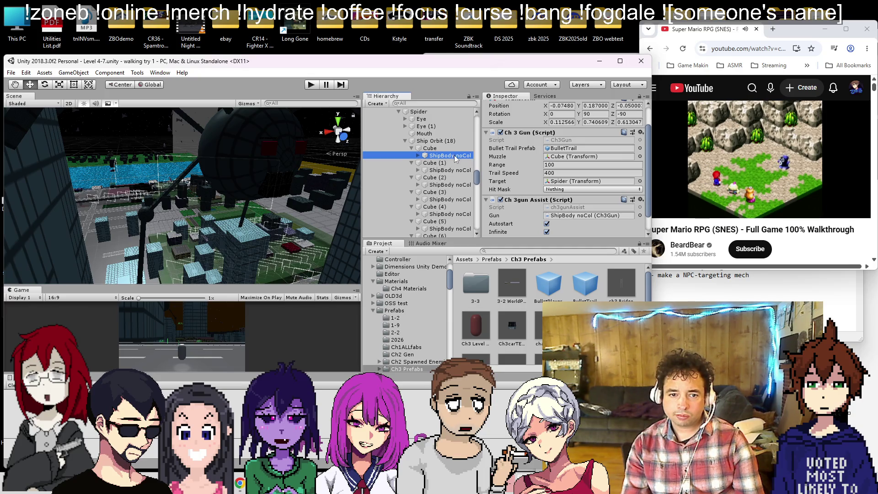
- Copy the Ch 3 Gun component and multi-select the other cubes' ShipBody noCol children through Cube (15)
{"action": "left_click", "coordinate": [641, 132]}
{"action": "left_click", "coordinate": [592, 165]}
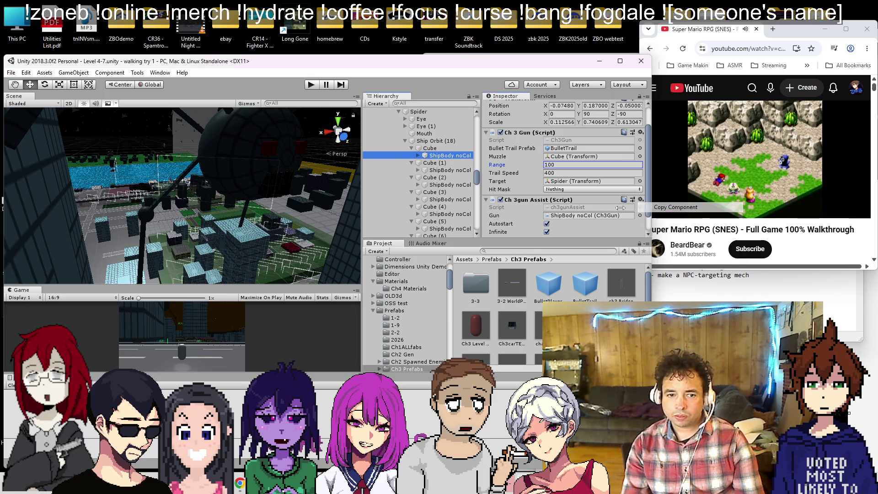
{"action": "left_click", "coordinate": [440, 170]}
{"action": "scroll", "coordinate": [440, 173], "scroll_direction": "down", "scroll_amount": 2}
{"action": "left_click", "coordinate": [450, 157], "text": "ctrl"}
{"action": "left_click", "coordinate": [451, 171], "text": "ctrl"}
{"action": "left_click", "coordinate": [450, 186], "text": "ctrl"}
{"action": "left_click", "coordinate": [450, 200], "text": "ctrl"}
{"action": "left_click", "coordinate": [450, 215], "text": "ctrl"}
{"action": "left_click", "coordinate": [465, 230], "text": "ctrl"}
{"action": "scroll", "coordinate": [467, 219], "scroll_direction": "down", "scroll_amount": 4}
{"action": "left_click", "coordinate": [466, 162], "text": "ctrl"}
{"action": "left_click", "coordinate": [466, 177], "text": "ctrl"}
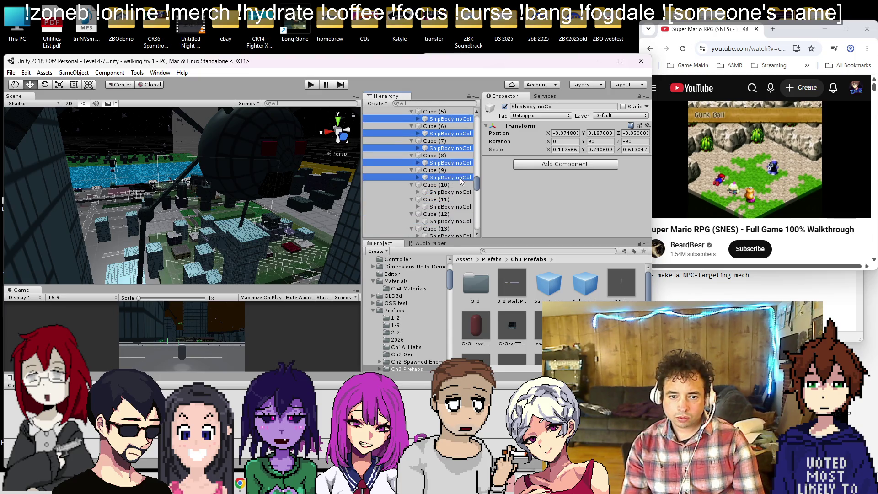
{"action": "left_click", "coordinate": [465, 192], "text": "ctrl"}
{"action": "left_click", "coordinate": [467, 222], "text": "ctrl"}
{"action": "scroll", "coordinate": [467, 219], "scroll_direction": "down", "scroll_amount": 3}
{"action": "left_click", "coordinate": [465, 180], "text": "ctrl"}
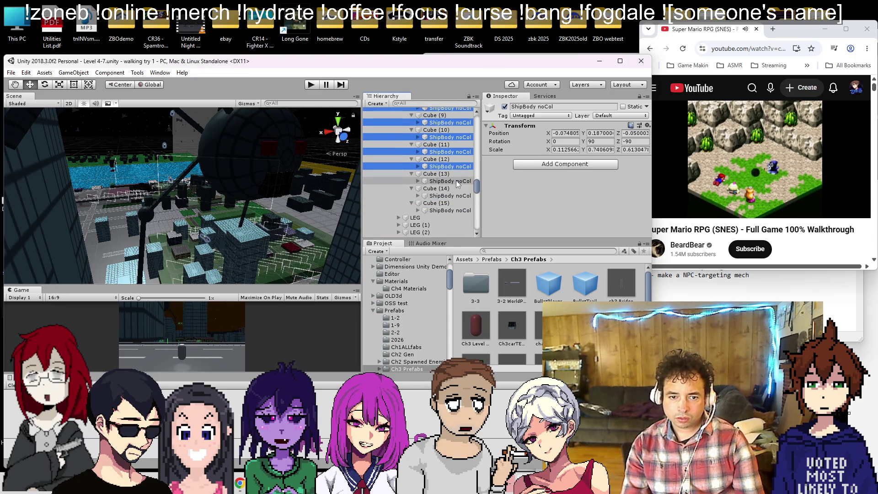
{"action": "left_click", "coordinate": [466, 195], "text": "ctrl"}
{"action": "left_click", "coordinate": [465, 210], "text": "ctrl"}
{"action": "left_click", "coordinate": [541, 165]}
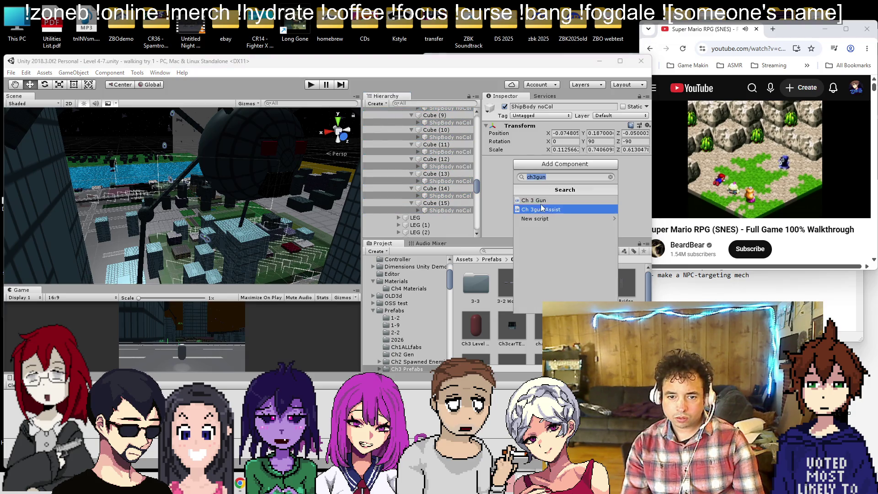
- Add Ch 3 Gun with the pasted component values, plus Ch 3gun Assist, to all selected ship bodies
{"action": "left_click", "coordinate": [567, 205]}
{"action": "left_click", "coordinate": [641, 160]}
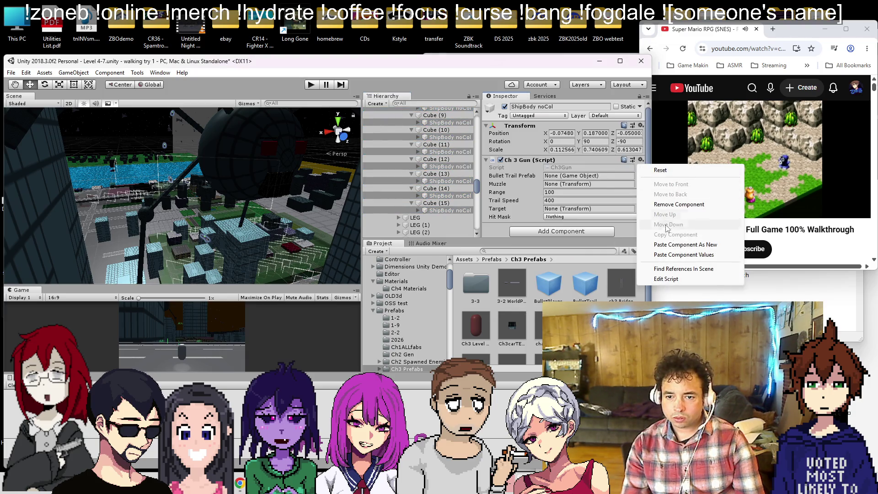
{"action": "left_click", "coordinate": [677, 255]}
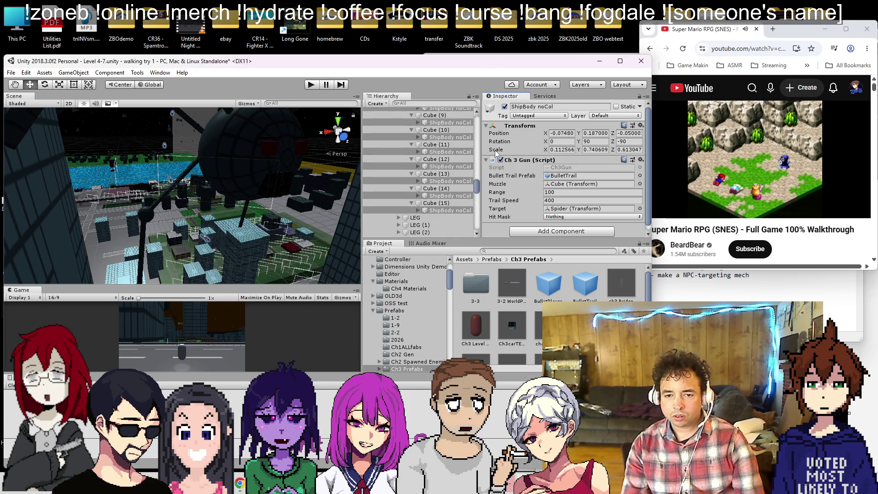
{"action": "left_click", "coordinate": [544, 231]}
{"action": "type", "text": "ch3gun"}
{"action": "left_click", "coordinate": [556, 281]}
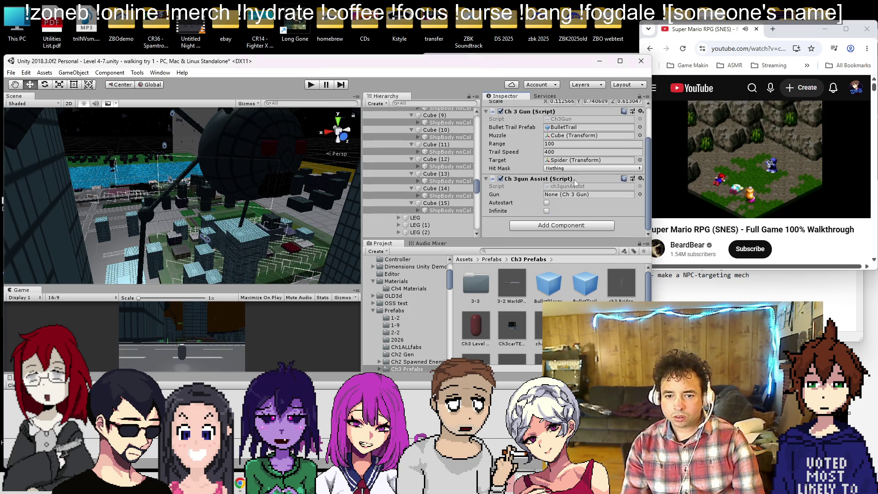
- Make the Cube (15) and Cube (14) ship bodies their own Gun, and Cube (15) its own Muzzle
{"action": "scroll", "coordinate": [522, 174], "scroll_direction": "up", "scroll_amount": 3}
{"action": "scroll", "coordinate": [516, 171], "scroll_direction": "down", "scroll_amount": 3}
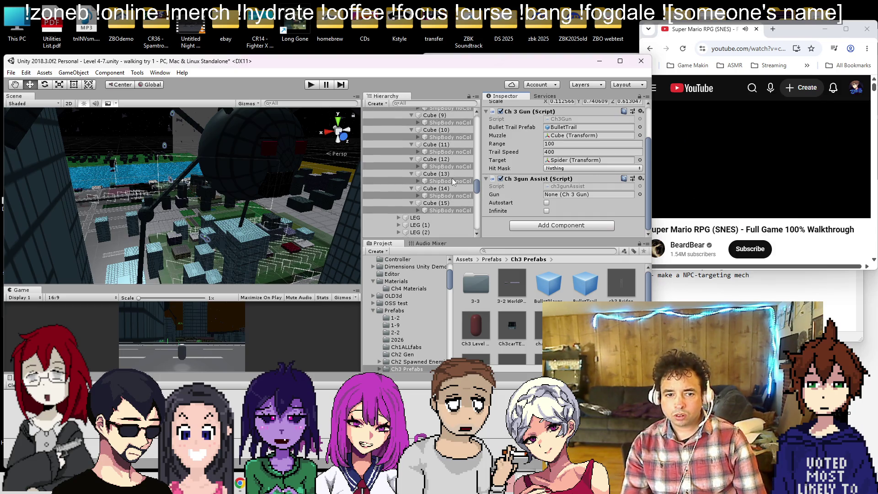
{"action": "scroll", "coordinate": [451, 180], "scroll_direction": "up", "scroll_amount": 5}
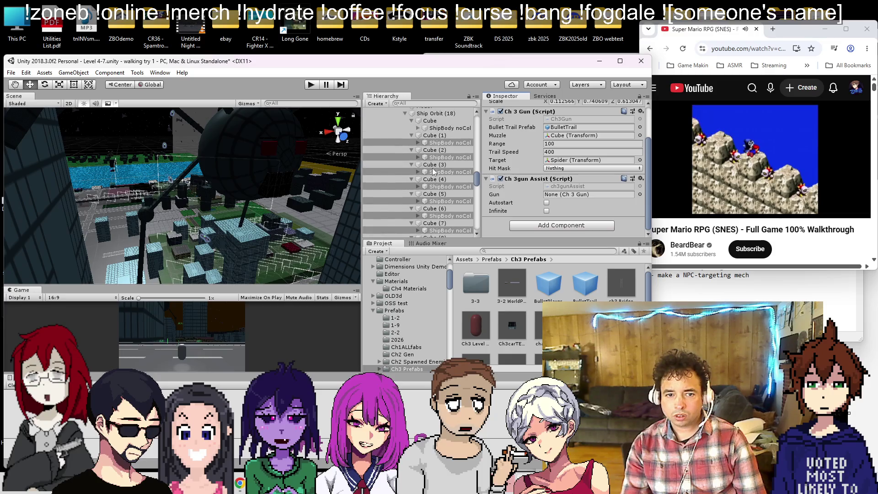
{"action": "scroll", "coordinate": [438, 170], "scroll_direction": "down", "scroll_amount": 5}
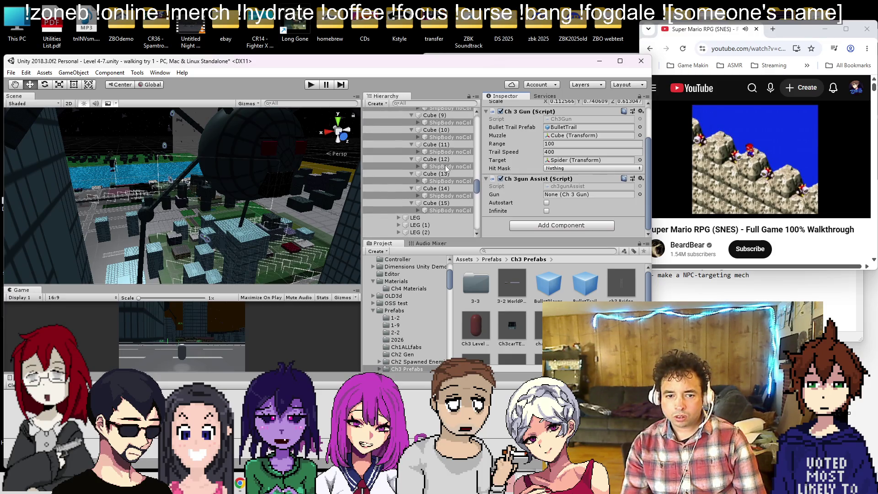
{"action": "left_click_drag", "start_coordinate": [450, 210], "coordinate": [572, 194]}
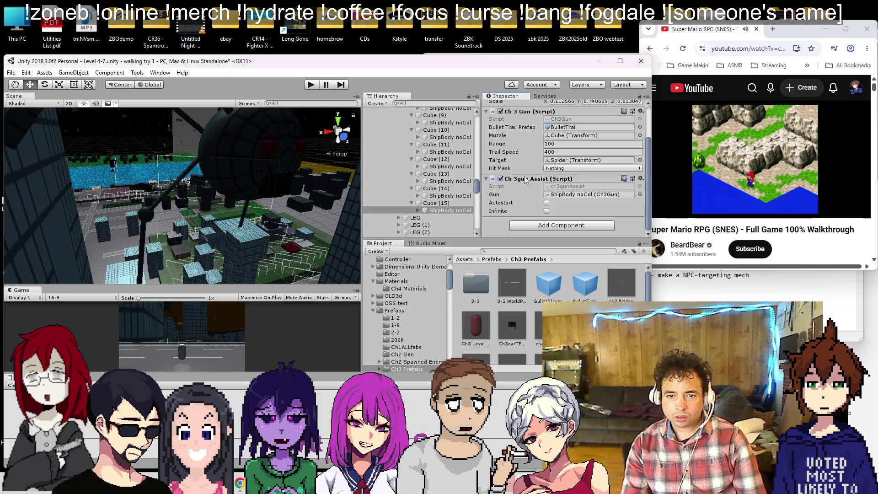
{"action": "left_click_drag", "start_coordinate": [450, 210], "coordinate": [576, 138]}
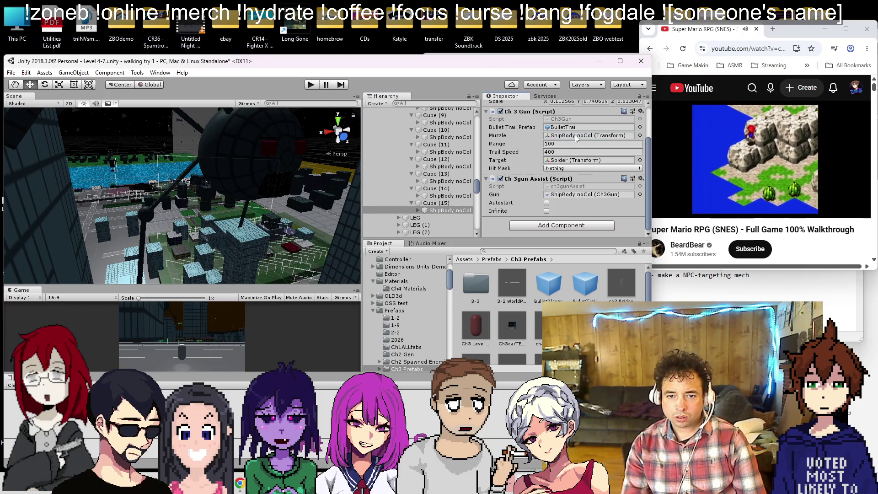
{"action": "left_click_drag", "start_coordinate": [463, 196], "coordinate": [555, 194]}
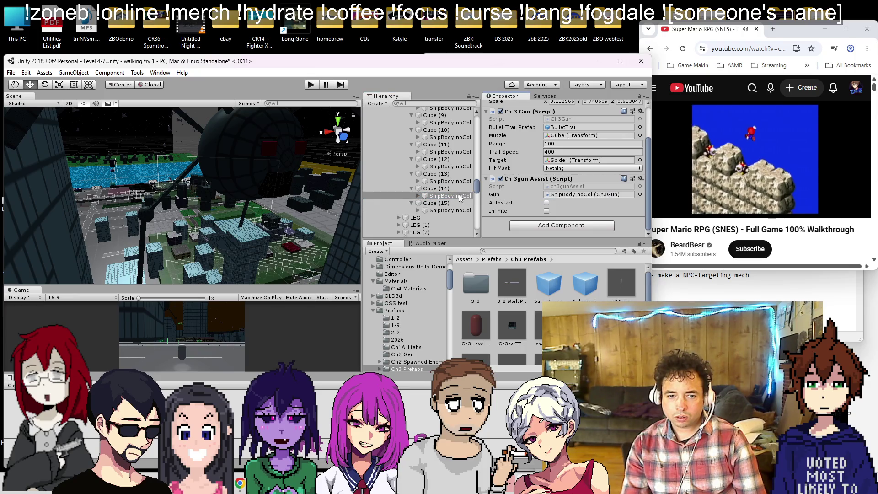
{"action": "left_click_drag", "start_coordinate": [451, 181], "coordinate": [548, 188]}
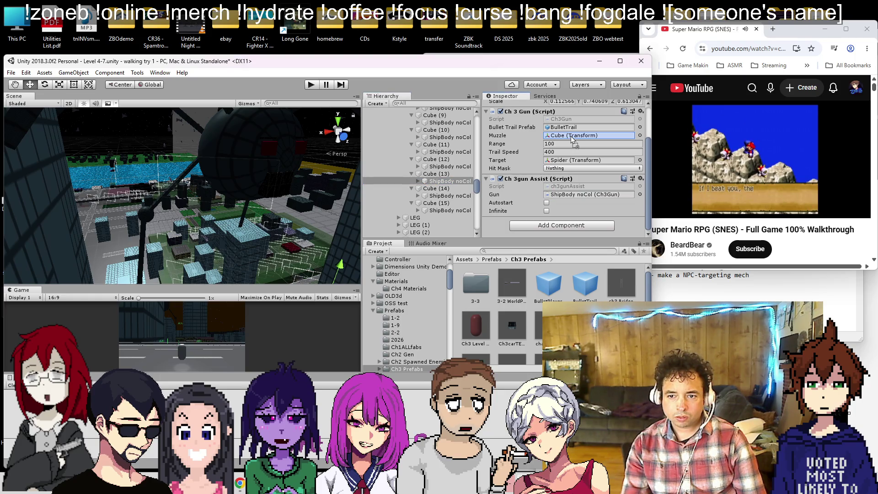
- Link the ship bodies under Cube (12) through Cube (6) as their own Gun and Muzzle
{"action": "left_click", "coordinate": [444, 166]}
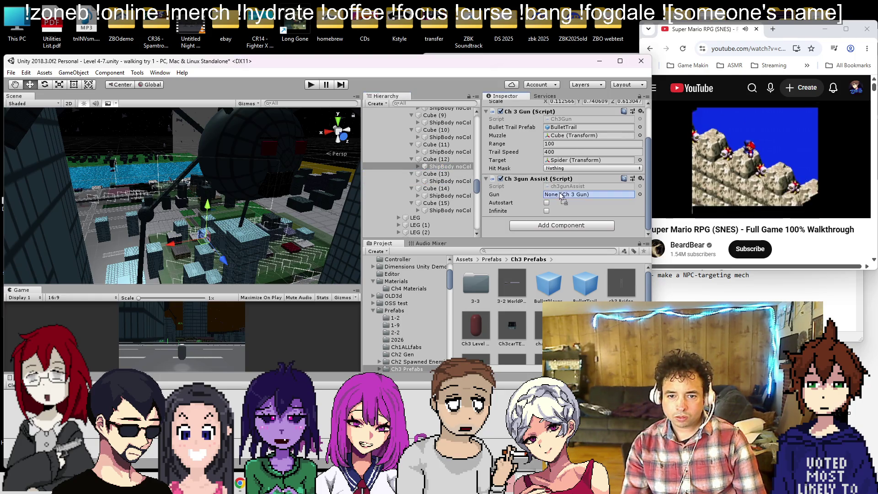
{"action": "left_click_drag", "start_coordinate": [443, 167], "coordinate": [561, 143]}
{"action": "left_click", "coordinate": [453, 152]}
{"action": "left_click_drag", "start_coordinate": [558, 189], "coordinate": [559, 195]}
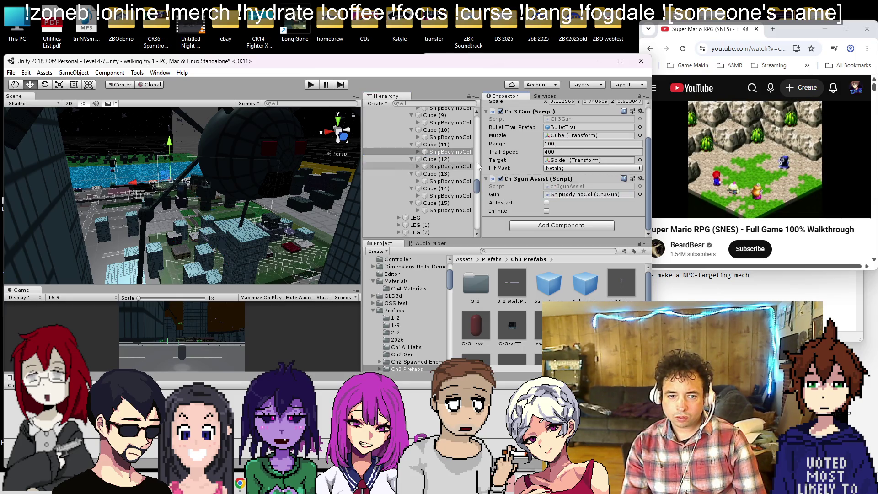
{"action": "left_click", "coordinate": [448, 137]}
{"action": "scroll", "coordinate": [448, 183], "scroll_direction": "up", "scroll_amount": 4}
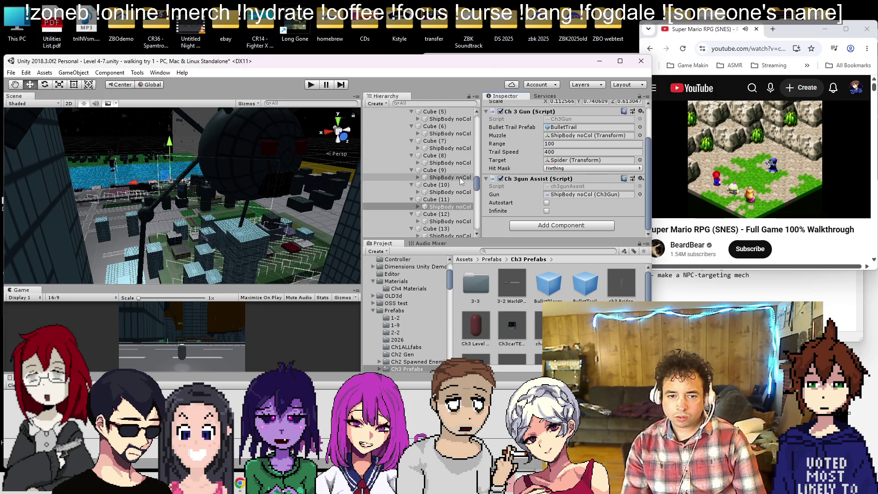
{"action": "left_click_drag", "start_coordinate": [481, 191], "coordinate": [559, 194]}
{"action": "left_click_drag", "start_coordinate": [449, 192], "coordinate": [571, 136]}
{"action": "left_click_drag", "start_coordinate": [450, 177], "coordinate": [517, 175]}
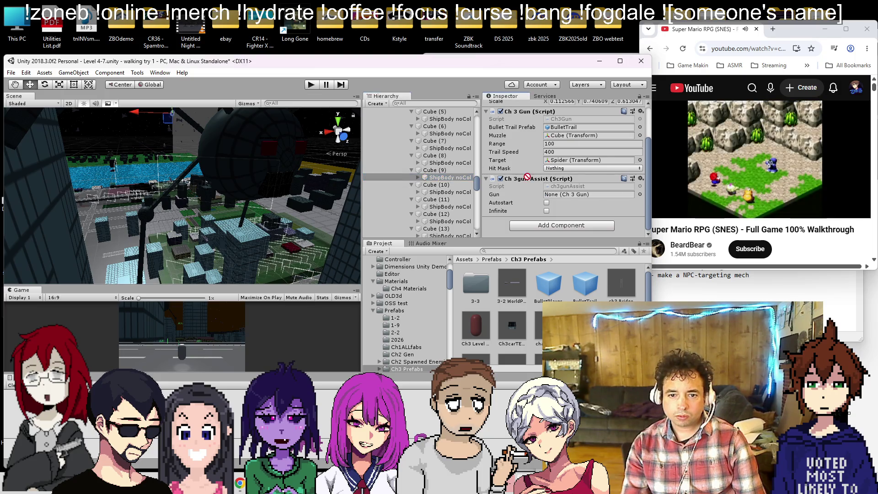
{"action": "left_click", "coordinate": [451, 163]}
{"action": "left_click_drag", "start_coordinate": [450, 164], "coordinate": [550, 177]}
{"action": "left_click_drag", "start_coordinate": [450, 163], "coordinate": [571, 136]}
{"action": "scroll", "coordinate": [450, 198], "scroll_direction": "up", "scroll_amount": 3}
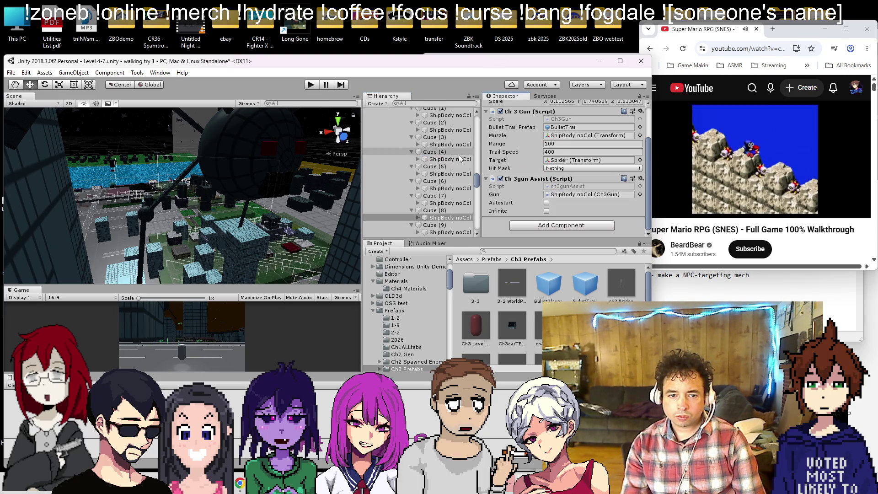
{"action": "left_click", "coordinate": [451, 202]}
{"action": "left_click_drag", "start_coordinate": [489, 200], "coordinate": [590, 194]}
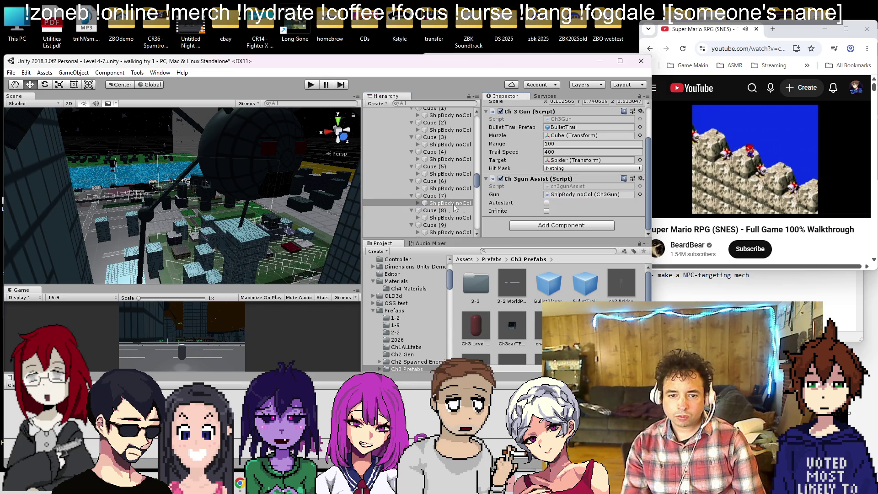
{"action": "left_click", "coordinate": [562, 135]}
{"action": "left_click", "coordinate": [450, 188]}
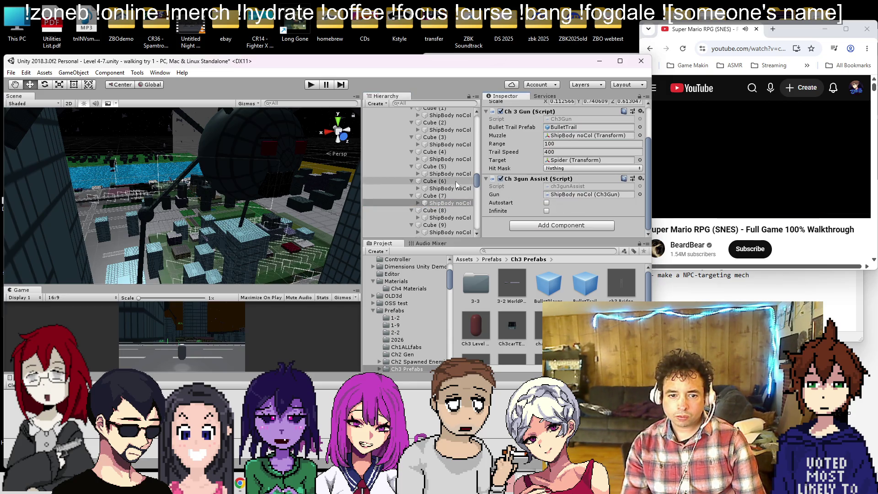
{"action": "left_click", "coordinate": [556, 196]}
{"action": "left_click_drag", "start_coordinate": [556, 196], "coordinate": [556, 195]}
{"action": "mouse_move", "coordinate": [450, 188]}
{"action": "left_mouse_down"}
{"action": "mouse_move", "coordinate": [496, 185]}
{"action": "mouse_move", "coordinate": [576, 136]}
{"action": "left_mouse_up"}
{"action": "scroll", "coordinate": [452, 178], "scroll_direction": "up", "scroll_amount": 3}
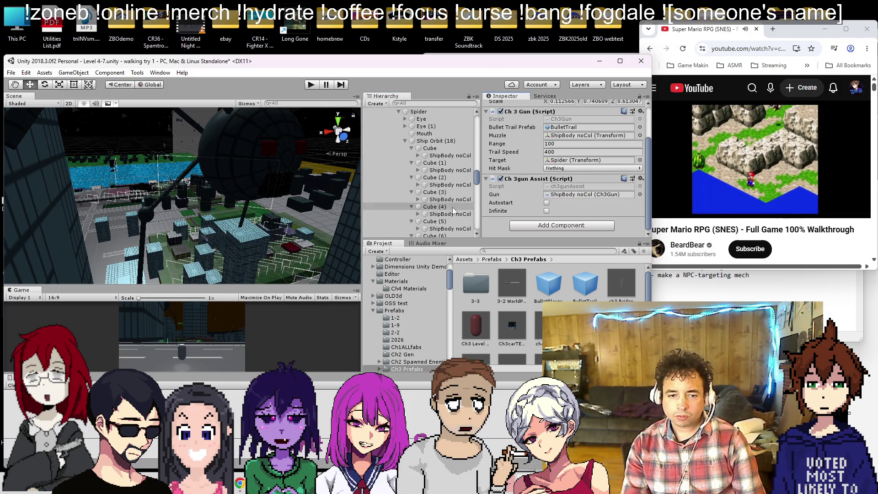
- Link the ship bodies under Cube (5) through the first Cube as their own Gun and Muzzle
{"action": "left_click", "coordinate": [448, 202]}
{"action": "left_click_drag", "start_coordinate": [448, 202], "coordinate": [563, 194]}
{"action": "mouse_move", "coordinate": [450, 186]}
{"action": "left_mouse_down"}
{"action": "mouse_move", "coordinate": [551, 186]}
{"action": "mouse_move", "coordinate": [565, 195]}
{"action": "left_mouse_up"}
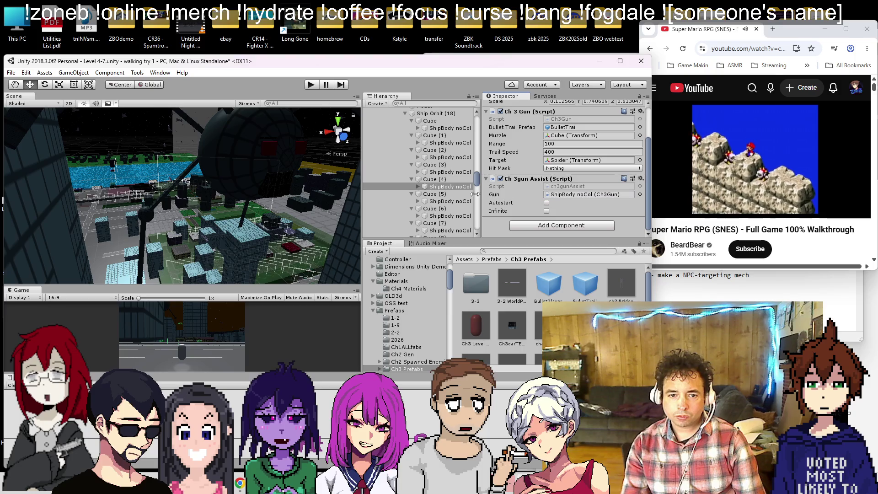
{"action": "left_click", "coordinate": [459, 173]}
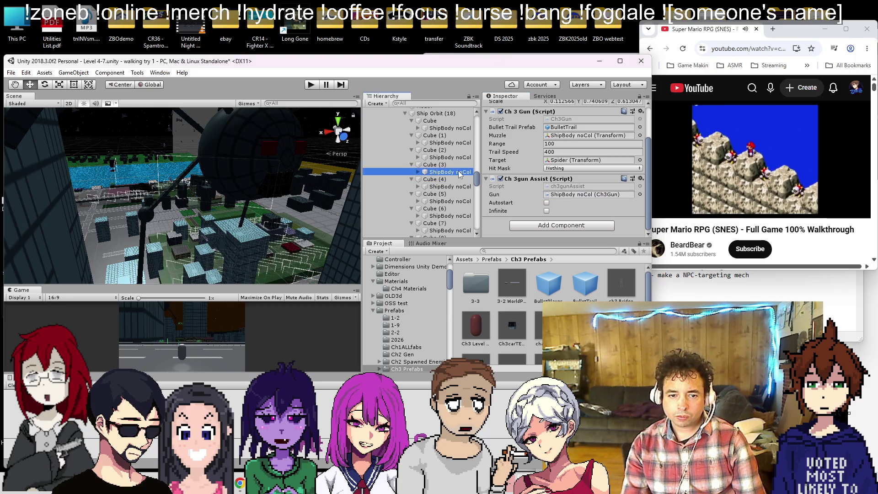
{"action": "left_click_drag", "start_coordinate": [451, 176], "coordinate": [555, 196]}
{"action": "left_click_drag", "start_coordinate": [457, 172], "coordinate": [519, 159]}
{"action": "left_click_drag", "start_coordinate": [451, 157], "coordinate": [528, 162]}
{"action": "left_click_drag", "start_coordinate": [552, 196], "coordinate": [552, 197]}
{"action": "left_click_drag", "start_coordinate": [451, 158], "coordinate": [555, 137]}
{"action": "left_click_drag", "start_coordinate": [458, 144], "coordinate": [559, 200]}
{"action": "left_click_drag", "start_coordinate": [468, 145], "coordinate": [562, 138]}
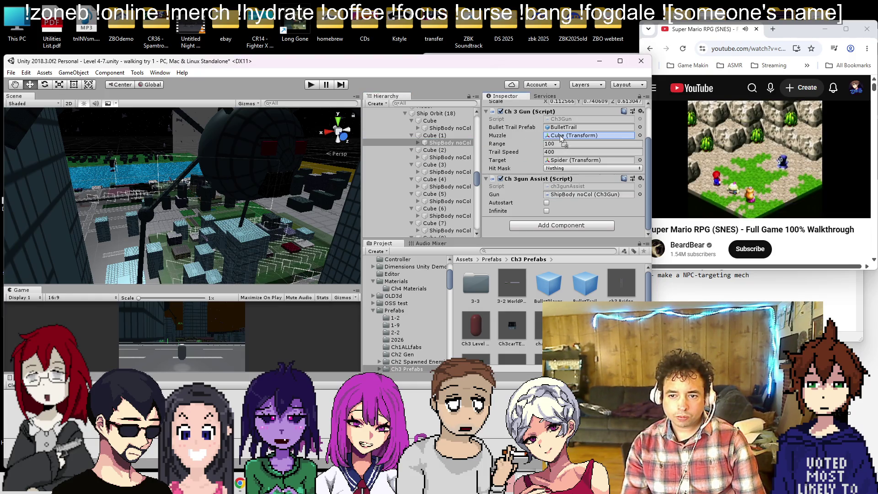
{"action": "left_click", "coordinate": [451, 128]}
{"action": "left_click_drag", "start_coordinate": [450, 128], "coordinate": [568, 196]}
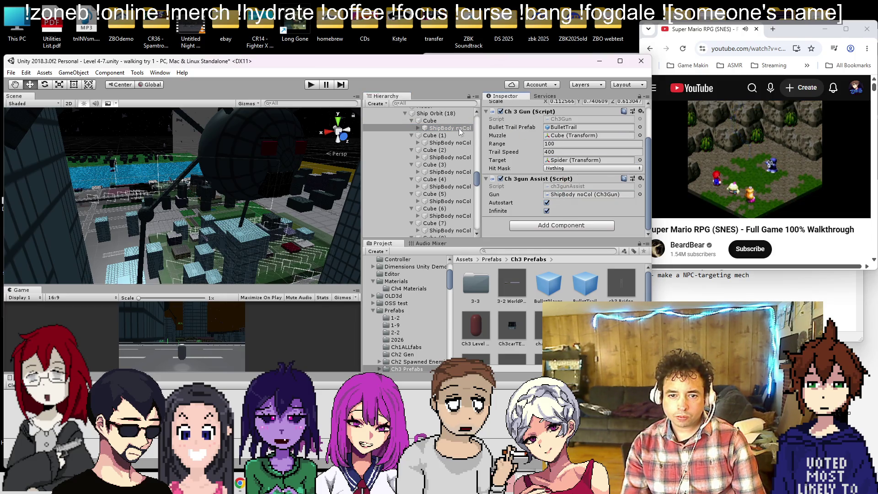
{"action": "left_click_drag", "start_coordinate": [460, 132], "coordinate": [553, 136]}
{"action": "left_click", "coordinate": [758, 138]}
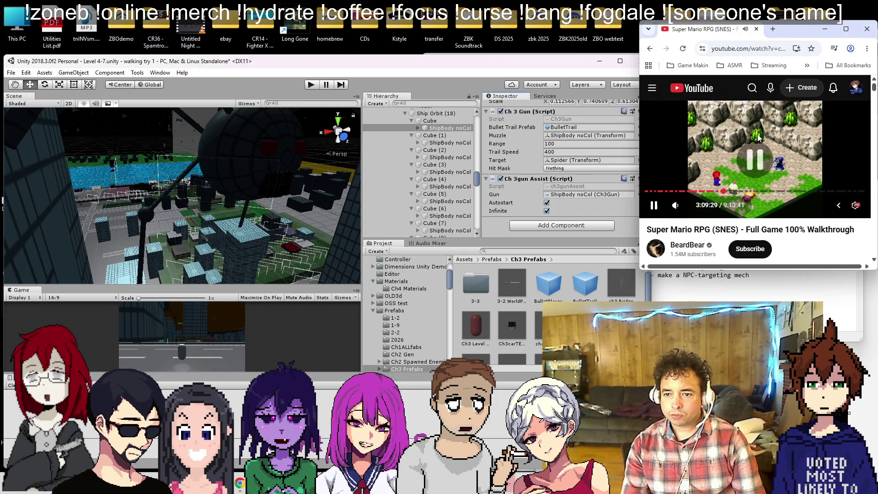
- Skip the walkthrough video ahead to about 3:11, then start Play mode in Unity
{"action": "left_click", "coordinate": [759, 138]}
{"action": "key", "text": "Right"}
{"action": "key", "text": "Right"}
{"action": "key", "text": "Right"}
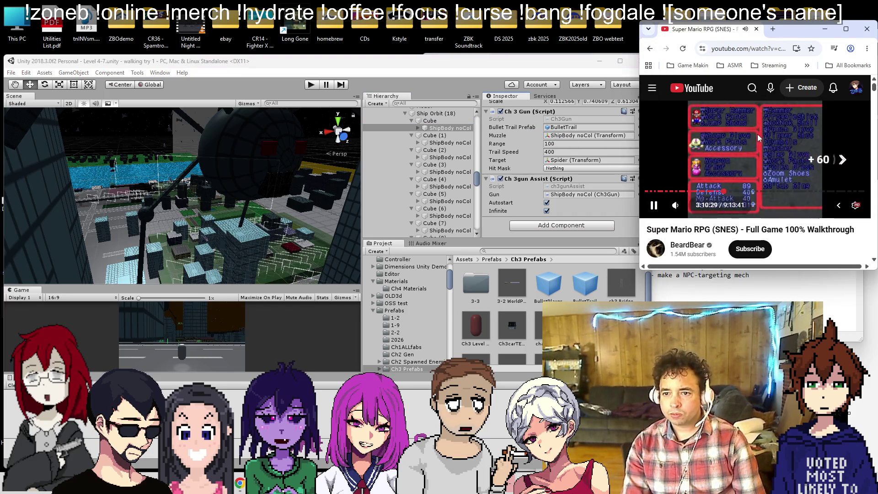
{"action": "key", "text": "Right"}
{"action": "key", "text": "Right"}
{"action": "key", "text": "Right"}
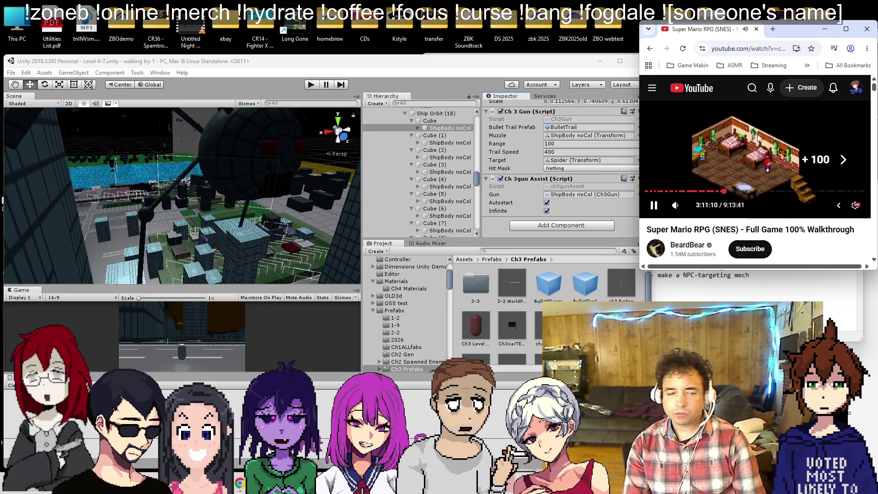
{"action": "left_click", "coordinate": [315, 83]}
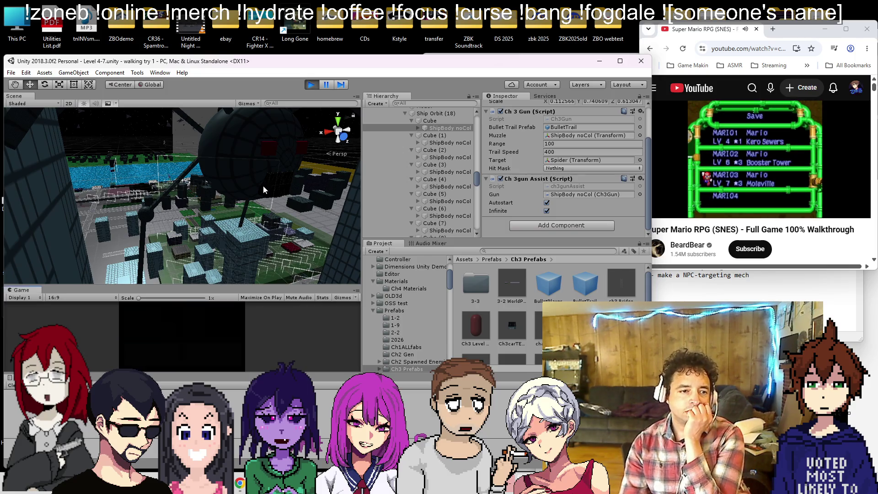
- Zoom in toward the spider, inspect the Cube (1) ship body, and stop Play mode
{"action": "scroll", "coordinate": [196, 175], "scroll_direction": "up", "scroll_amount": 2}
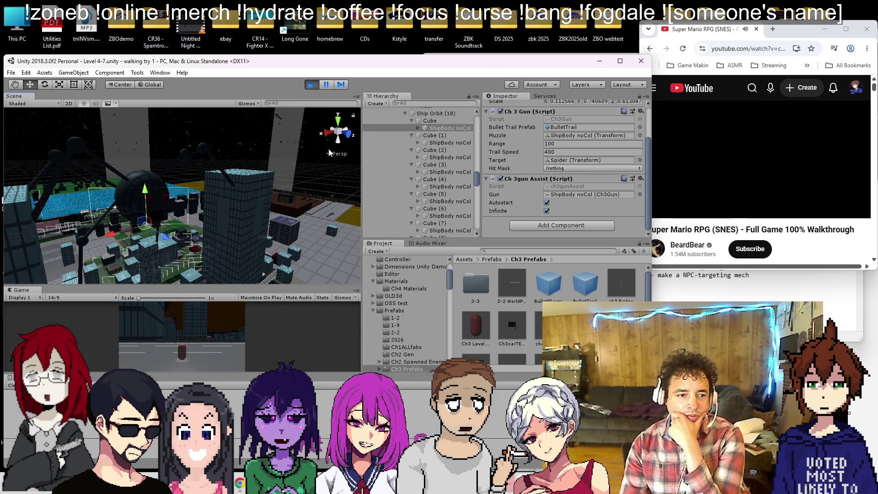
{"action": "scroll", "coordinate": [210, 210], "scroll_direction": "up", "scroll_amount": 2}
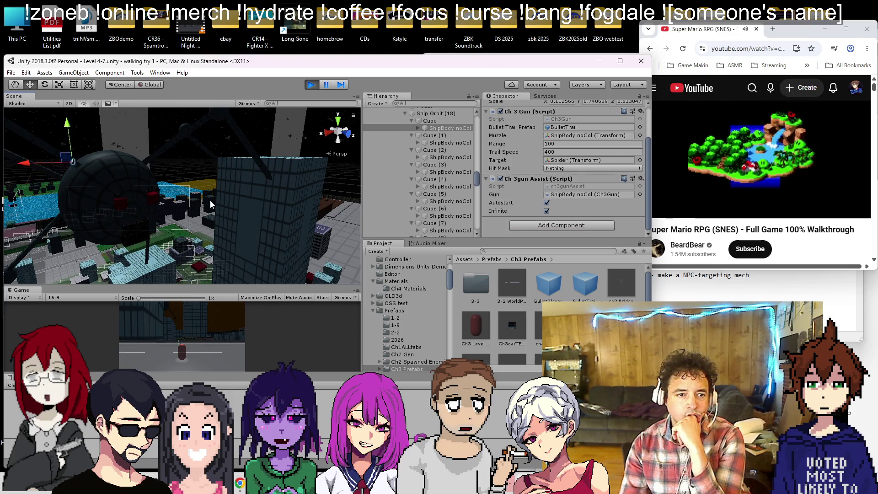
{"action": "left_click", "coordinate": [449, 142]}
{"action": "left_click", "coordinate": [316, 86]}
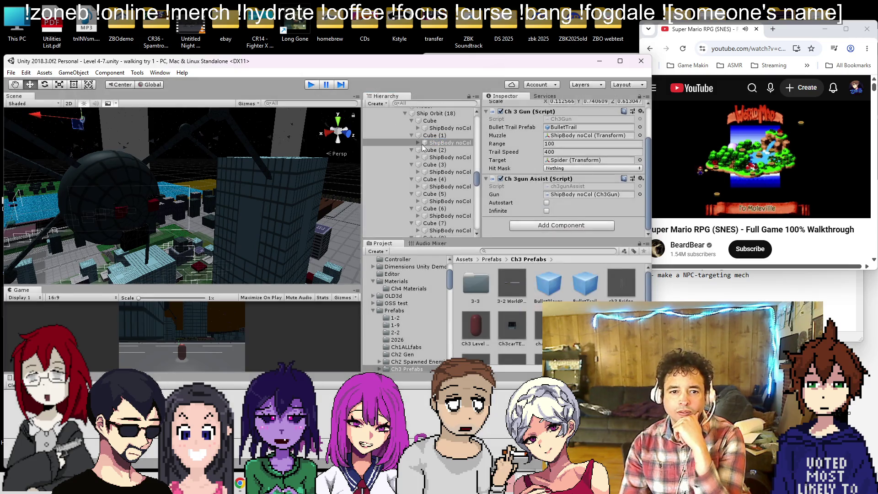
- Multi-select the ShipBody noCol objects under Cube (1) through Cube (15)
{"action": "left_click", "coordinate": [449, 142]}
{"action": "left_click", "coordinate": [449, 157], "text": "ctrl"}
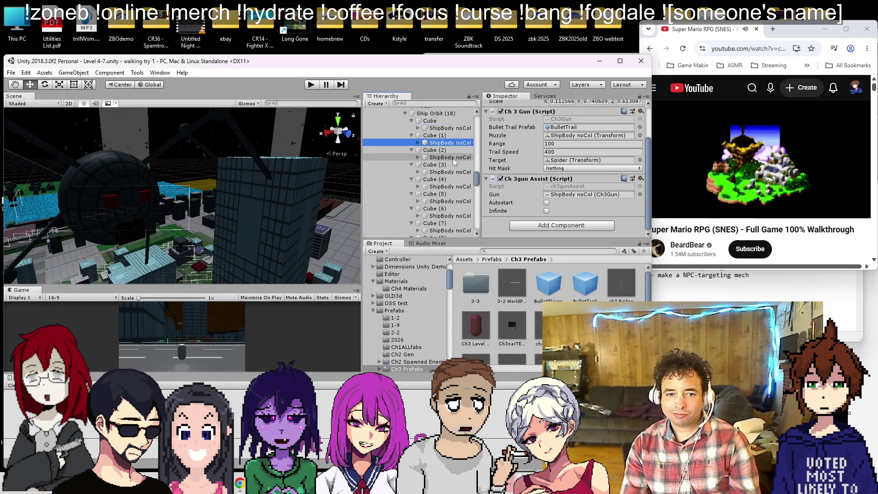
{"action": "left_click", "coordinate": [459, 171], "text": "ctrl"}
{"action": "left_click", "coordinate": [459, 186], "text": "ctrl"}
{"action": "left_click", "coordinate": [459, 201], "text": "ctrl"}
{"action": "left_click", "coordinate": [460, 215], "text": "ctrl"}
{"action": "scroll", "coordinate": [459, 206], "scroll_direction": "down", "scroll_amount": 6}
{"action": "left_click", "coordinate": [461, 148], "text": "ctrl"}
{"action": "left_click", "coordinate": [461, 163], "text": "ctrl"}
{"action": "left_click", "coordinate": [460, 177], "text": "ctrl"}
{"action": "left_click", "coordinate": [459, 192], "text": "ctrl"}
{"action": "left_click", "coordinate": [459, 206], "text": "ctrl"}
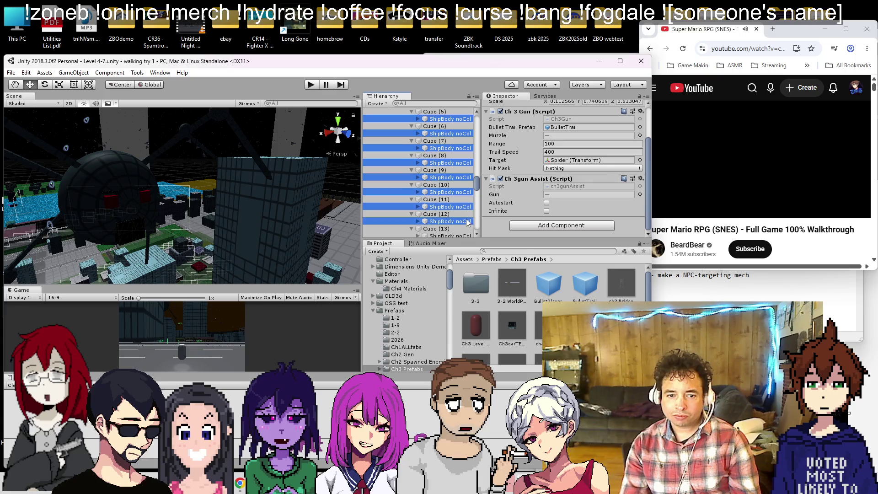
{"action": "left_click", "coordinate": [460, 221], "text": "ctrl"}
{"action": "scroll", "coordinate": [452, 205], "scroll_direction": "down", "scroll_amount": 3}
{"action": "left_click", "coordinate": [453, 181], "text": "ctrl"}
{"action": "left_click", "coordinate": [455, 195], "text": "ctrl"}
{"action": "left_click", "coordinate": [455, 211], "text": "ctrl"}
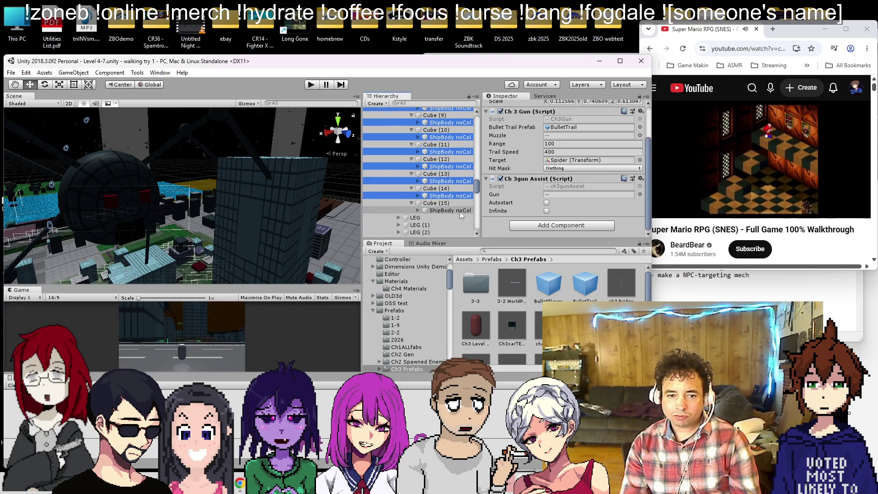
- Tick Autostart in Ch3gun Assist for all fifteen guns and run a brief Play test
{"action": "left_click", "coordinate": [546, 203]}
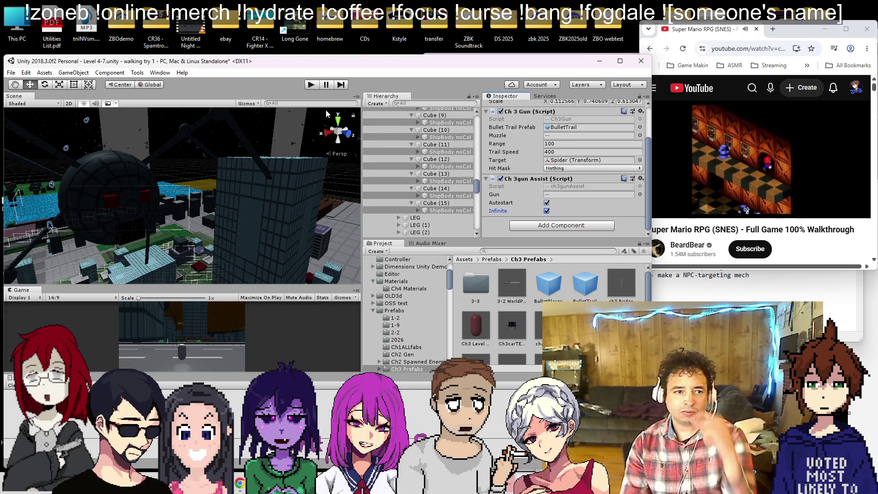
{"action": "left_click", "coordinate": [311, 85]}
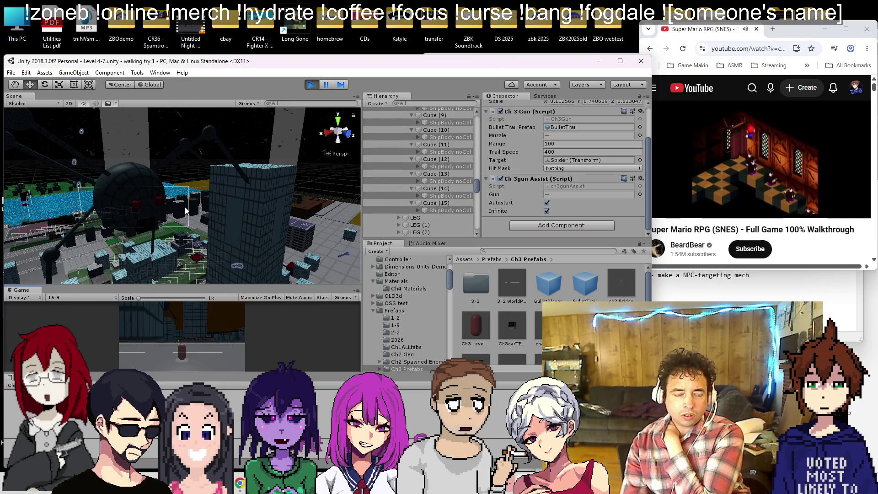
{"action": "key", "text": "ctrl+p"}
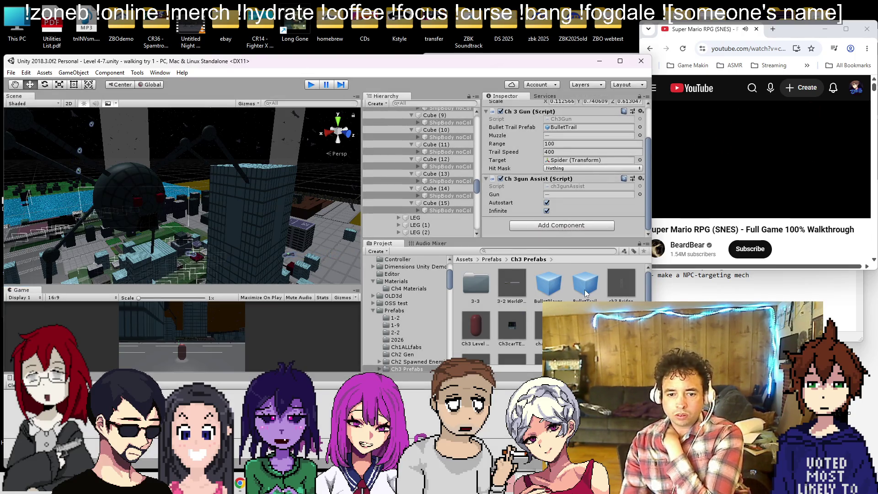
- Open the BulletTrail prefab and undo an accidental move of its object
{"action": "double_click", "coordinate": [585, 294]}
{"action": "scroll", "coordinate": [551, 190], "scroll_direction": "down", "scroll_amount": 3}
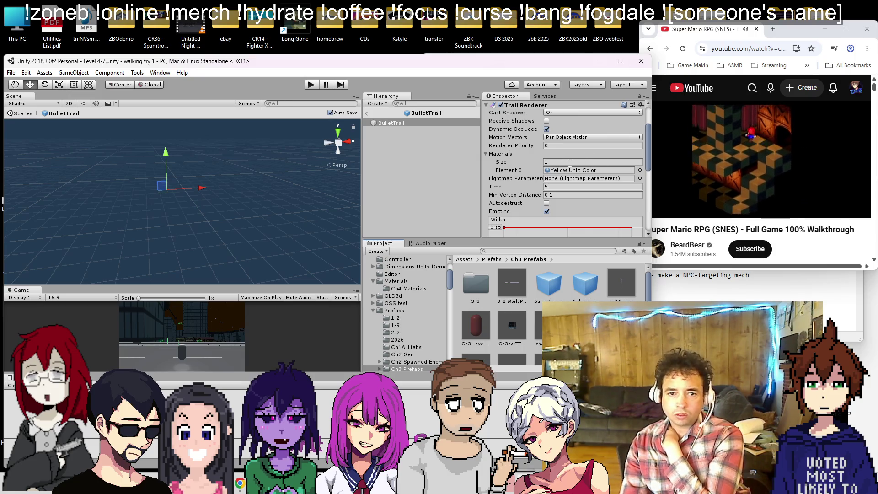
{"action": "left_click_drag", "start_coordinate": [160, 187], "coordinate": [144, 167]}
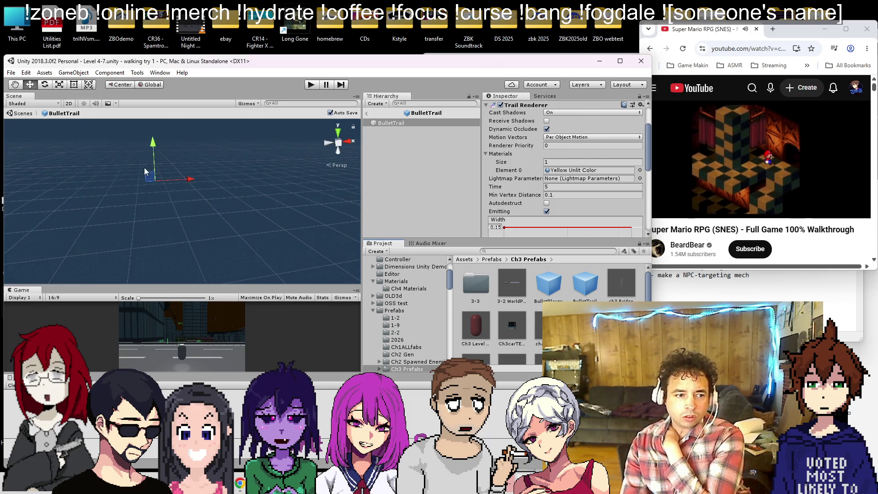
{"action": "left_click", "coordinate": [413, 124]}
{"action": "key", "text": "ctrl+z"}
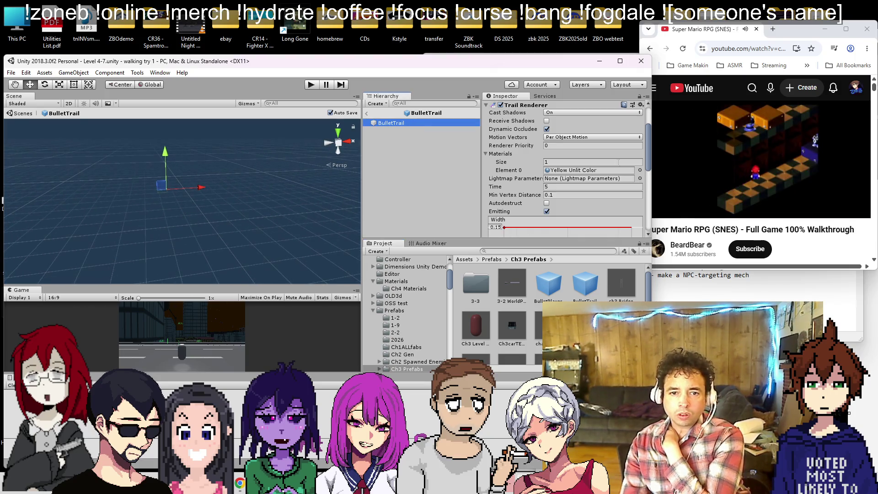
{"action": "scroll", "coordinate": [615, 164], "scroll_direction": "down", "scroll_amount": 5}
{"action": "scroll", "coordinate": [610, 172], "scroll_direction": "down", "scroll_amount": 2}
{"action": "scroll", "coordinate": [609, 173], "scroll_direction": "up", "scroll_amount": 5}
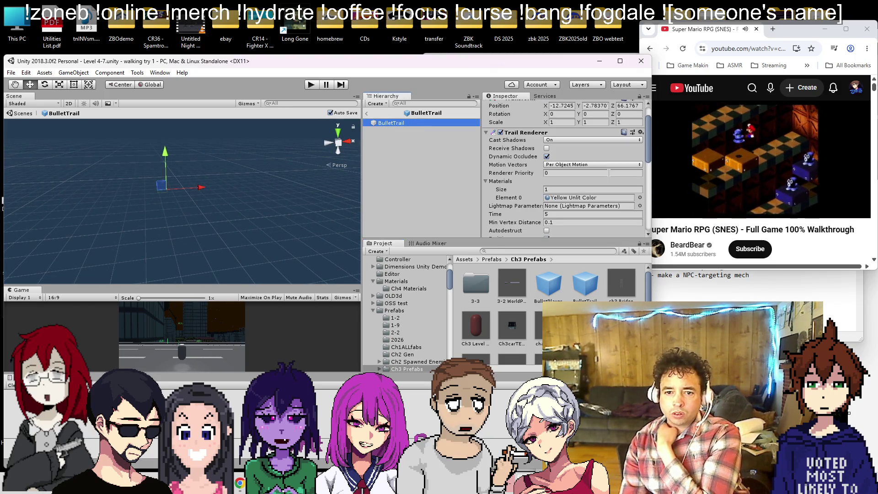
- Duplicate the BulletTrail prefab as 'BulletTrail thicc'
{"action": "left_click", "coordinate": [591, 286]}
{"action": "right_click", "coordinate": [611, 288]}
{"action": "left_click", "coordinate": [649, 103]}
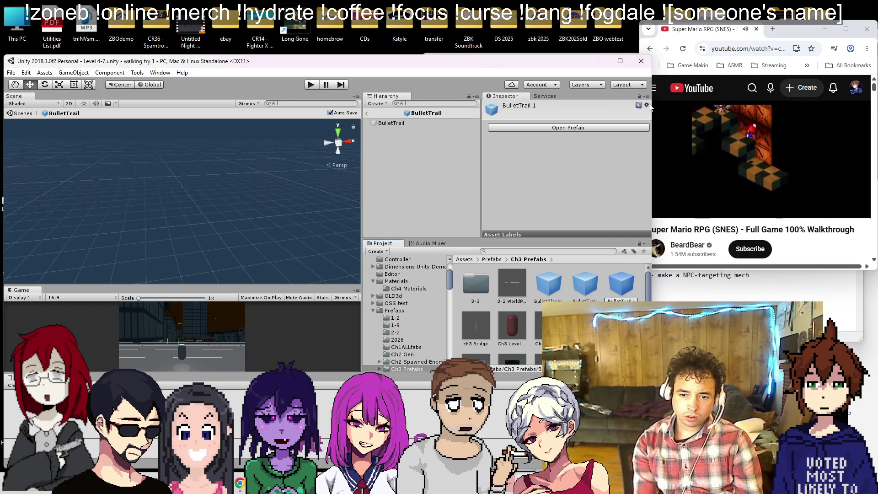
{"action": "key", "text": "Return"}
- Set BulletTrail thicc's Transform scale to 10, 10, 10 and return to the level
{"action": "left_click", "coordinate": [628, 127]}
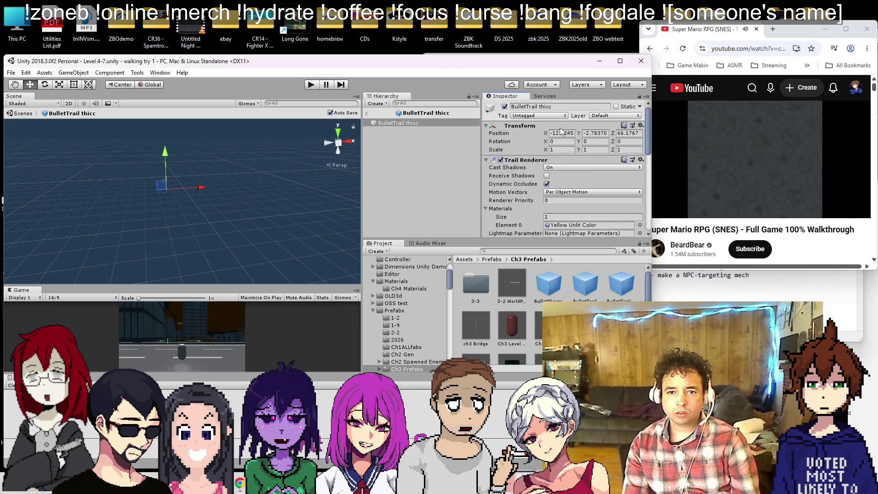
{"action": "scroll", "coordinate": [585, 179], "scroll_direction": "down", "scroll_amount": 2}
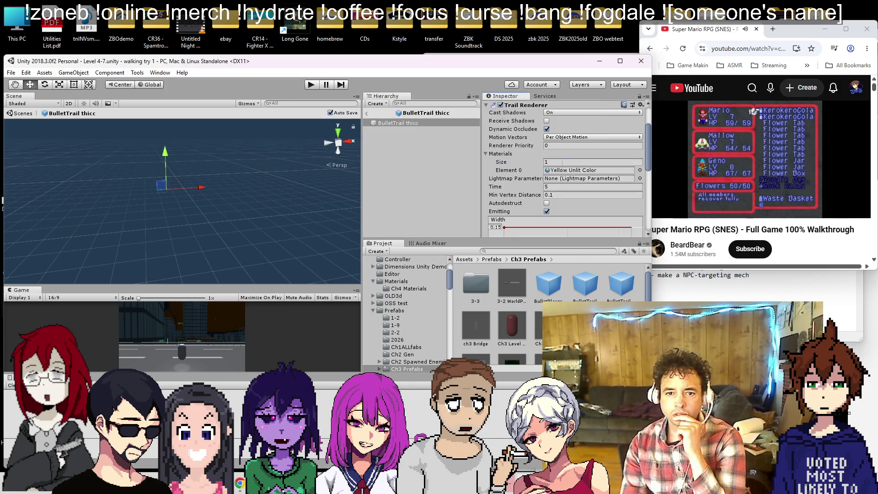
{"action": "left_click", "coordinate": [500, 161]}
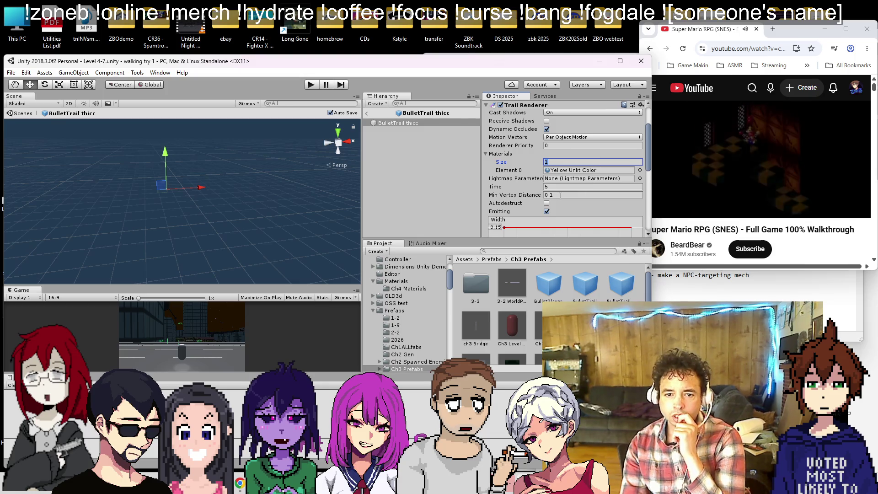
{"action": "scroll", "coordinate": [557, 194], "scroll_direction": "down", "scroll_amount": 5}
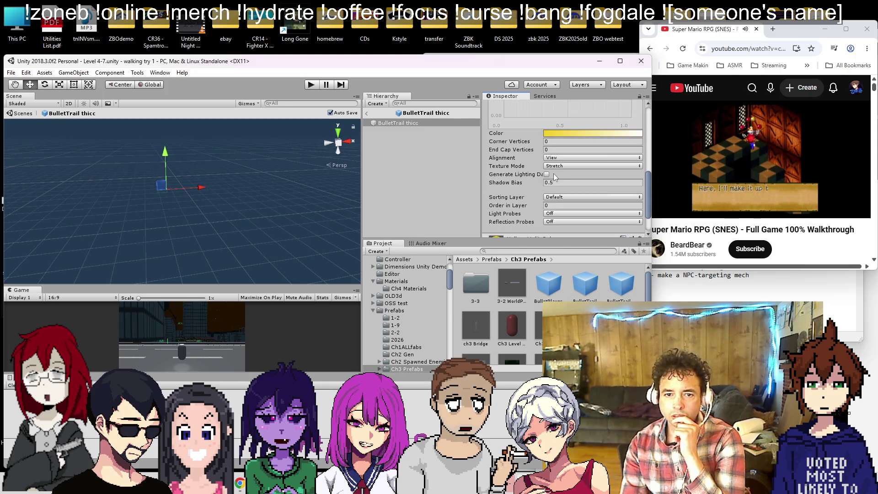
{"action": "scroll", "coordinate": [563, 189], "scroll_direction": "up", "scroll_amount": 8}
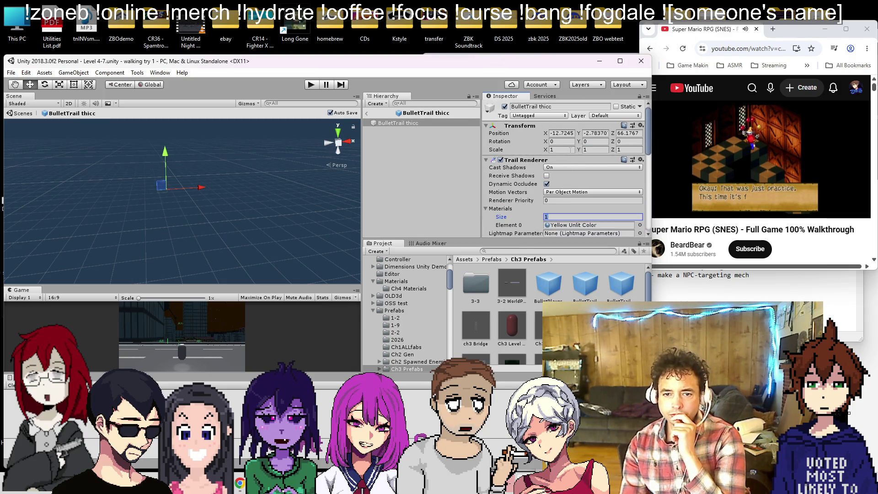
{"action": "type", "text": "10"}
{"action": "key", "text": "Tab"}
{"action": "type", "text": "10"}
{"action": "key", "text": "Tab"}
{"action": "type", "text": "10"}
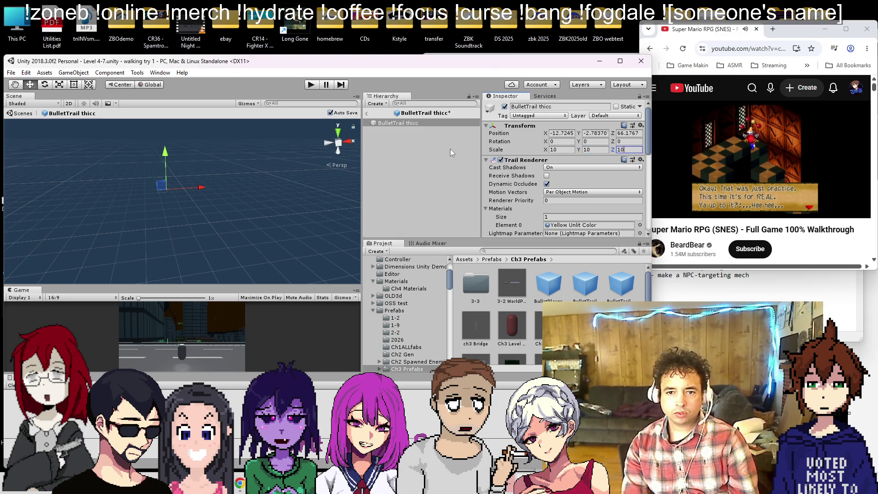
{"action": "left_click", "coordinate": [367, 113]}
- Multi-select the ShipBody noCol objects starting from Cube (15) and working upward
{"action": "left_click", "coordinate": [450, 210]}
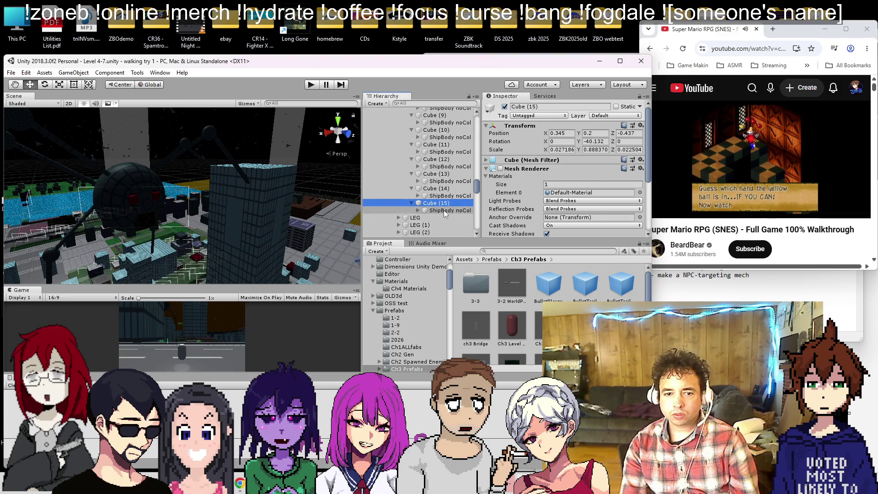
{"action": "scroll", "coordinate": [577, 206], "scroll_direction": "down", "scroll_amount": 3}
{"action": "scroll", "coordinate": [560, 192], "scroll_direction": "up", "scroll_amount": 3}
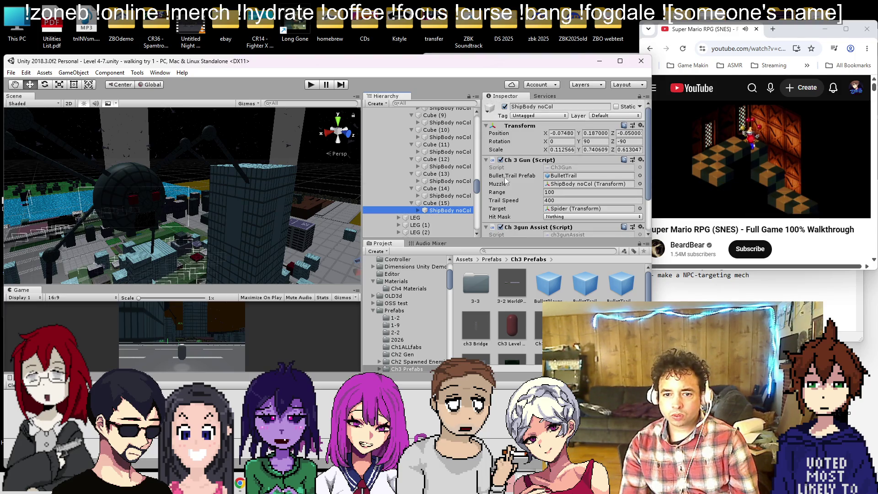
{"action": "scroll", "coordinate": [460, 214], "scroll_direction": "up", "scroll_amount": 3}
{"action": "left_click", "coordinate": [457, 223], "text": "ctrl"}
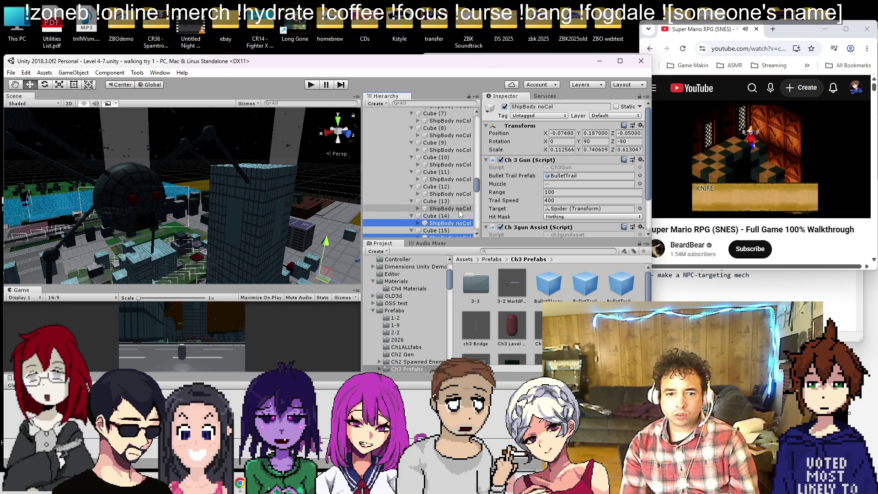
{"action": "left_click", "coordinate": [460, 208], "text": "ctrl"}
{"action": "left_click", "coordinate": [460, 193], "text": "ctrl"}
{"action": "left_click", "coordinate": [460, 179], "text": "ctrl"}
{"action": "left_click", "coordinate": [460, 164], "text": "ctrl"}
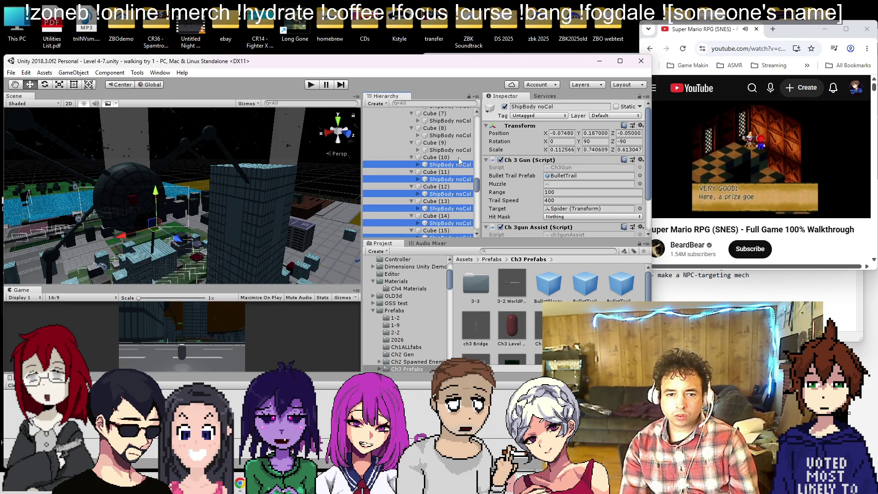
{"action": "left_click", "coordinate": [459, 150], "text": "ctrl"}
{"action": "left_click", "coordinate": [460, 135], "text": "ctrl"}
{"action": "left_click", "coordinate": [459, 121], "text": "ctrl"}
- Add the rest up to Cube (1), assign BulletTrail thicc as Bullet Trail Prefab, and Play
{"action": "scroll", "coordinate": [458, 137], "scroll_direction": "up", "scroll_amount": 3}
{"action": "left_click", "coordinate": [458, 161], "text": "ctrl"}
{"action": "left_click", "coordinate": [460, 147], "text": "ctrl"}
{"action": "left_click", "coordinate": [462, 132], "text": "ctrl"}
{"action": "left_click", "coordinate": [462, 117], "text": "ctrl"}
{"action": "scroll", "coordinate": [462, 174], "scroll_direction": "up", "scroll_amount": 6}
{"action": "left_click", "coordinate": [462, 212], "text": "ctrl"}
{"action": "left_click", "coordinate": [462, 198], "text": "ctrl"}
{"action": "left_click", "coordinate": [462, 183], "text": "ctrl"}
{"action": "left_click_drag", "start_coordinate": [621, 283], "coordinate": [584, 172]}
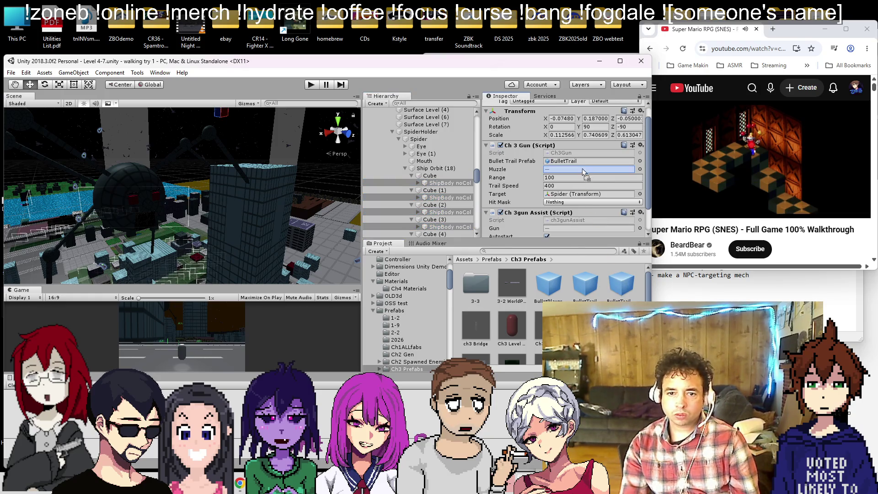
{"action": "left_click", "coordinate": [312, 85]}
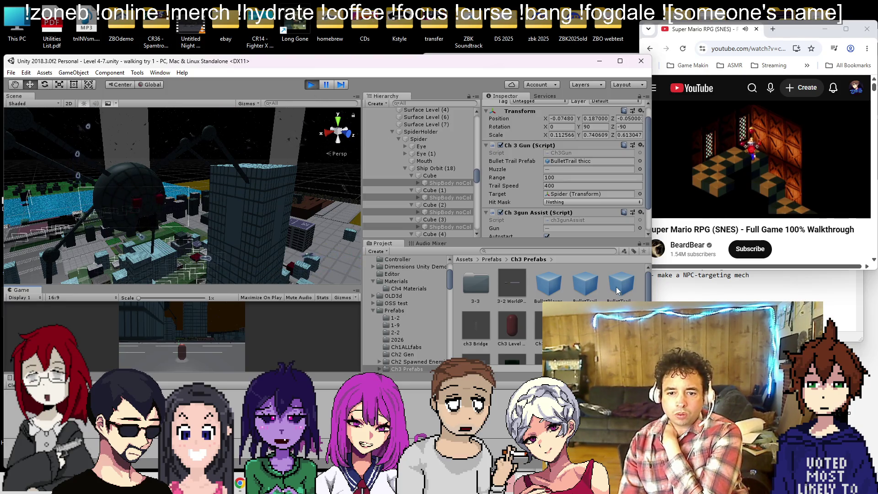
- Open the BulletTrail thicc prefab and look over its components
{"action": "double_click", "coordinate": [602, 286]}
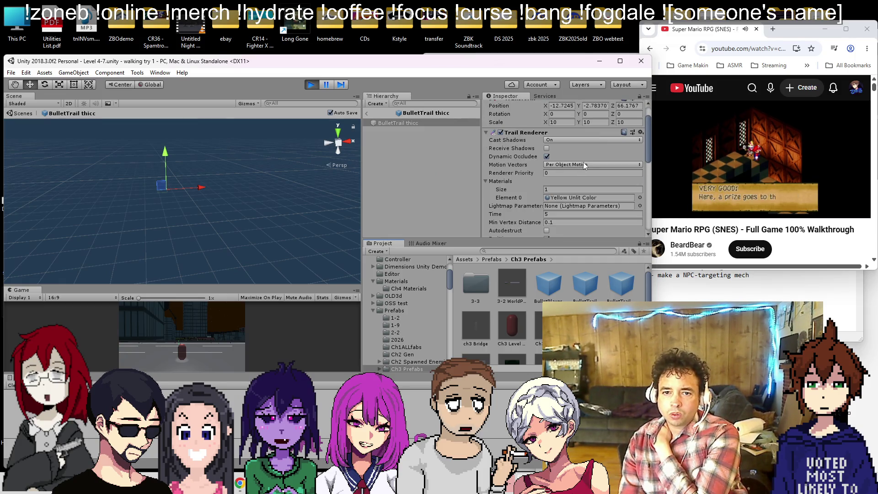
{"action": "scroll", "coordinate": [580, 162], "scroll_direction": "down", "scroll_amount": 2}
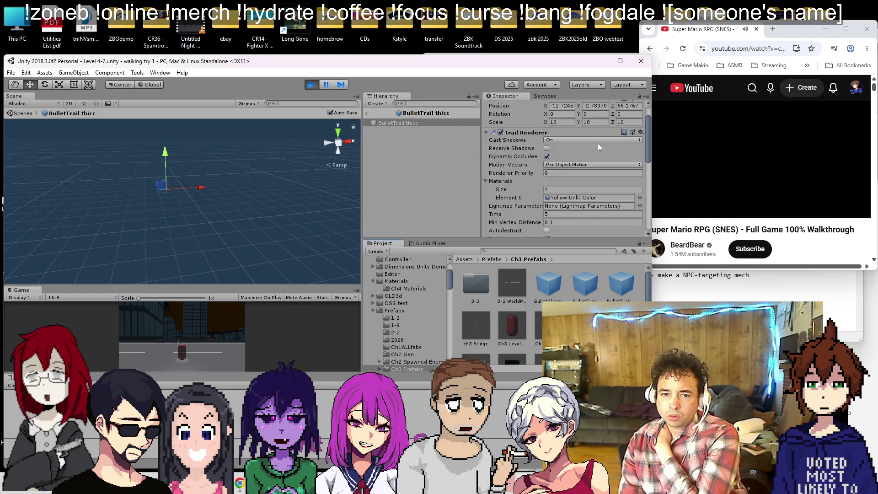
{"action": "scroll", "coordinate": [580, 139], "scroll_direction": "down", "scroll_amount": 2}
{"action": "scroll", "coordinate": [580, 139], "scroll_direction": "down", "scroll_amount": 1}
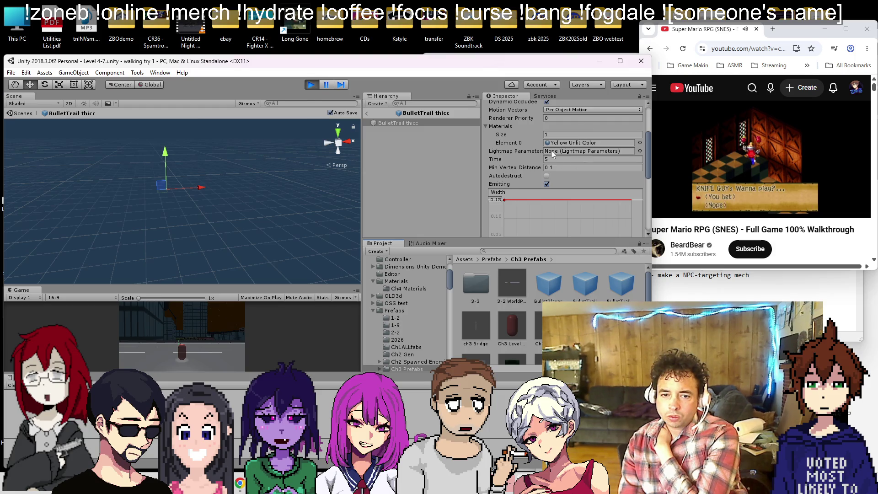
{"action": "scroll", "coordinate": [553, 149], "scroll_direction": "down", "scroll_amount": 2}
{"action": "scroll", "coordinate": [550, 150], "scroll_direction": "down", "scroll_amount": 1}
{"action": "scroll", "coordinate": [551, 150], "scroll_direction": "down", "scroll_amount": 2}
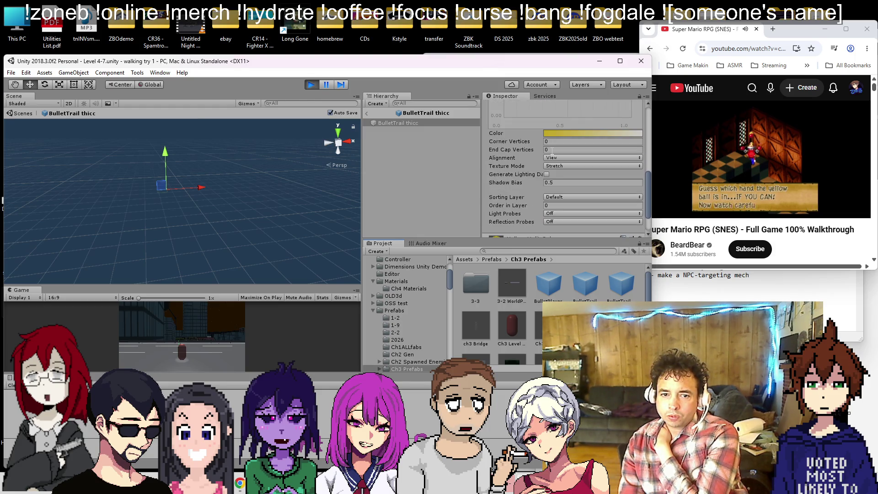
{"action": "scroll", "coordinate": [552, 156], "scroll_direction": "down", "scroll_amount": 1}
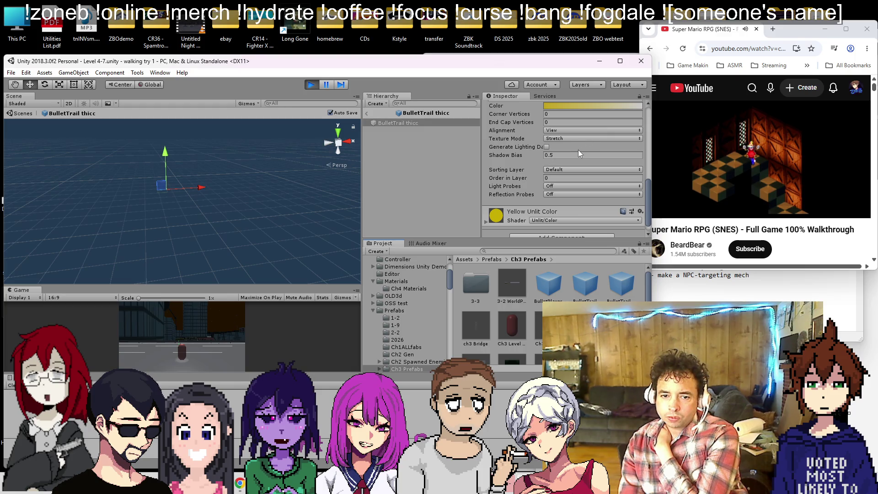
{"action": "scroll", "coordinate": [576, 152], "scroll_direction": "up", "scroll_amount": 6}
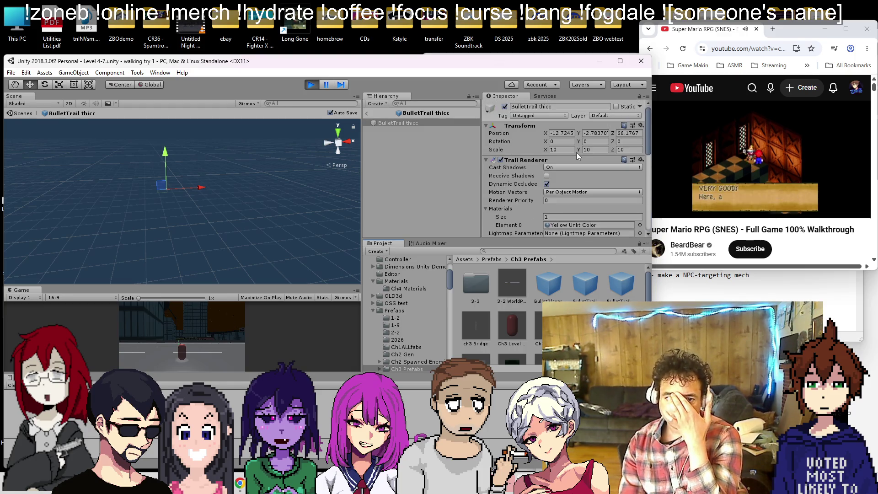
{"action": "scroll", "coordinate": [575, 153], "scroll_direction": "down", "scroll_amount": 3}
{"action": "scroll", "coordinate": [576, 153], "scroll_direction": "up", "scroll_amount": 2}
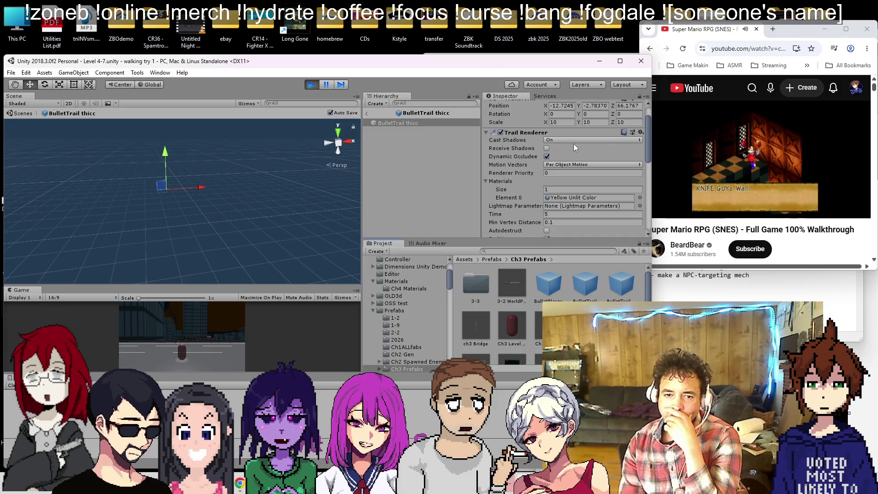
{"action": "scroll", "coordinate": [570, 149], "scroll_direction": "up", "scroll_amount": 2}
- Set its Transform scale to 100 on X, Y and Z and return to the scene
{"action": "left_click", "coordinate": [568, 153]}
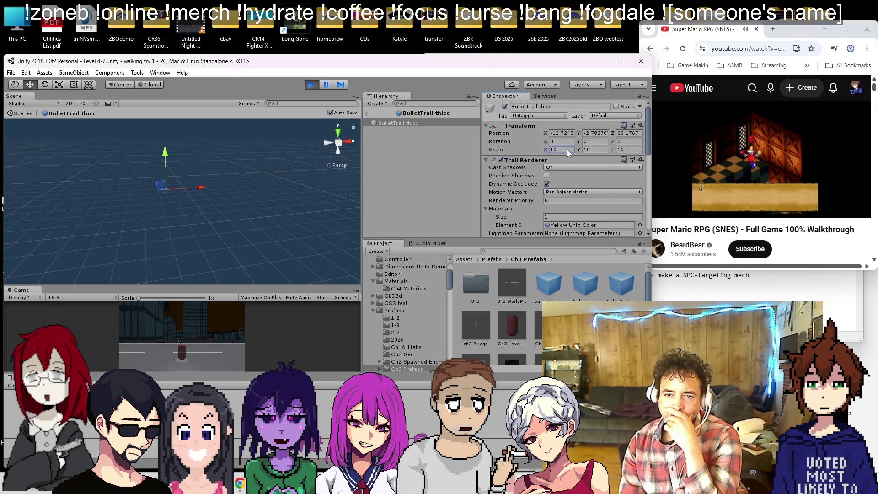
{"action": "key", "text": "Tab"}
{"action": "type", "text": "100"}
{"action": "key", "text": "Tab"}
{"action": "type", "text": "100"}
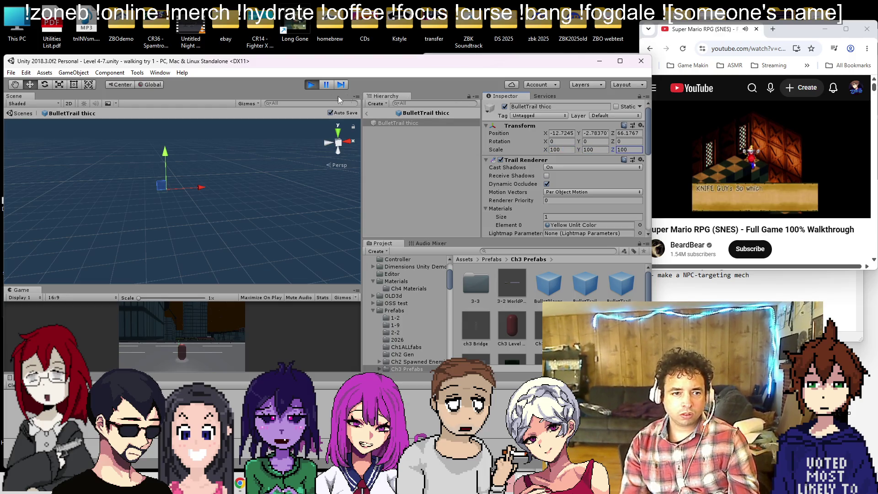
{"action": "left_click", "coordinate": [367, 114]}
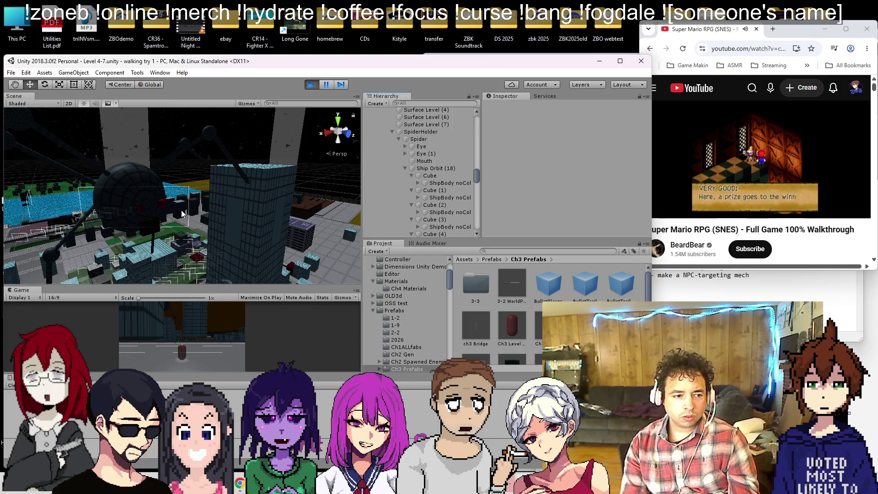
- Select the first Cube's ShipBody noCol and open its BulletTrail thicc prefab reference
{"action": "scroll", "coordinate": [181, 213], "scroll_direction": "up", "scroll_amount": 3}
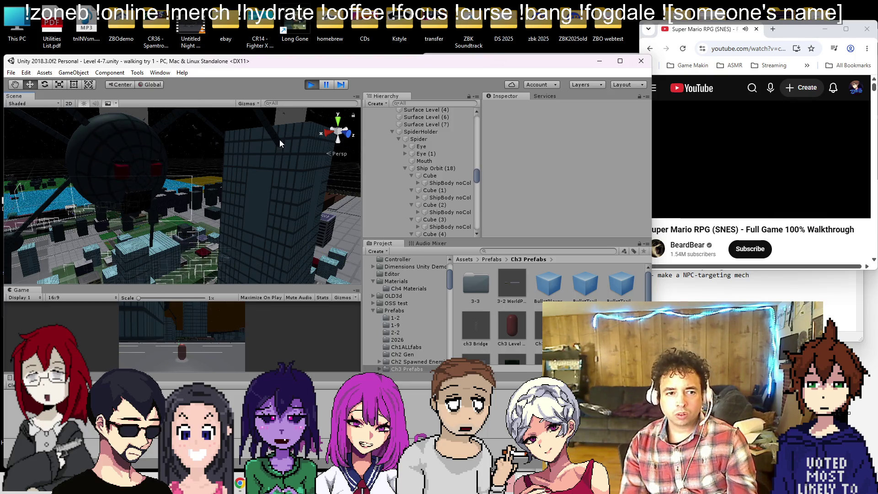
{"action": "left_click", "coordinate": [431, 176]}
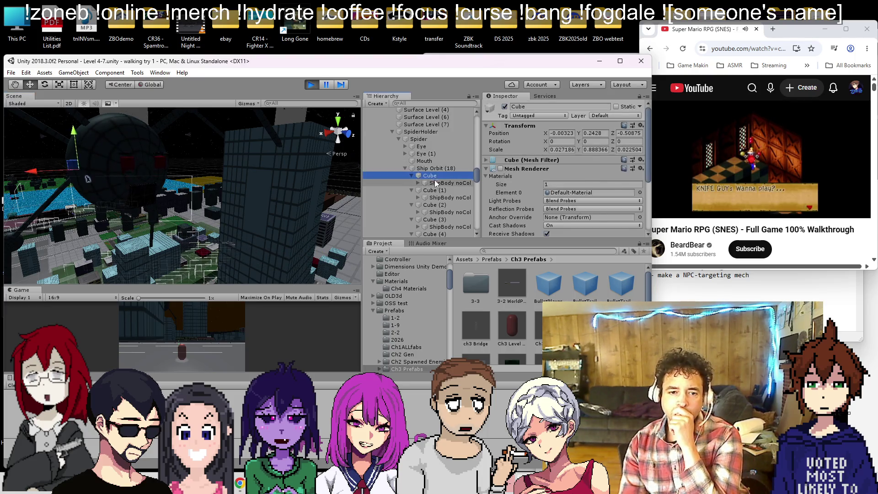
{"action": "left_click", "coordinate": [435, 183]}
{"action": "double_click", "coordinate": [613, 287]}
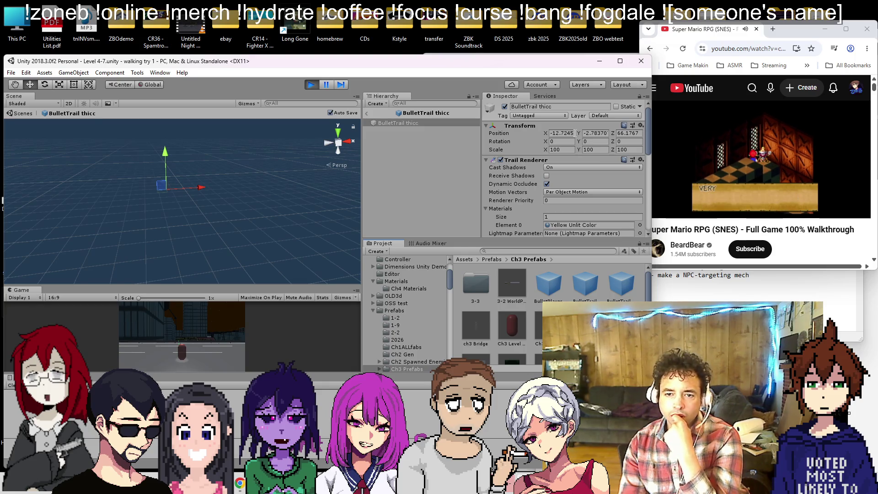
- Review the prefab's Trail Renderer settings, stop Play mode, and switch to Visual Studio
{"action": "scroll", "coordinate": [575, 133], "scroll_direction": "down", "scroll_amount": 3}
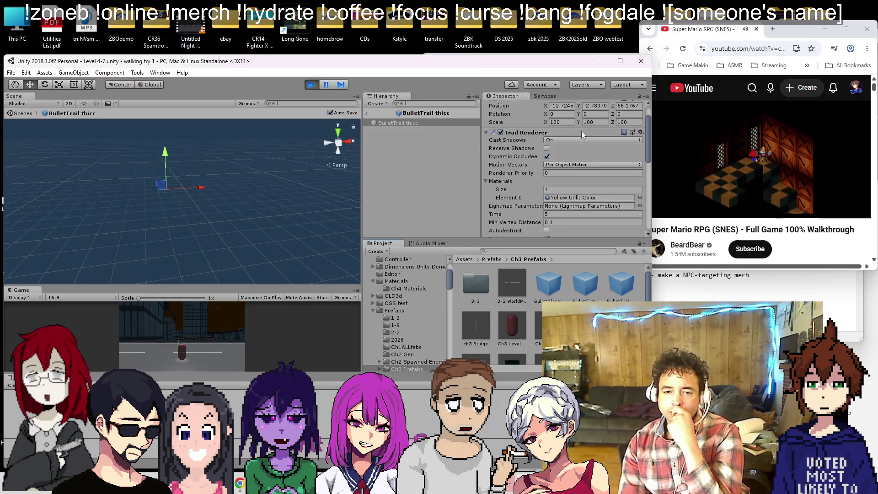
{"action": "scroll", "coordinate": [577, 132], "scroll_direction": "down", "scroll_amount": 5}
{"action": "scroll", "coordinate": [579, 131], "scroll_direction": "up", "scroll_amount": 8}
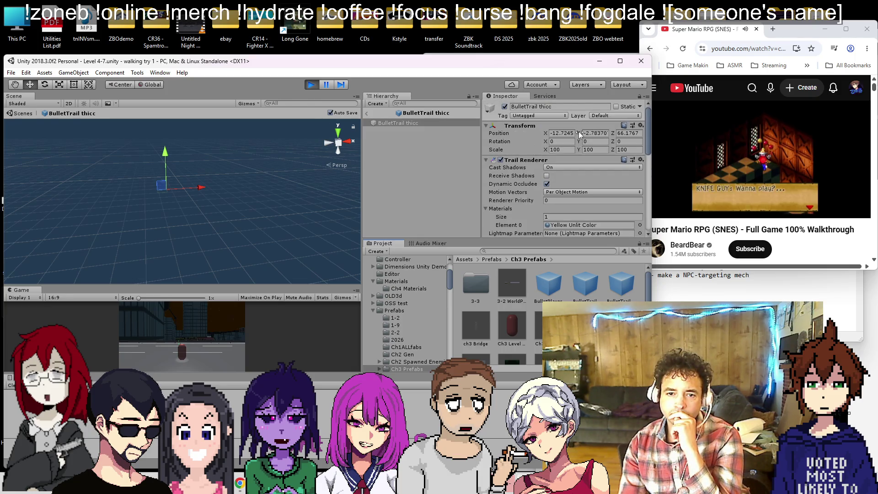
{"action": "scroll", "coordinate": [578, 131], "scroll_direction": "down", "scroll_amount": 3}
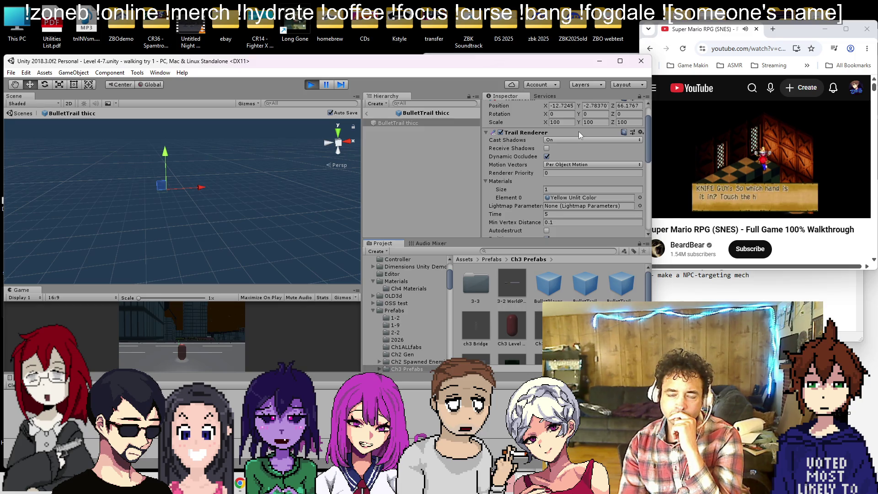
{"action": "scroll", "coordinate": [573, 135], "scroll_direction": "down", "scroll_amount": 5}
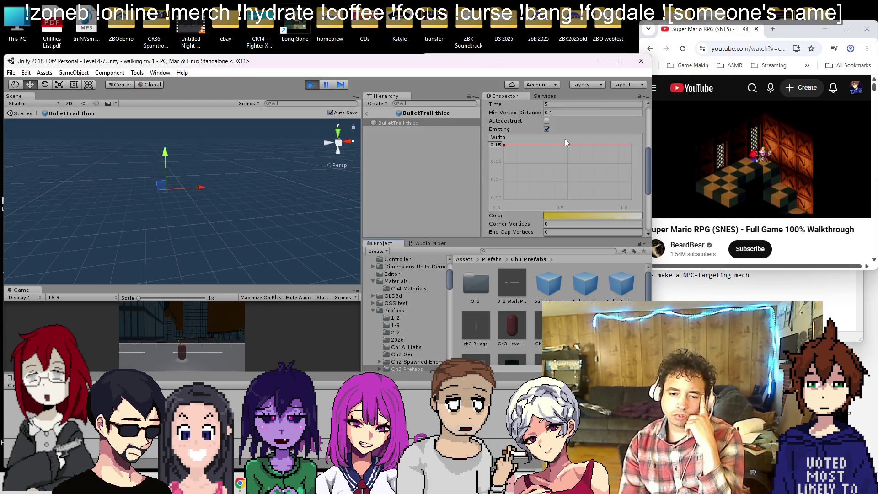
{"action": "scroll", "coordinate": [564, 139], "scroll_direction": "down", "scroll_amount": 5}
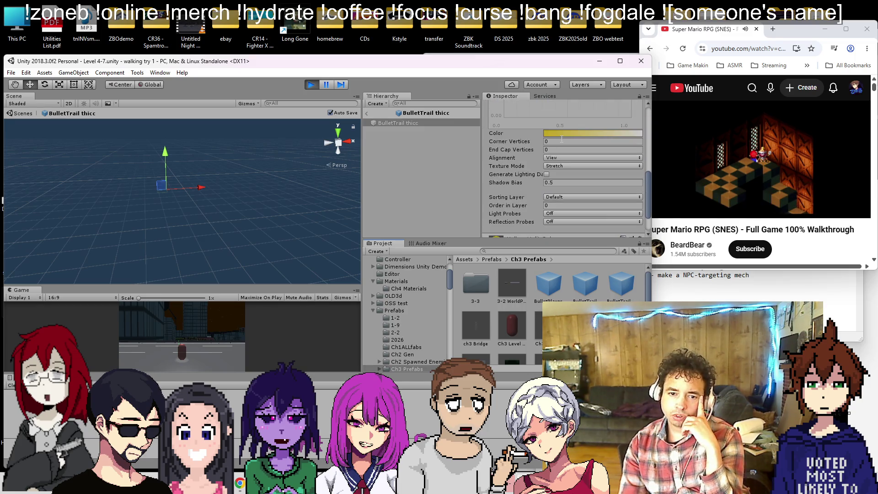
{"action": "left_click", "coordinate": [306, 86]}
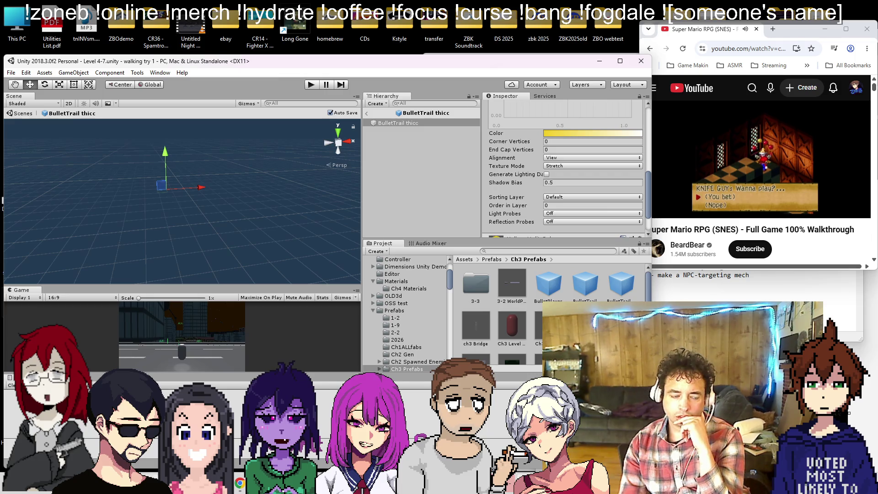
{"action": "key", "text": "alt+Tab"}
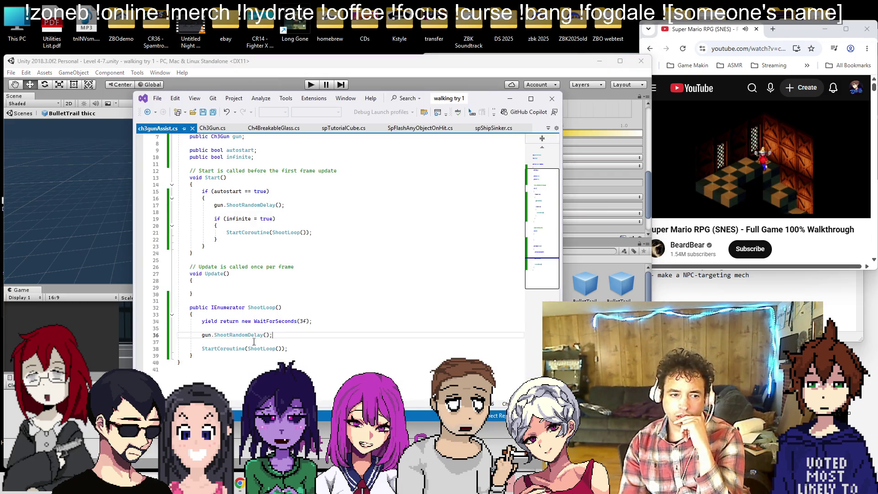
- Read through the Ch3Gun.cs script, then bring Unity forward and start another Play test
{"action": "left_click", "coordinate": [212, 128]}
{"action": "scroll", "coordinate": [300, 219], "scroll_direction": "down", "scroll_amount": 4}
{"action": "scroll", "coordinate": [300, 219], "scroll_direction": "up", "scroll_amount": 3}
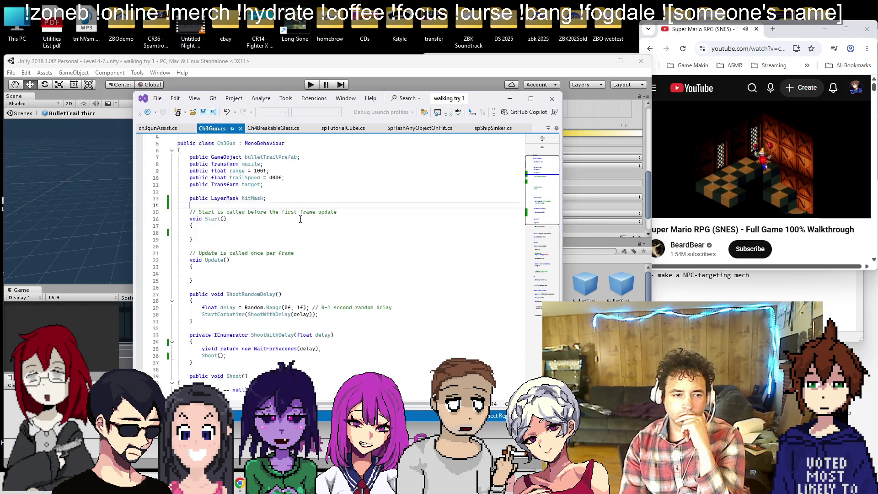
{"action": "scroll", "coordinate": [301, 219], "scroll_direction": "down", "scroll_amount": 3}
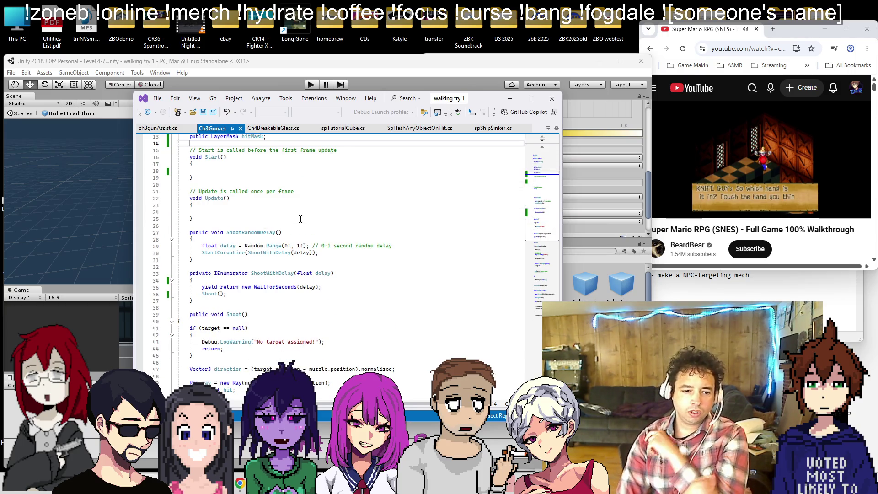
{"action": "scroll", "coordinate": [303, 229], "scroll_direction": "down", "scroll_amount": 10}
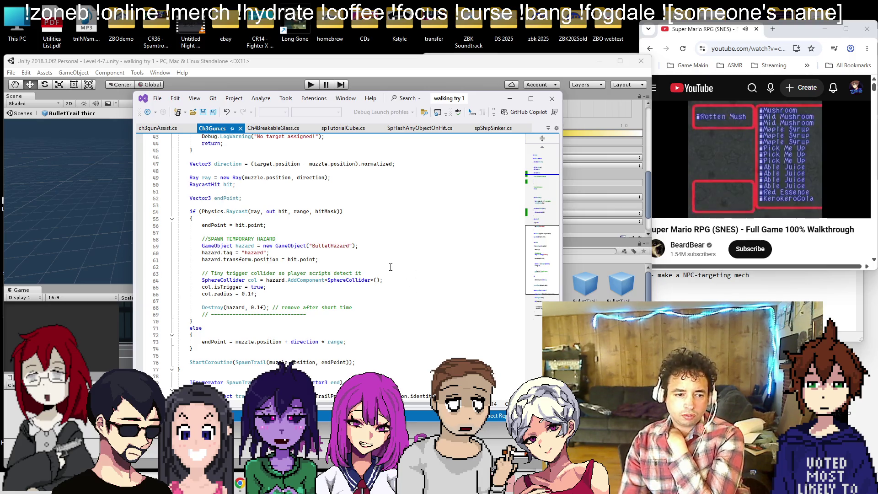
{"action": "scroll", "coordinate": [390, 267], "scroll_direction": "down", "scroll_amount": 5}
{"action": "scroll", "coordinate": [390, 267], "scroll_direction": "down", "scroll_amount": 3}
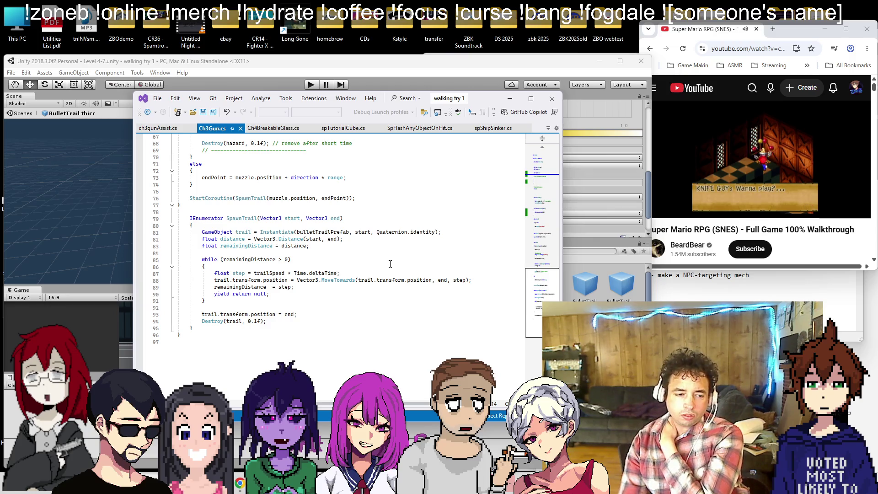
{"action": "scroll", "coordinate": [390, 264], "scroll_direction": "up", "scroll_amount": 5}
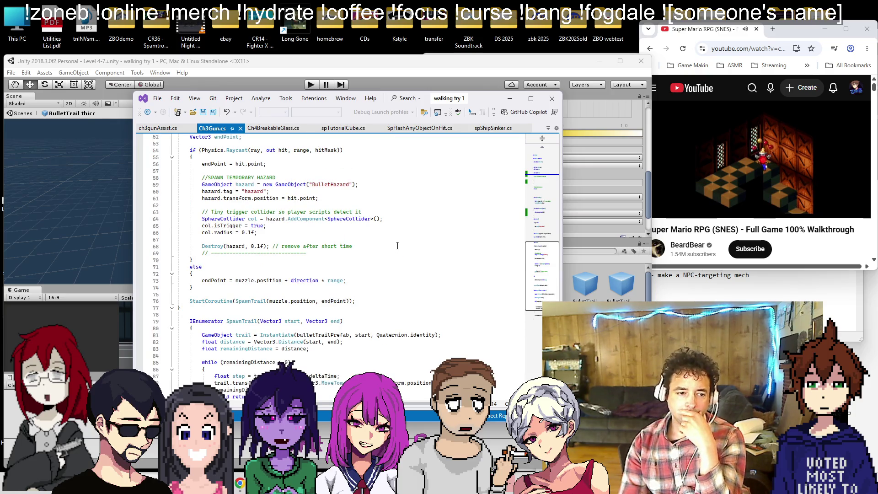
{"action": "scroll", "coordinate": [394, 246], "scroll_direction": "down", "scroll_amount": 3}
{"action": "left_click", "coordinate": [393, 77]}
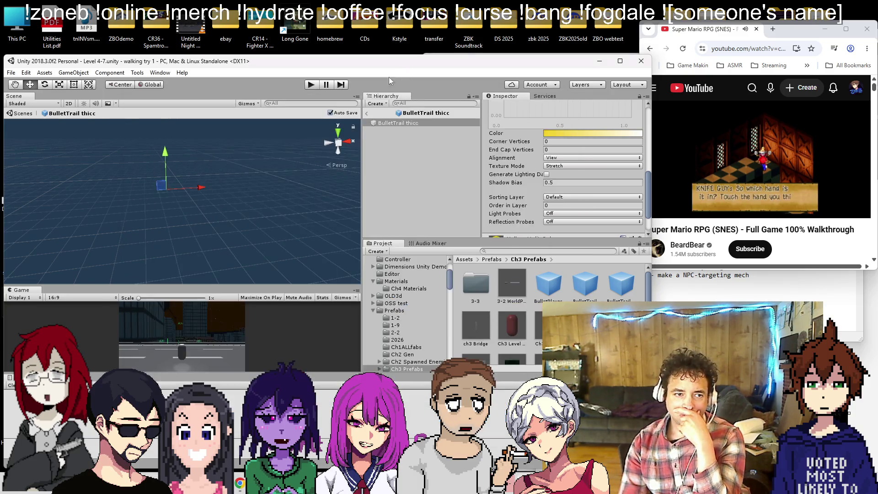
{"action": "left_click", "coordinate": [312, 85]}
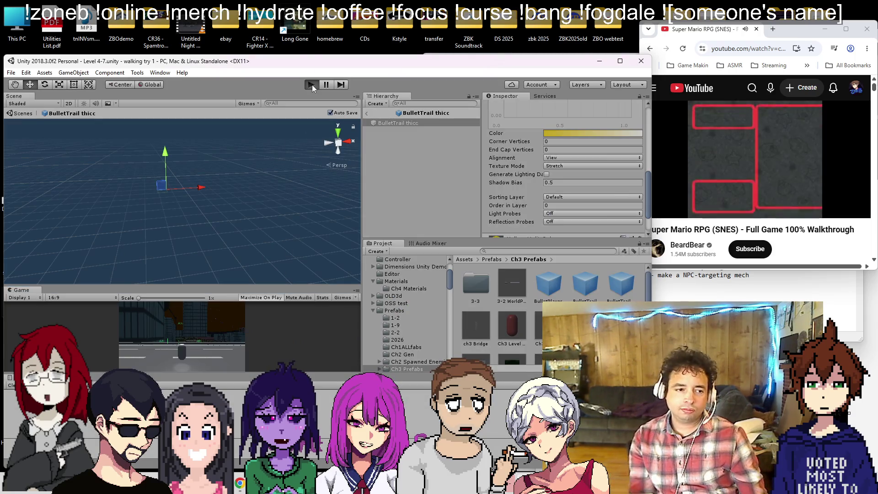
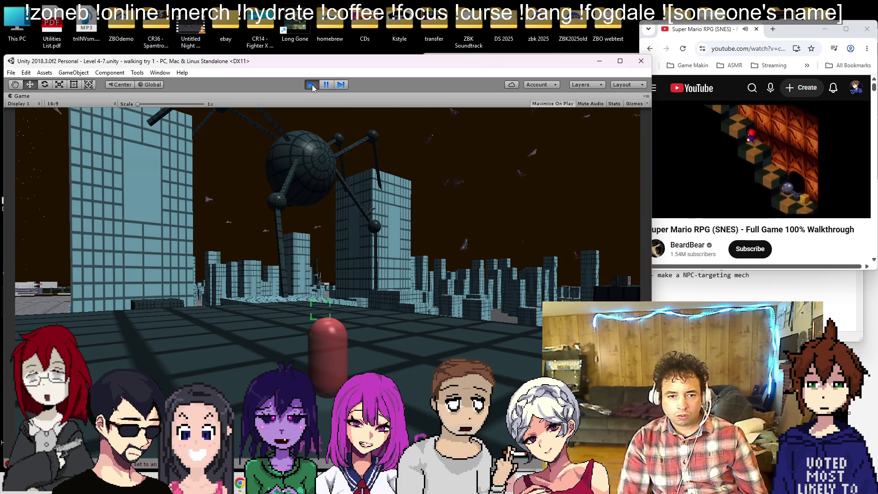
- Stop Play mode, leave the prefab, and set the first ShipBody noCol gun's Range to 200
{"action": "left_click", "coordinate": [311, 86]}
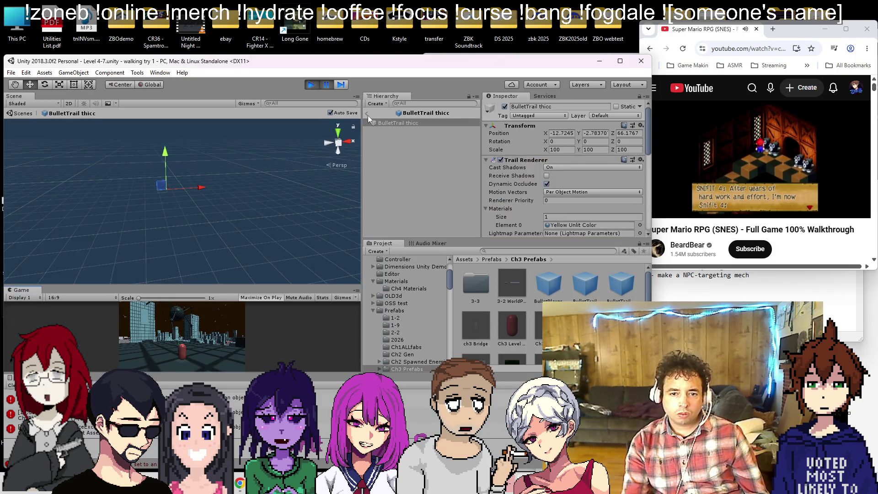
{"action": "left_click", "coordinate": [368, 115]}
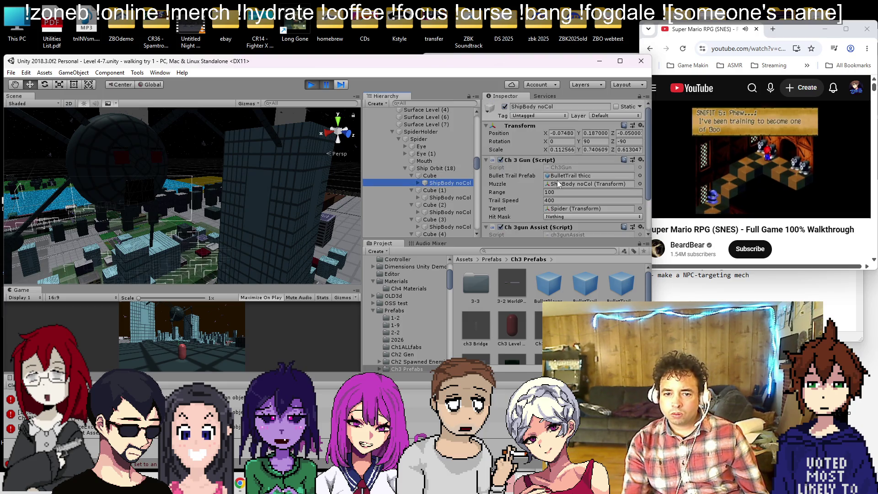
{"action": "scroll", "coordinate": [563, 193], "scroll_direction": "down", "scroll_amount": 2}
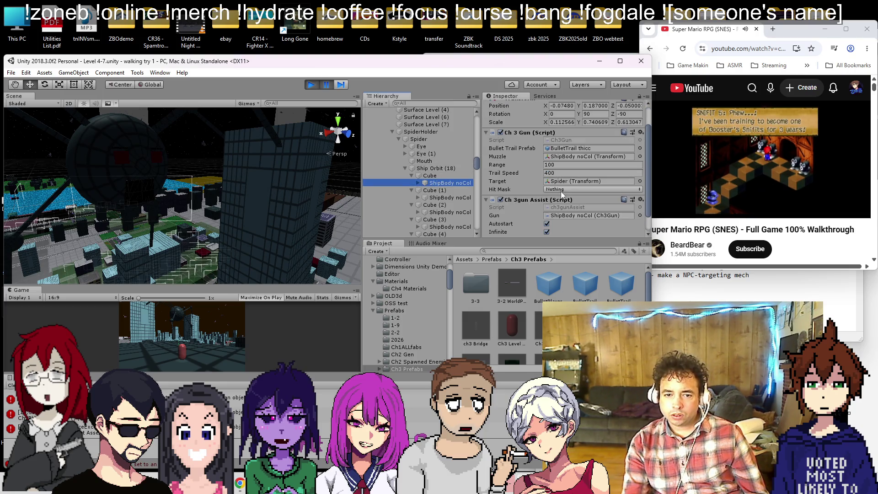
{"action": "left_click", "coordinate": [575, 167]}
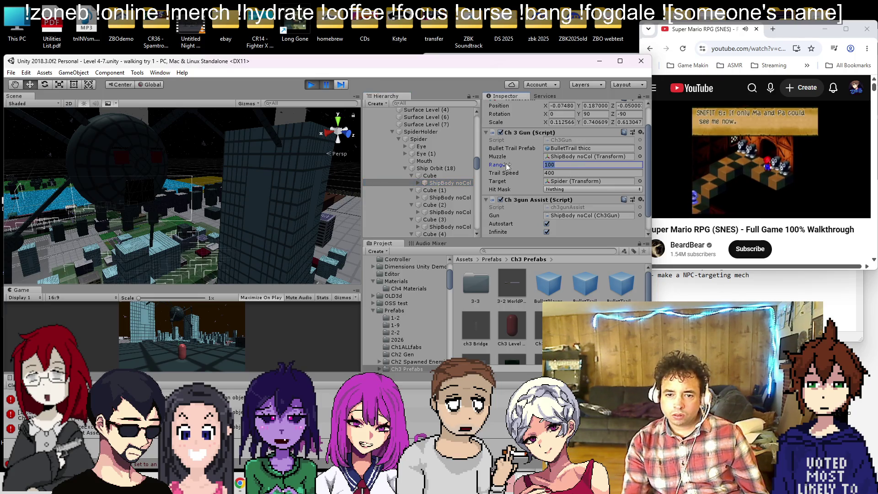
{"action": "type", "text": "200"}
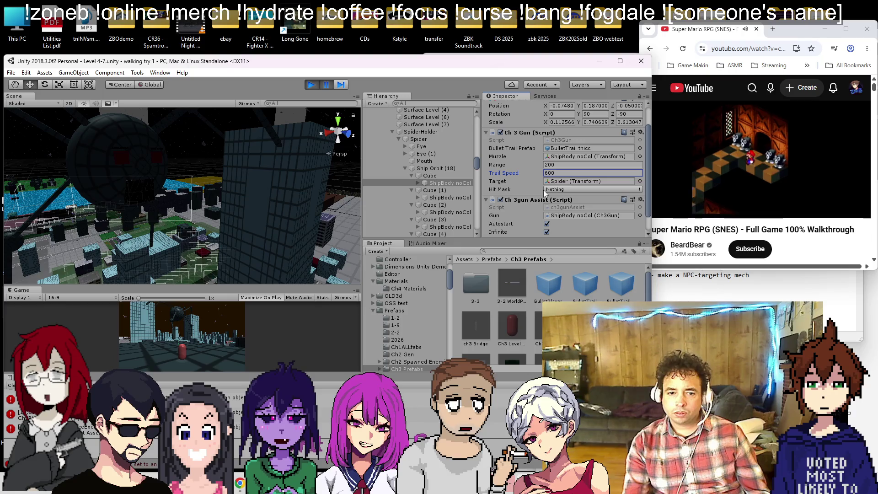
{"action": "scroll", "coordinate": [443, 201], "scroll_direction": "down", "scroll_amount": 3}
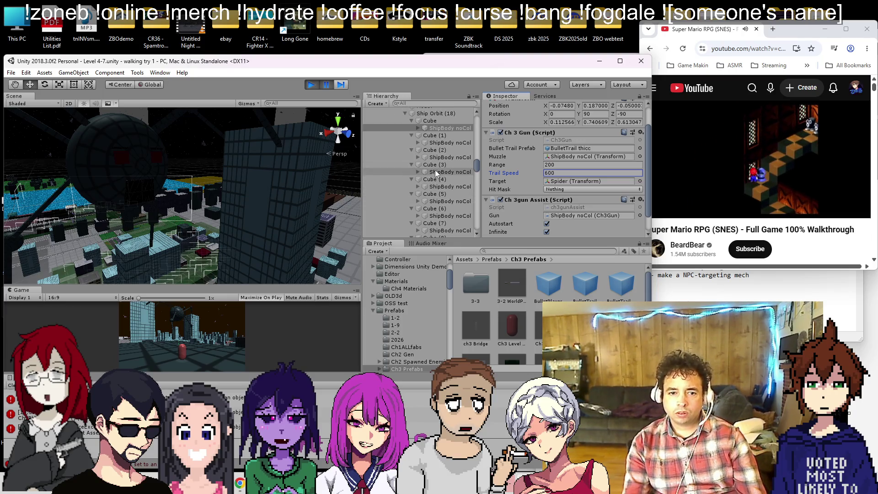
{"action": "left_click", "coordinate": [453, 142]}
- Multi-select the ShipBody noCol gun bodies under Cube (1) through Cube (15)
{"action": "left_click", "coordinate": [457, 157], "text": "ctrl"}
{"action": "left_click", "coordinate": [463, 172], "text": "ctrl"}
{"action": "left_click", "coordinate": [465, 186], "text": "ctrl"}
{"action": "left_click", "coordinate": [465, 200], "text": "ctrl"}
{"action": "left_click", "coordinate": [467, 216], "text": "ctrl"}
{"action": "scroll", "coordinate": [455, 173], "scroll_direction": "down", "scroll_amount": 3}
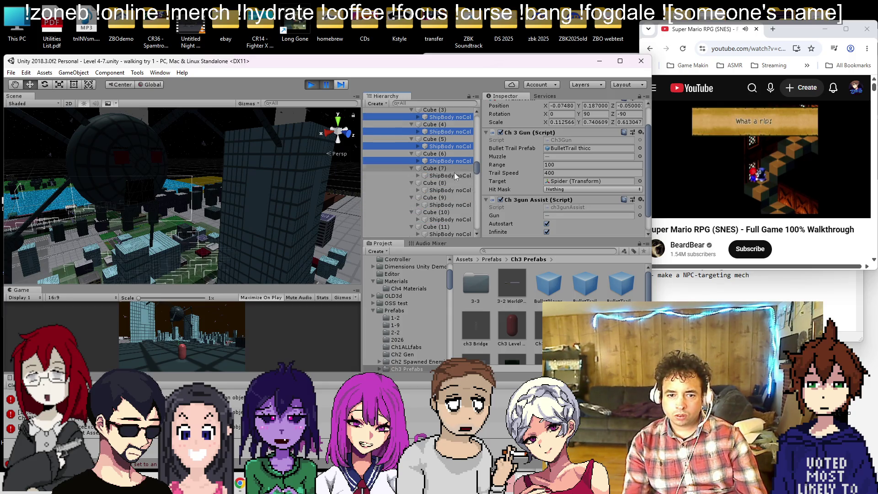
{"action": "left_click", "coordinate": [454, 175], "text": "ctrl"}
{"action": "left_click", "coordinate": [456, 189], "text": "ctrl"}
{"action": "left_click", "coordinate": [456, 205], "text": "ctrl"}
{"action": "left_click", "coordinate": [457, 219], "text": "ctrl"}
{"action": "left_click", "coordinate": [457, 233], "text": "ctrl"}
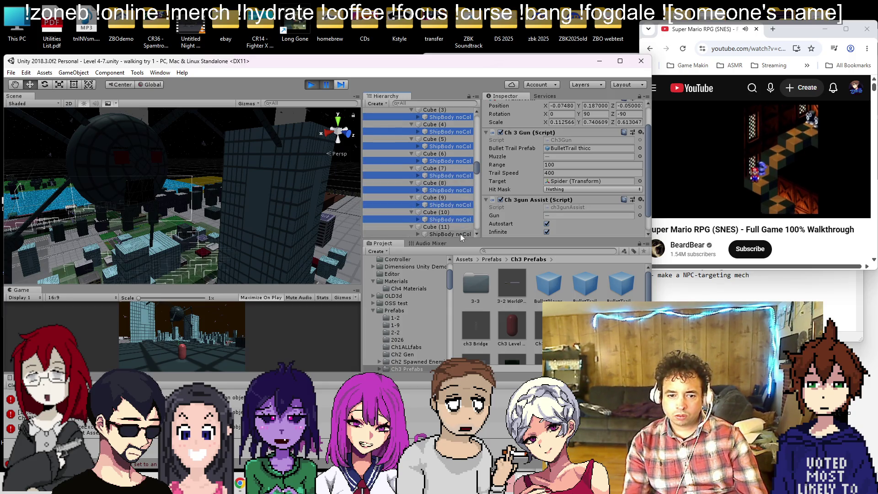
{"action": "scroll", "coordinate": [455, 137], "scroll_direction": "down", "scroll_amount": 5}
{"action": "left_click", "coordinate": [455, 138], "text": "ctrl"}
{"action": "left_click", "coordinate": [456, 153], "text": "ctrl"}
{"action": "left_click", "coordinate": [456, 168], "text": "ctrl"}
{"action": "left_click", "coordinate": [457, 182], "text": "ctrl"}
- Set Range to 200 on all selected guns and start Play mode
{"action": "left_click", "coordinate": [564, 165]}
{"action": "type", "text": "200"}
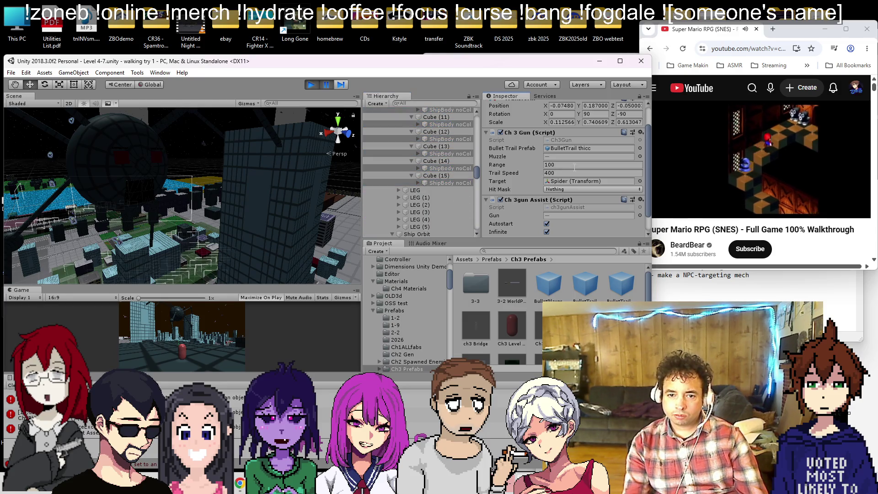
{"action": "key", "text": "Tab"}
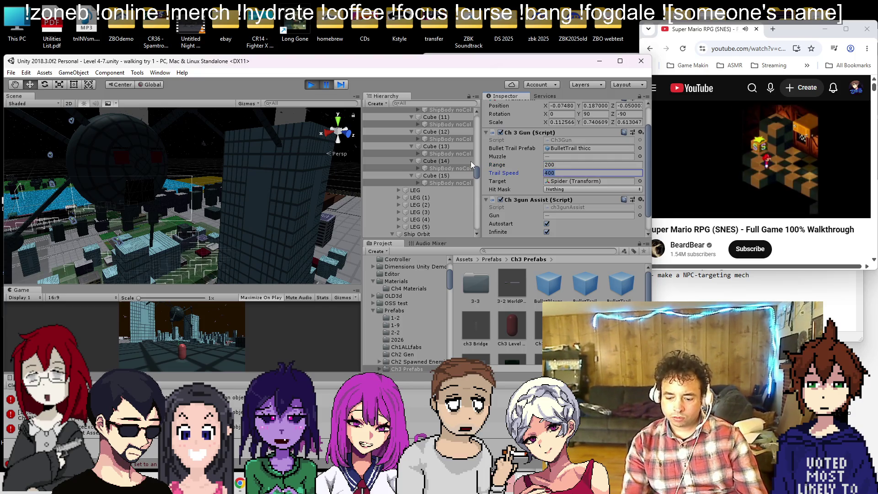
{"action": "left_click", "coordinate": [324, 90]}
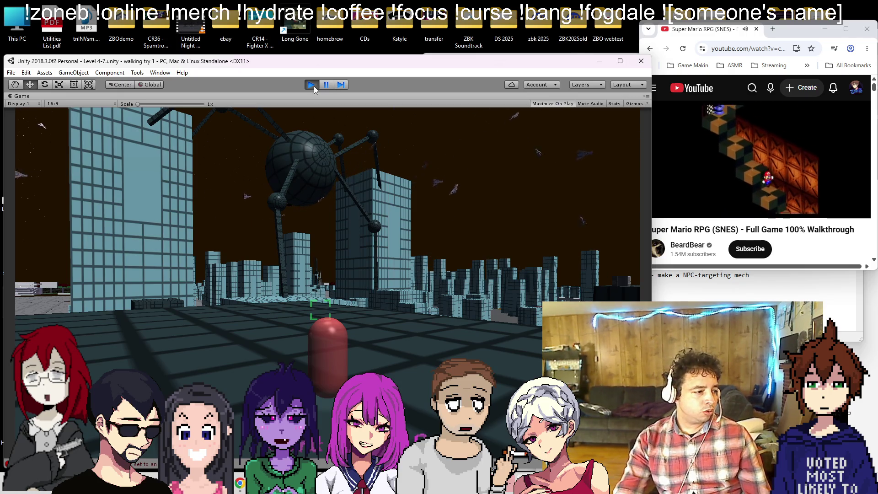
- Stop Play mode and set the selected guns' Trail Speed to 600
{"action": "left_click", "coordinate": [313, 86]}
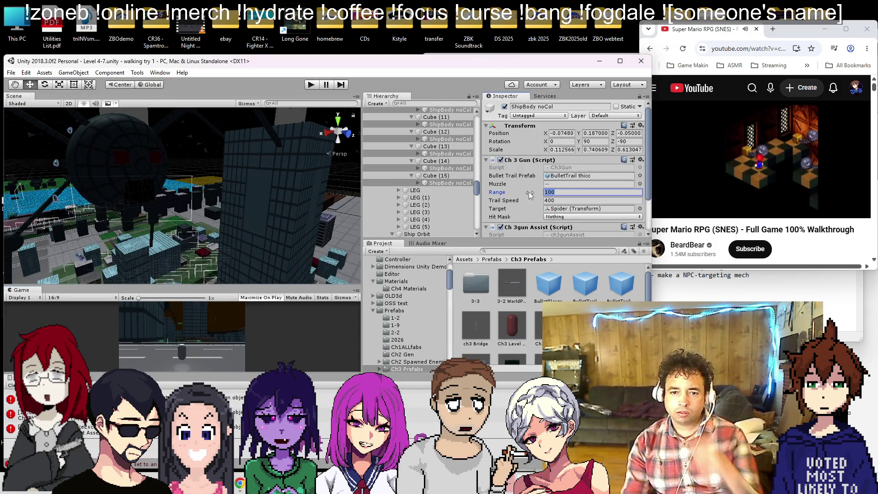
{"action": "key", "text": "Tab"}
{"action": "type", "text": "60"}
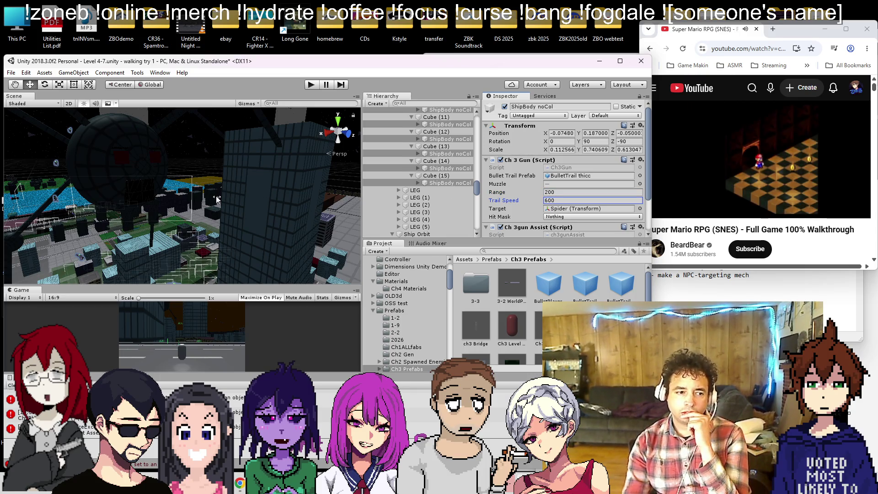
{"action": "mouse_move", "coordinate": [212, 182]}
{"action": "left_mouse_down"}
{"action": "mouse_move", "coordinate": [231, 202]}
{"action": "mouse_move", "coordinate": [226, 185]}
{"action": "mouse_move", "coordinate": [185, 191]}
{"action": "mouse_move", "coordinate": [254, 219]}
{"action": "mouse_move", "coordinate": [222, 200]}
{"action": "left_mouse_up"}
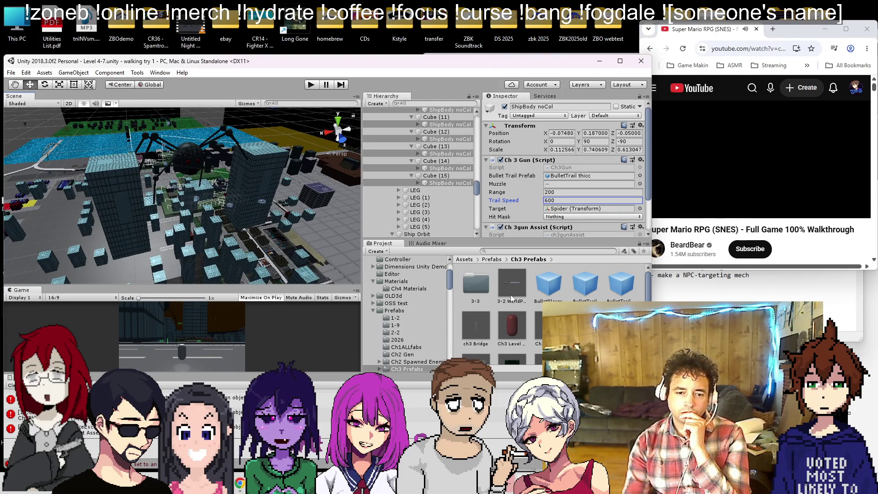
{"action": "left_click", "coordinate": [621, 292]}
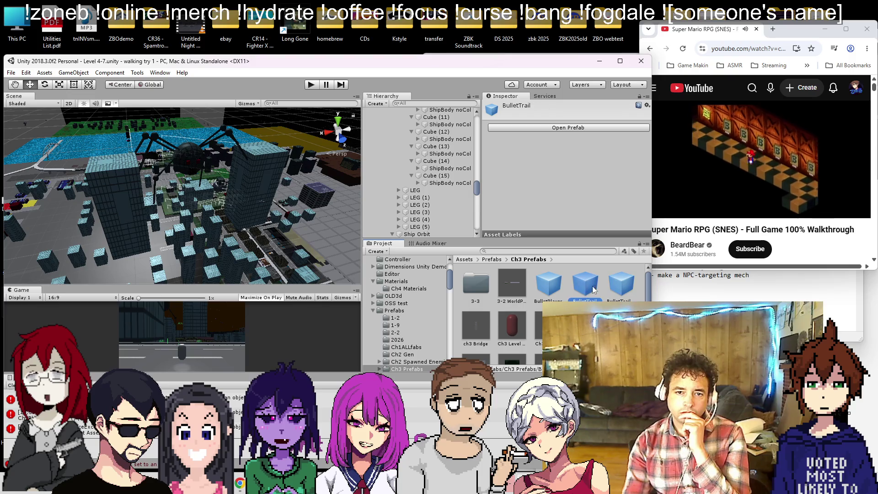
- Open the BulletTrail thicc prefab in prefab mode and scroll to its Trail Renderer
{"action": "double_click", "coordinate": [619, 284]}
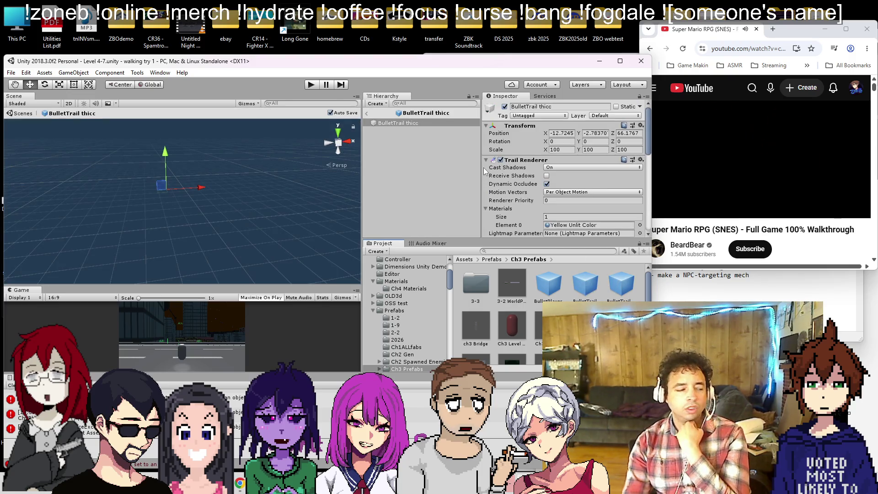
{"action": "scroll", "coordinate": [536, 156], "scroll_direction": "down", "scroll_amount": 3}
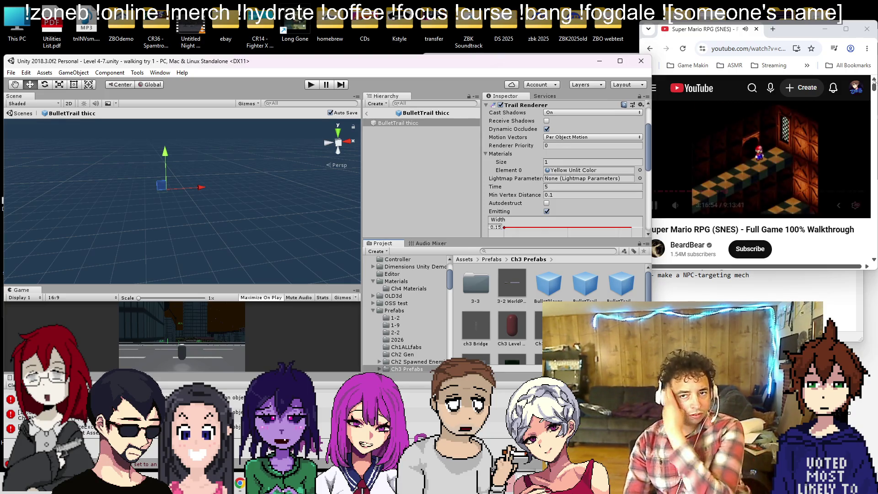
{"action": "left_click", "coordinate": [867, 48]}
- Open chatgpt.com in a new Incognito window positioned over the video
{"action": "key", "text": "Escape"}
{"action": "key", "text": "ctrl+shift+n"}
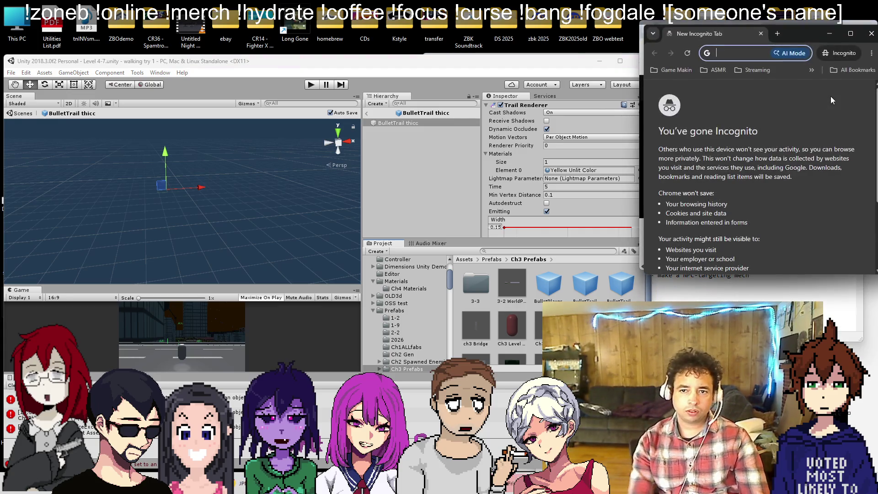
{"action": "type", "text": "chatgpt.com"}
{"action": "key", "text": "Return"}
{"action": "mouse_move", "coordinate": [802, 34]}
{"action": "left_mouse_down"}
{"action": "mouse_move", "coordinate": [616, 73]}
{"action": "mouse_move", "coordinate": [675, 234]}
{"action": "mouse_move", "coordinate": [731, 160]}
{"action": "left_mouse_up"}
- Ask ChatGPT how to make a Unity 2018 trail renderer thicker and read the answer
{"action": "type", "text": "i"}
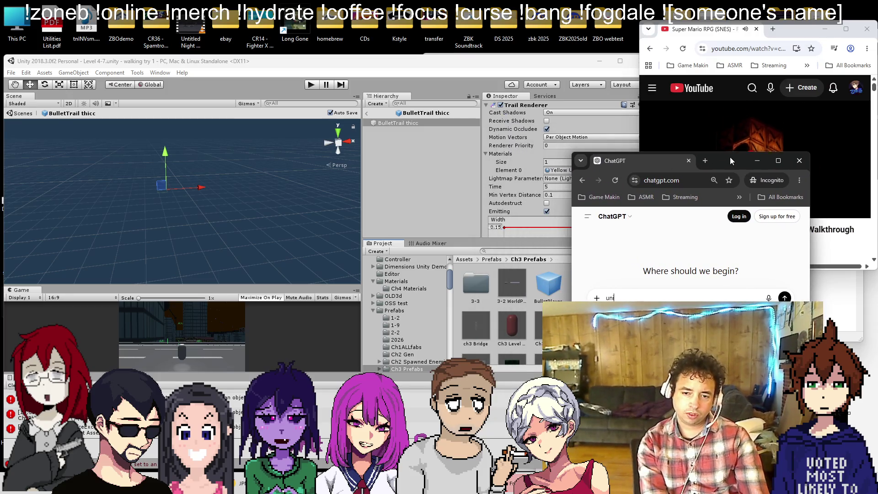
{"action": "type", "text": "n unity "}
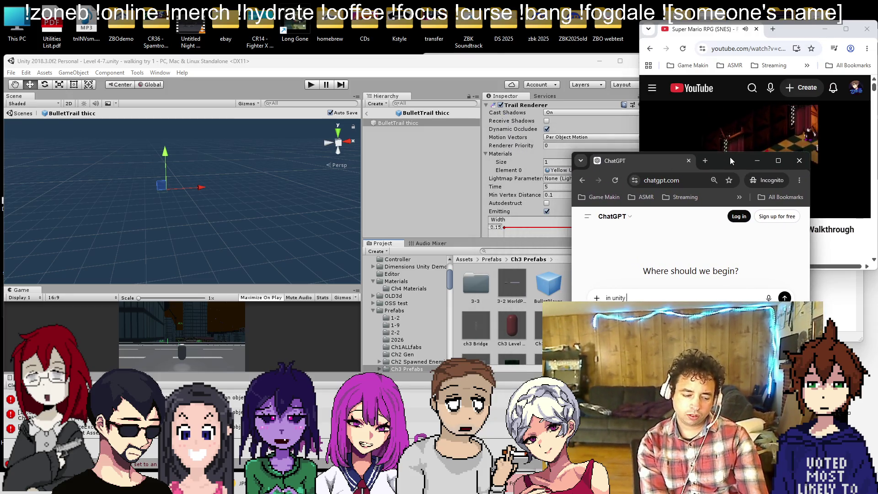
{"action": "type", "text": "2018, how can i "}
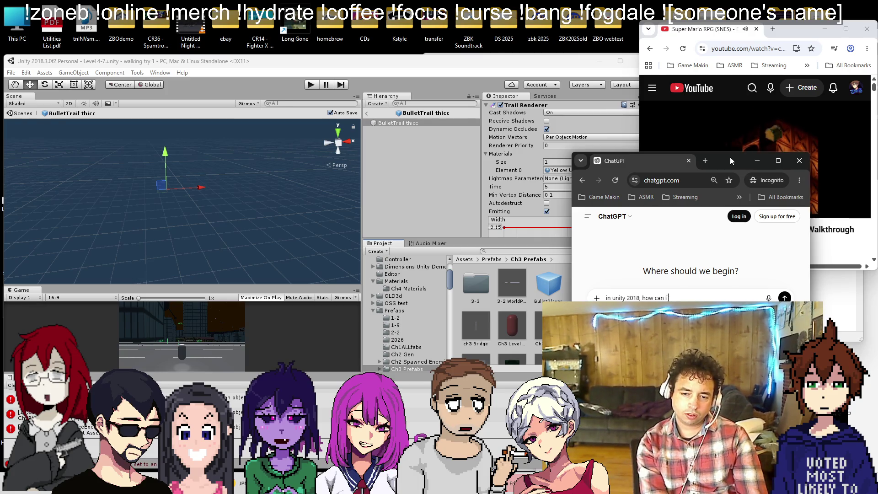
{"action": "type", "text": "make a tr"}
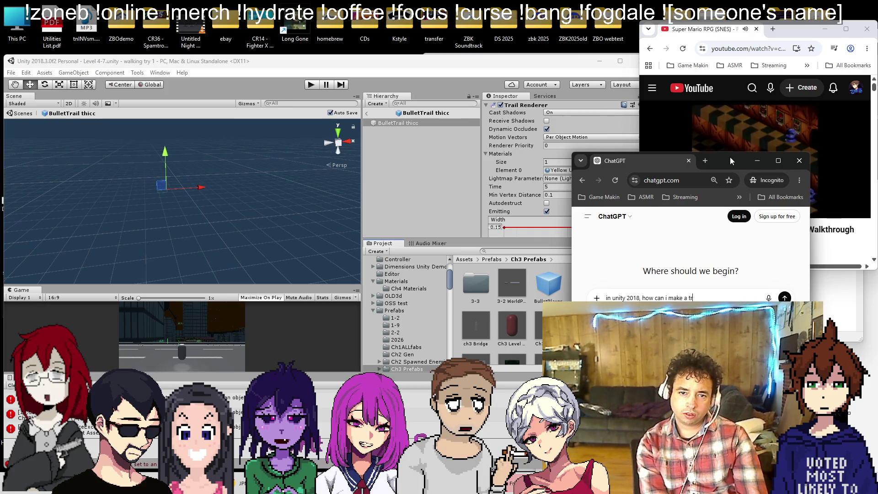
{"action": "type", "text": "ail renderer render the "}
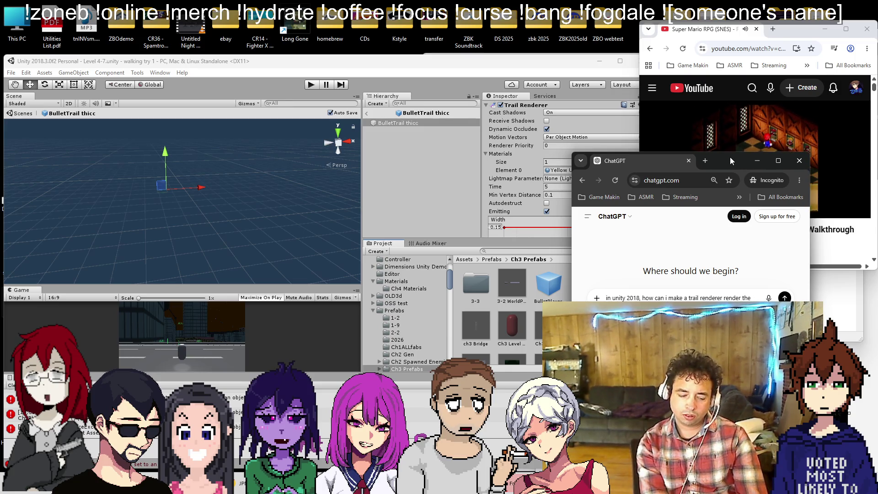
{"action": "type", "text": "trail thiccer?"}
{"action": "key", "text": "Return"}
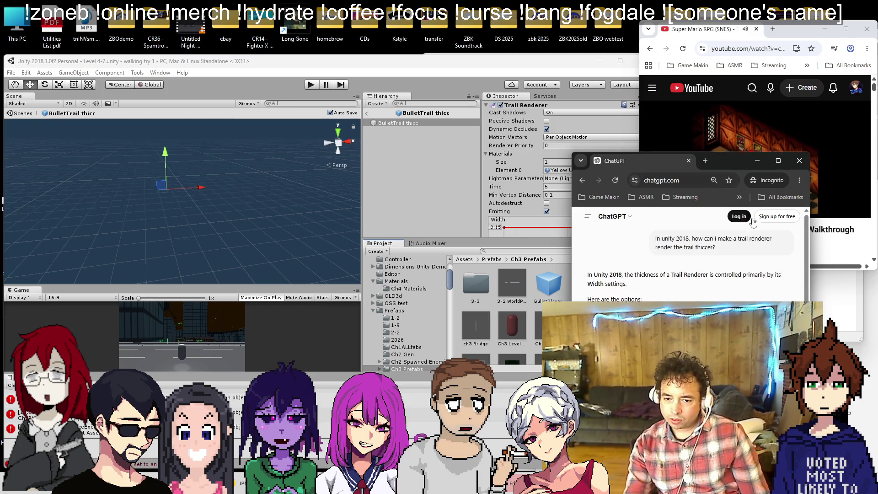
{"action": "scroll", "coordinate": [668, 292], "scroll_direction": "down", "scroll_amount": 1}
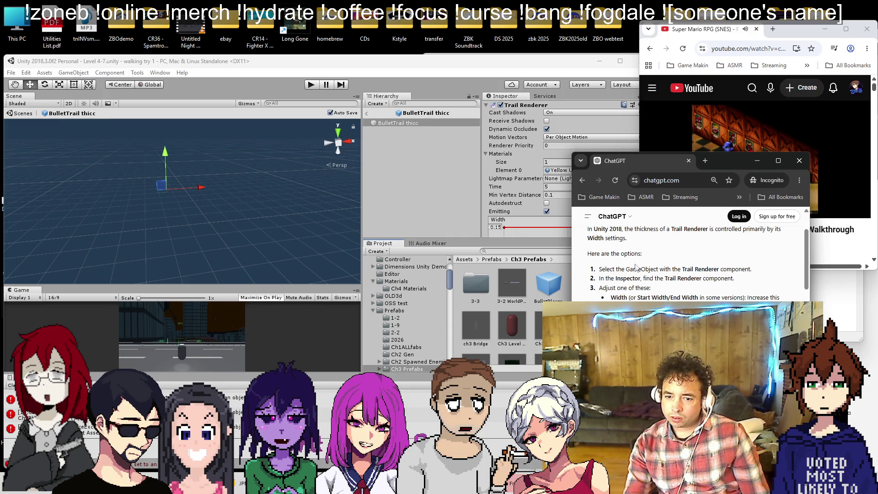
{"action": "scroll", "coordinate": [658, 280], "scroll_direction": "down", "scroll_amount": 2}
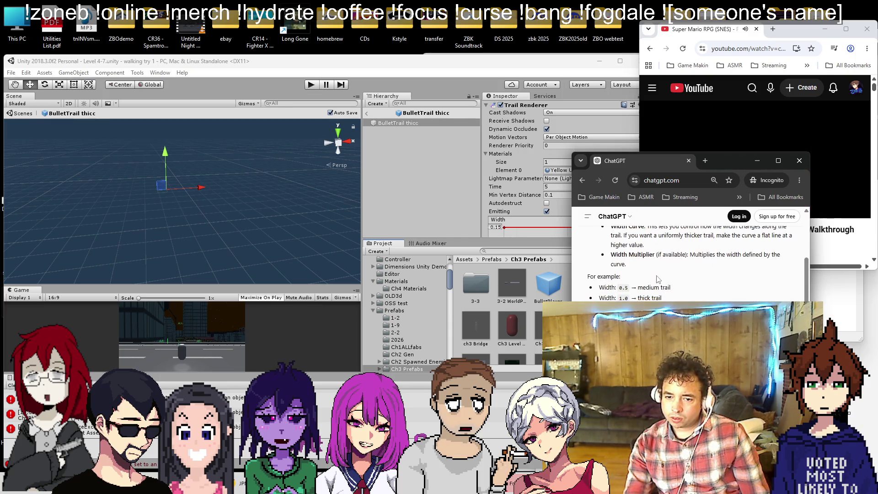
{"action": "scroll", "coordinate": [660, 267], "scroll_direction": "down", "scroll_amount": 2}
{"action": "scroll", "coordinate": [660, 267], "scroll_direction": "up", "scroll_amount": 4}
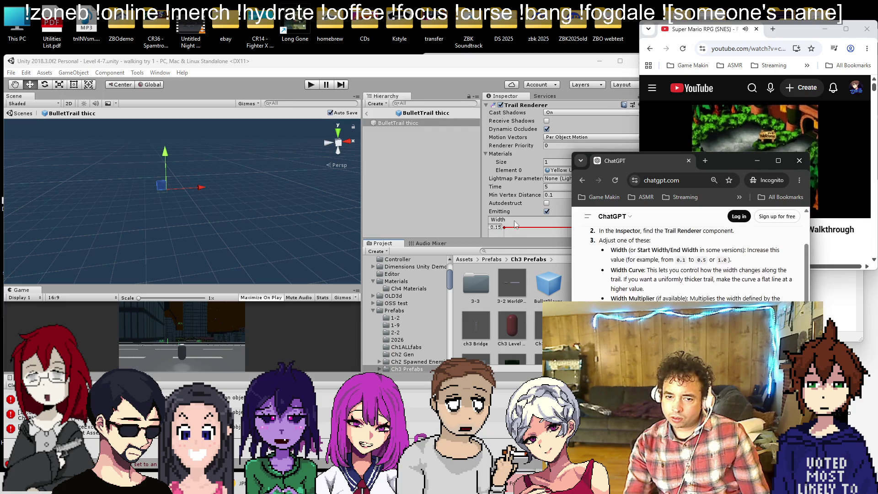
{"action": "left_click", "coordinate": [492, 173]}
{"action": "left_click", "coordinate": [382, 124]}
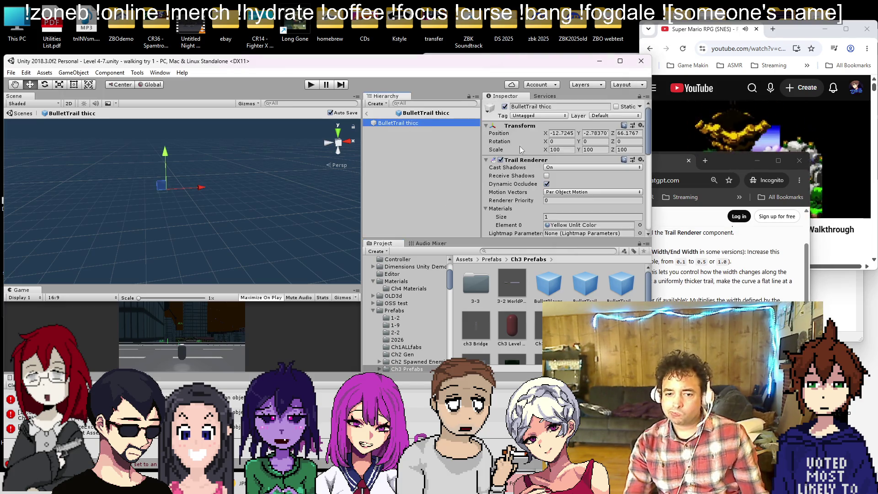
- Move the first Width curve key to time 0, set the width scale top to 3, and play
{"action": "scroll", "coordinate": [516, 176], "scroll_direction": "down", "scroll_amount": 3}
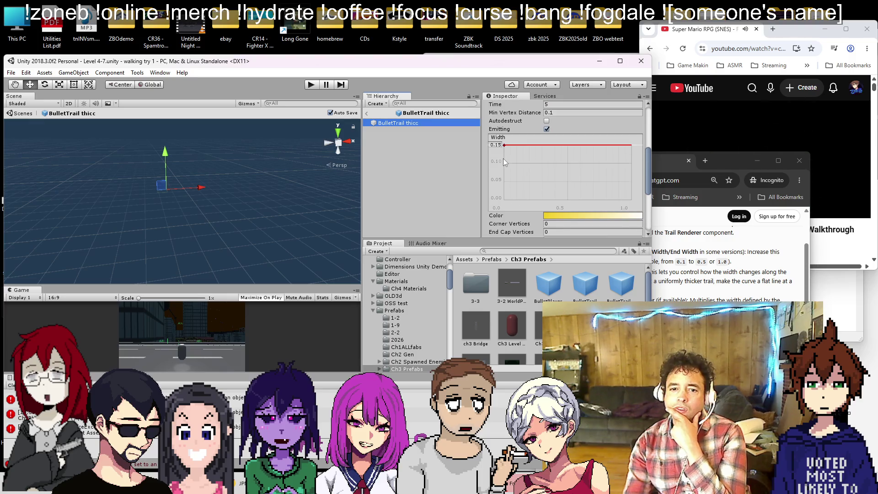
{"action": "left_click", "coordinate": [505, 149]}
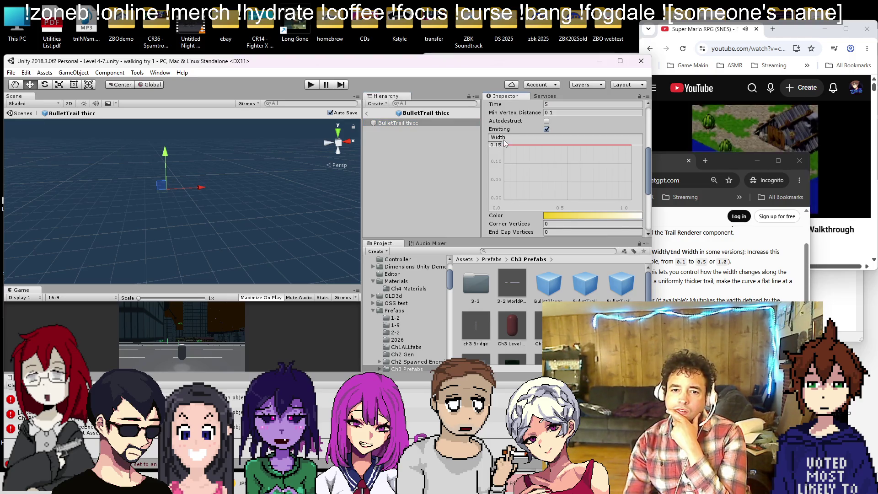
{"action": "left_click_drag", "start_coordinate": [509, 144], "coordinate": [511, 145]}
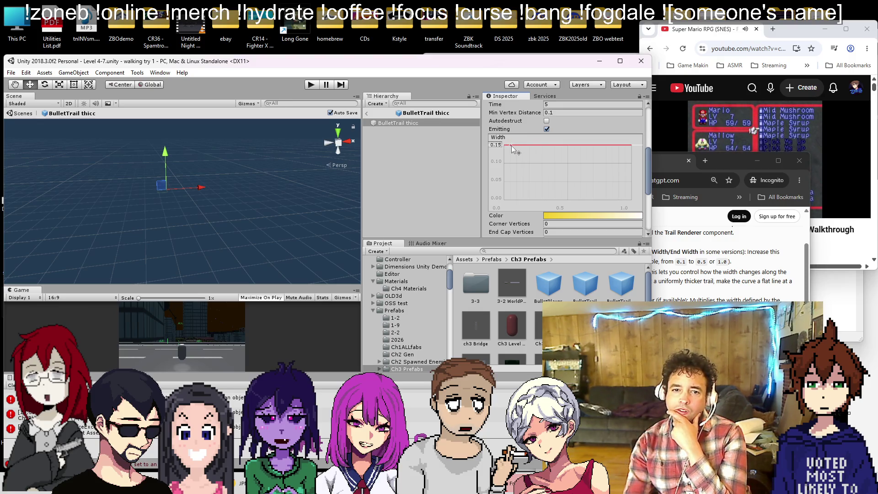
{"action": "left_click", "coordinate": [500, 145]}
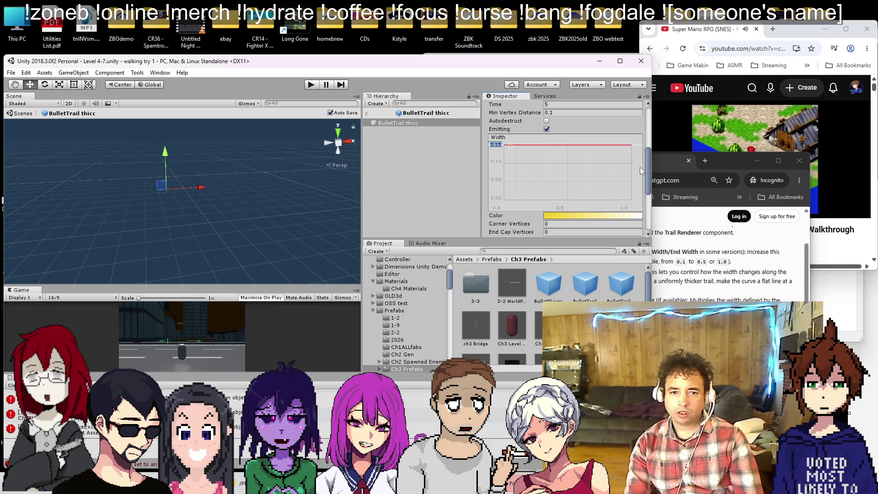
{"action": "type", "text": "3"}
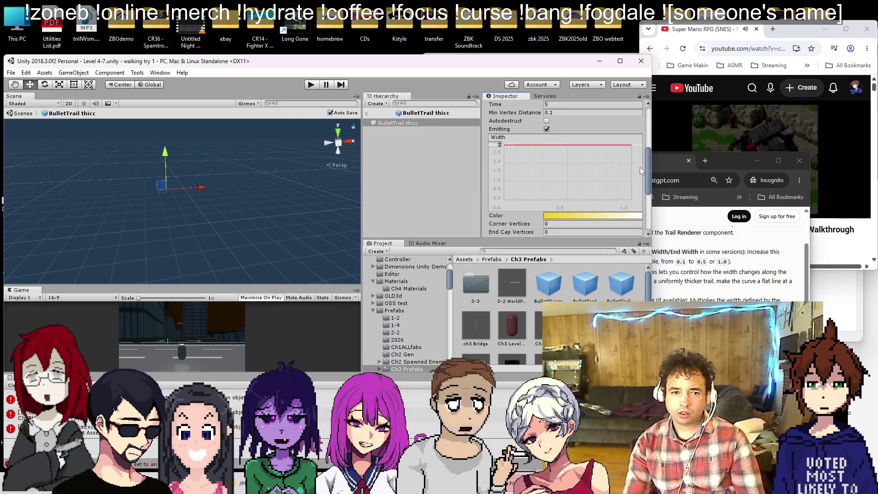
{"action": "key", "text": "Return"}
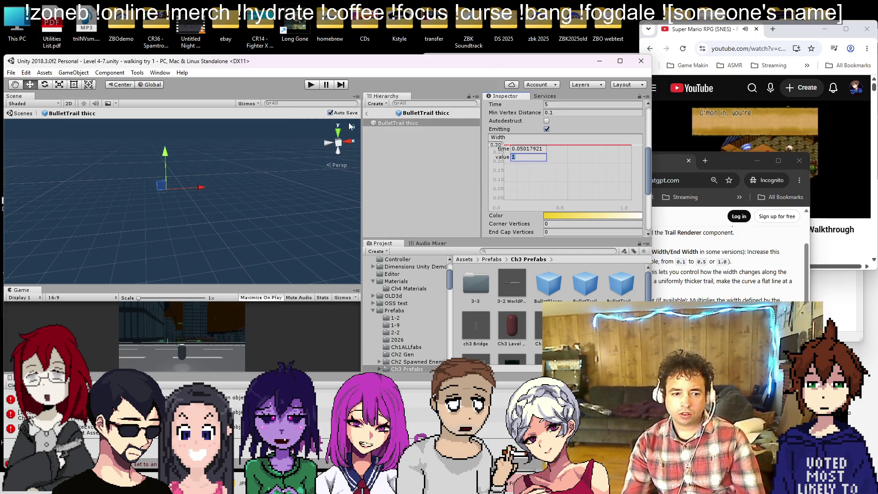
{"action": "left_click", "coordinate": [311, 86]}
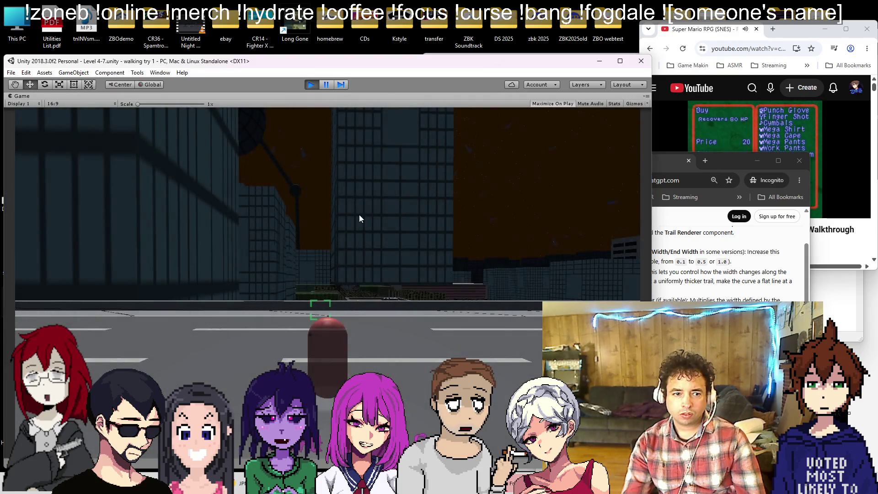
- Walk the player through the city street to test the trail, then stop Play
{"action": "key", "text": "a"}
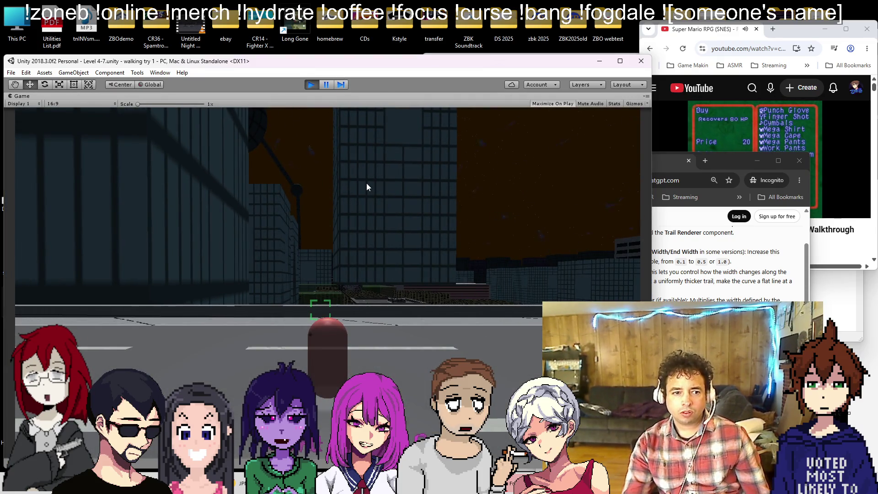
{"action": "key", "text": "d"}
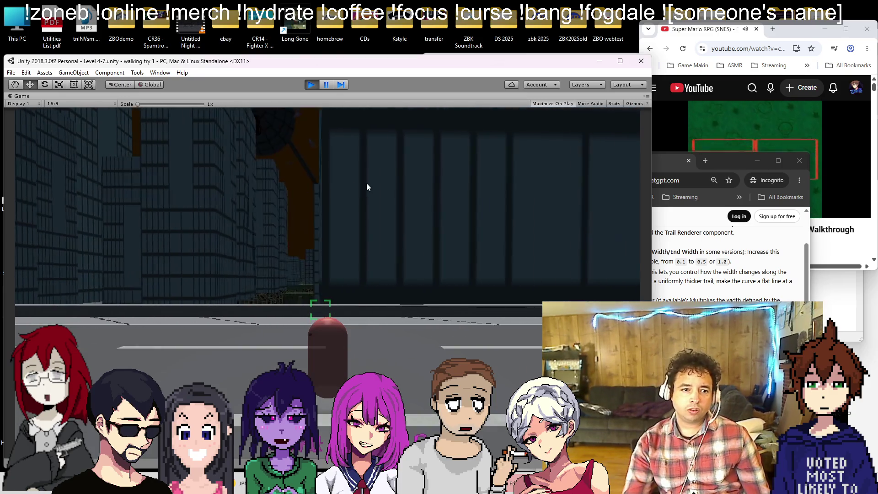
{"action": "key", "text": "w"}
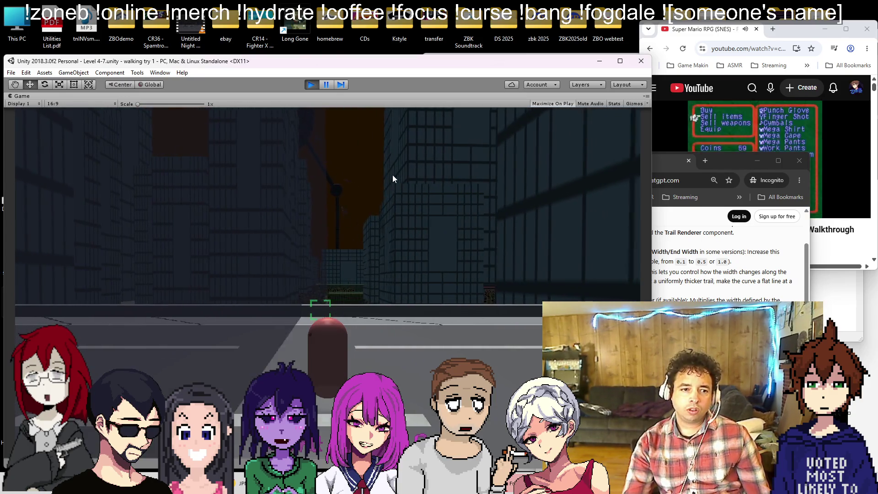
{"action": "key", "text": "d"}
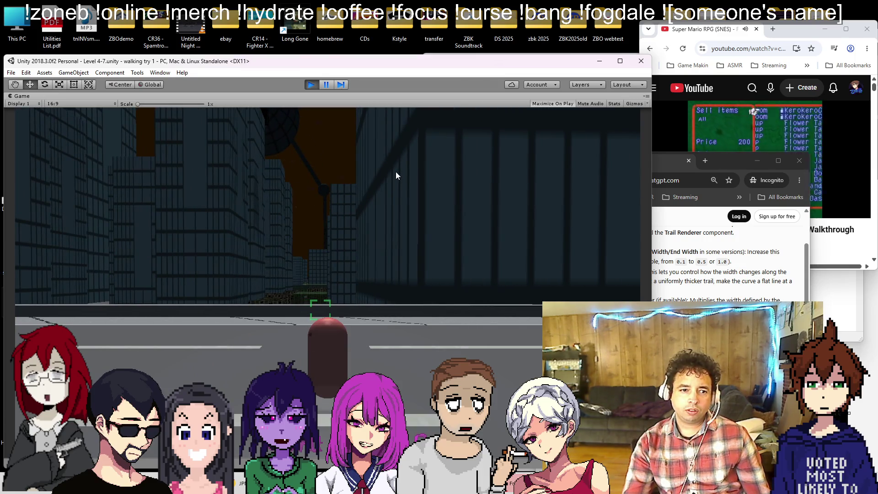
{"action": "left_click", "coordinate": [310, 85]}
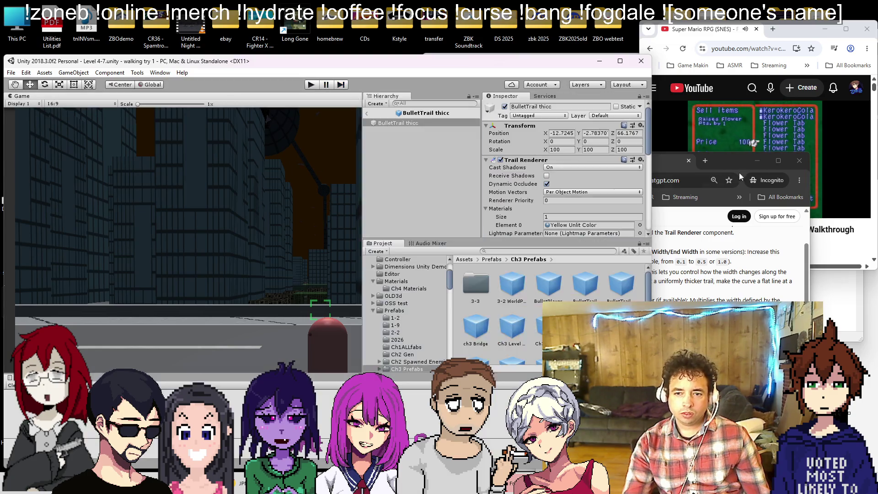
- Close the ChatGPT window, return to the city scene, and restart the game
{"action": "left_click", "coordinate": [806, 165]}
{"action": "left_click", "coordinate": [806, 165]}
{"action": "scroll", "coordinate": [571, 194], "scroll_direction": "down", "scroll_amount": 5}
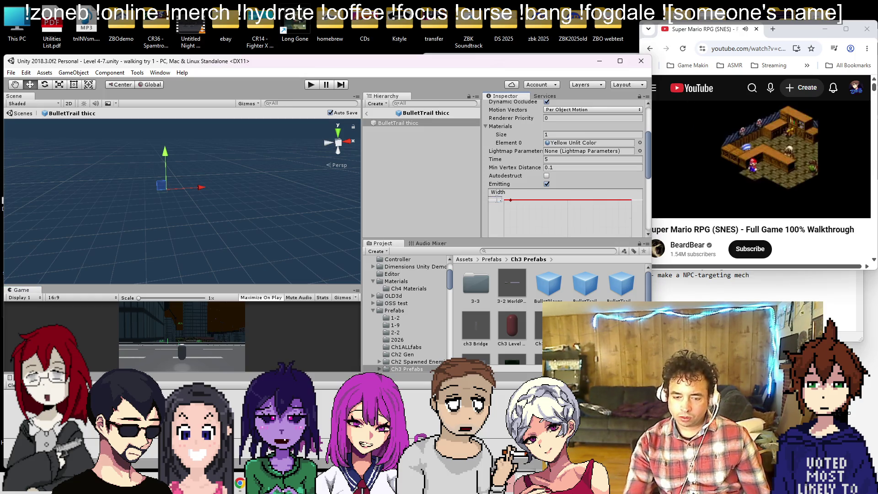
{"action": "left_click", "coordinate": [366, 113]}
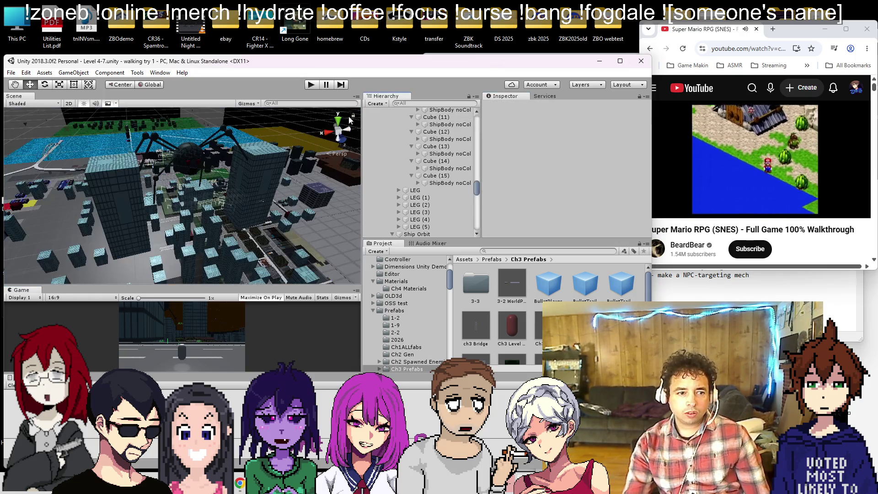
{"action": "mouse_move", "coordinate": [192, 197]}
{"action": "left_mouse_down"}
{"action": "mouse_move", "coordinate": [169, 201]}
{"action": "mouse_move", "coordinate": [198, 213]}
{"action": "mouse_move", "coordinate": [295, 142]}
{"action": "left_mouse_up"}
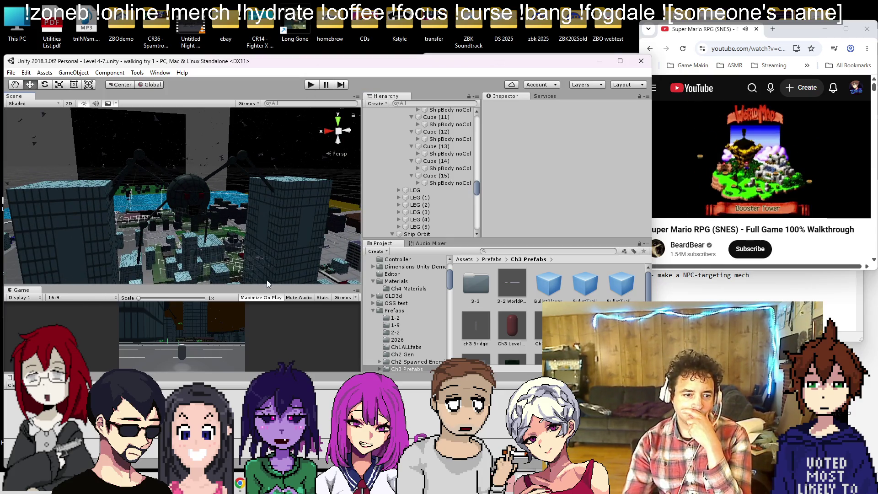
{"action": "left_click", "coordinate": [313, 87]}
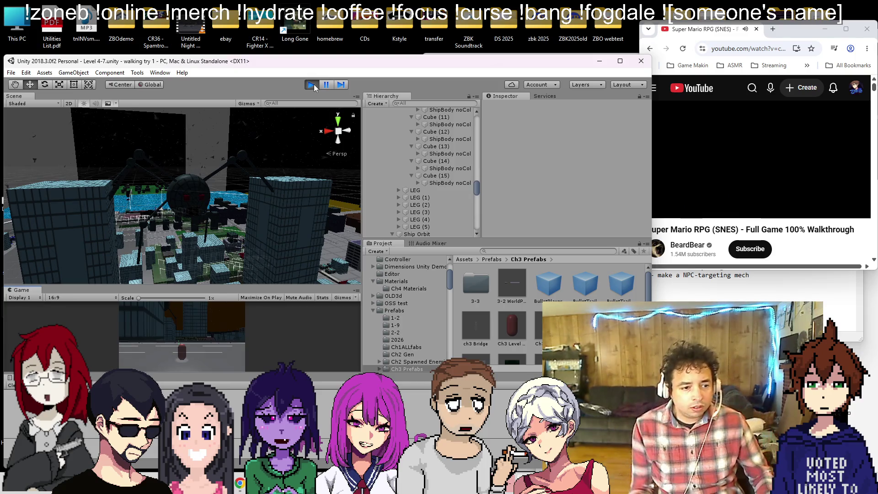
- Set the BulletTrail thicc Width value to 0.3 and exit prefab mode
{"action": "scroll", "coordinate": [192, 239], "scroll_direction": "up", "scroll_amount": 5}
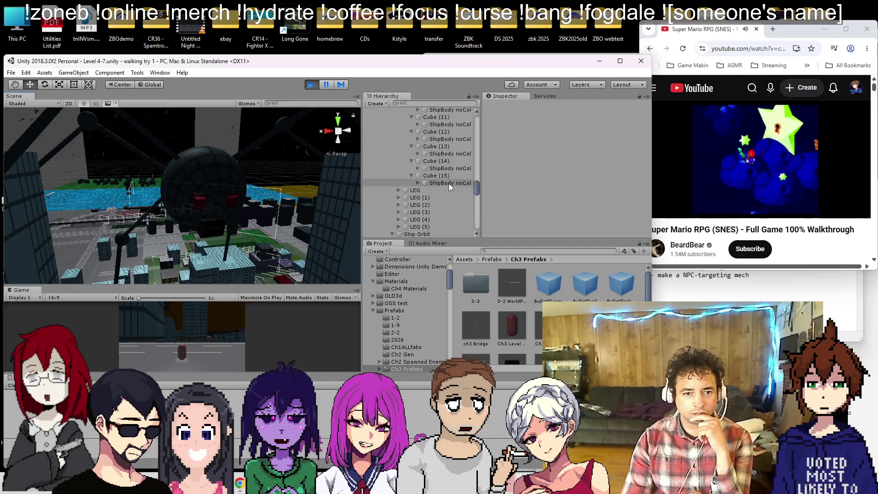
{"action": "left_click", "coordinate": [449, 182]}
{"action": "scroll", "coordinate": [568, 186], "scroll_direction": "down", "scroll_amount": 3}
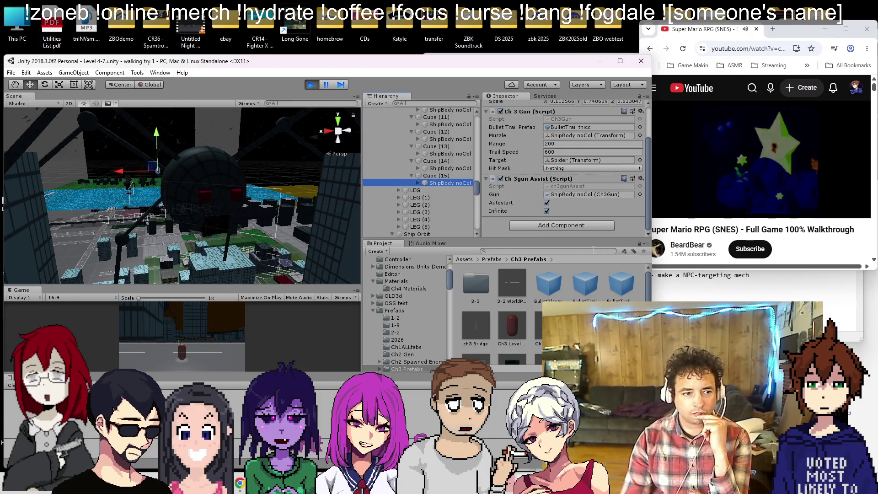
{"action": "right_click", "coordinate": [270, 202]}
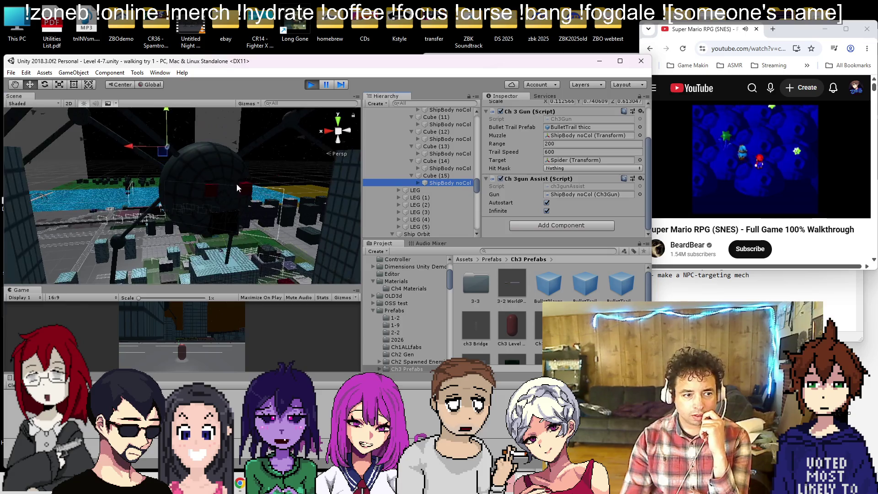
{"action": "double_click", "coordinate": [621, 284]}
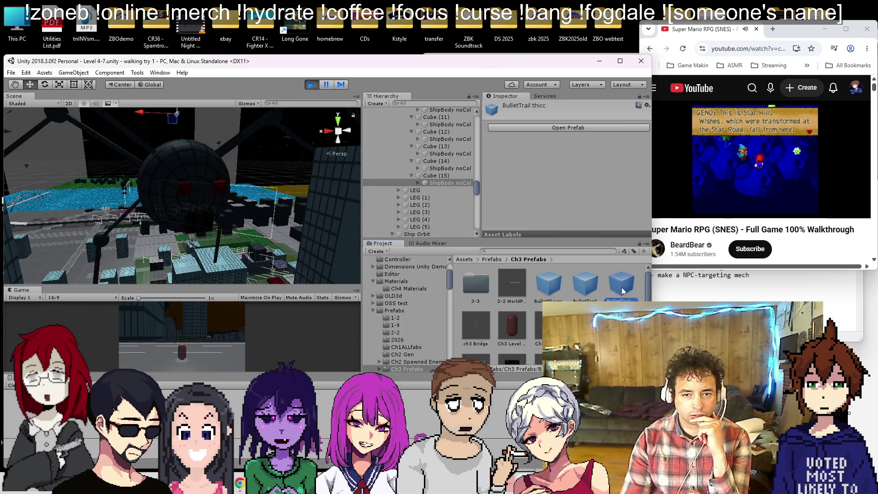
{"action": "scroll", "coordinate": [581, 188], "scroll_direction": "down", "scroll_amount": 6}
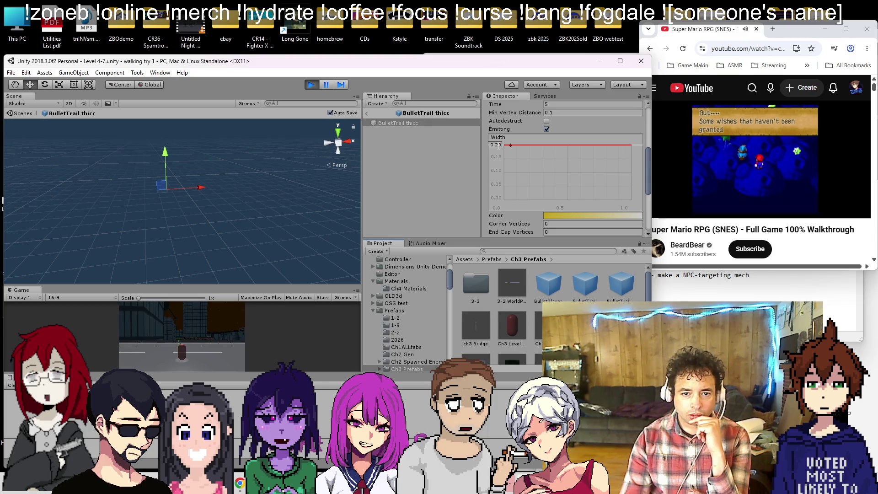
{"action": "type", "text": "0.3"}
{"action": "key", "text": "Return"}
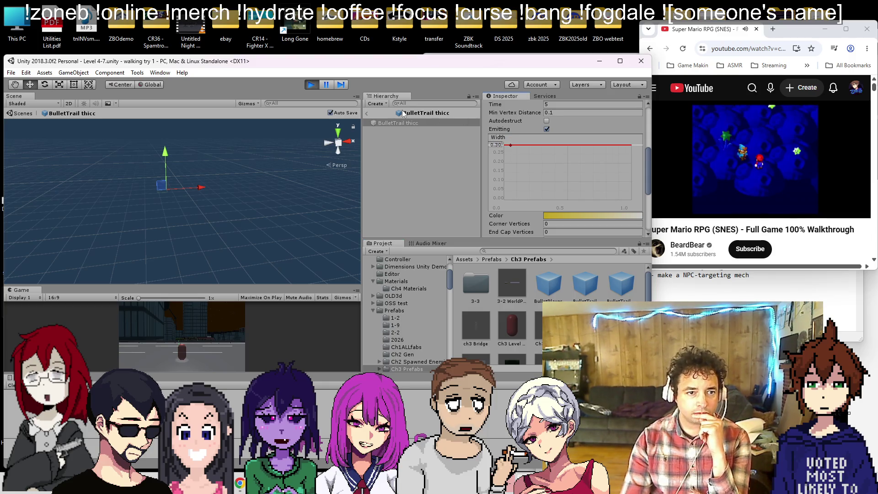
{"action": "left_click", "coordinate": [371, 122]}
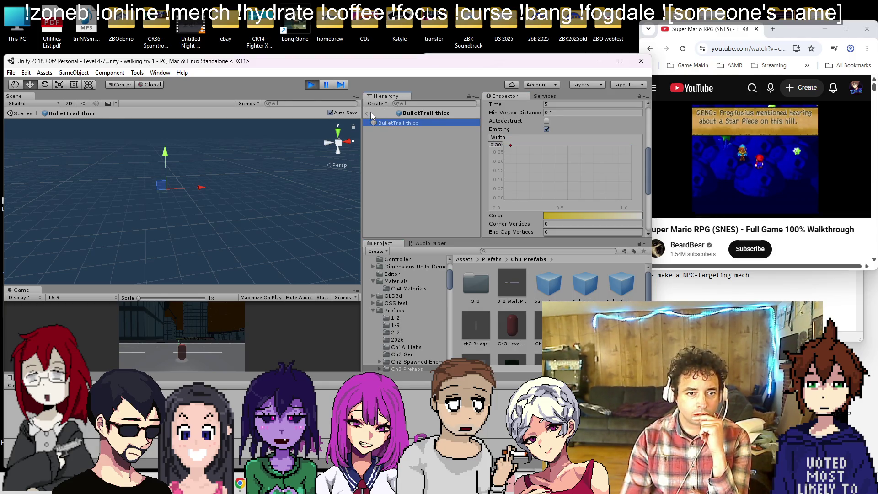
{"action": "left_click", "coordinate": [367, 113]}
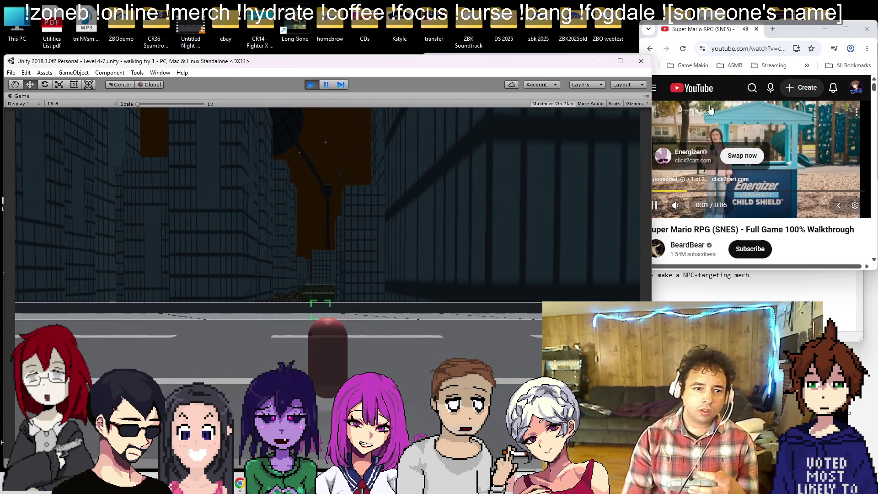
- Adjust the background YouTube video's volume and stop the play test
{"action": "mouse_move", "coordinate": [681, 209]}
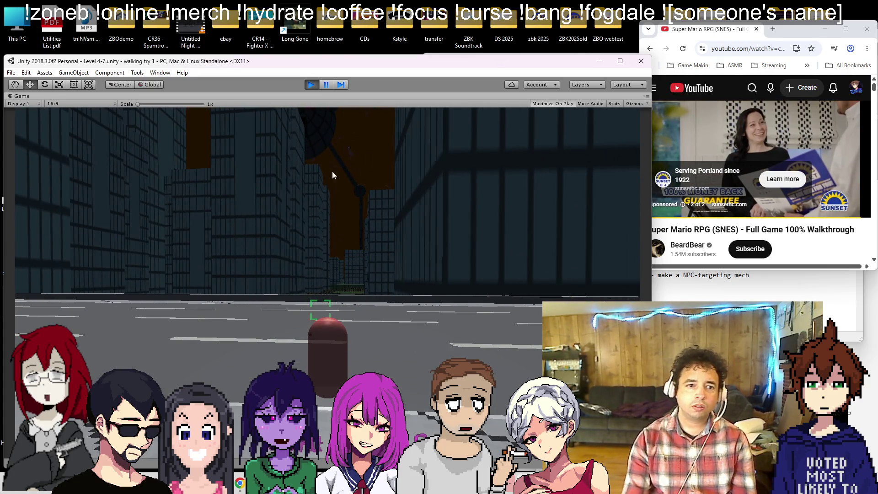
{"action": "left_click", "coordinate": [814, 171]}
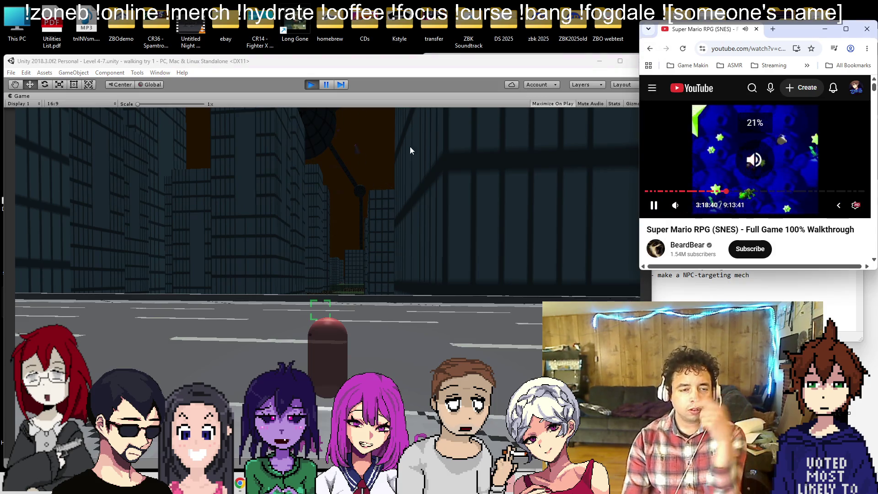
{"action": "left_click", "coordinate": [319, 86]}
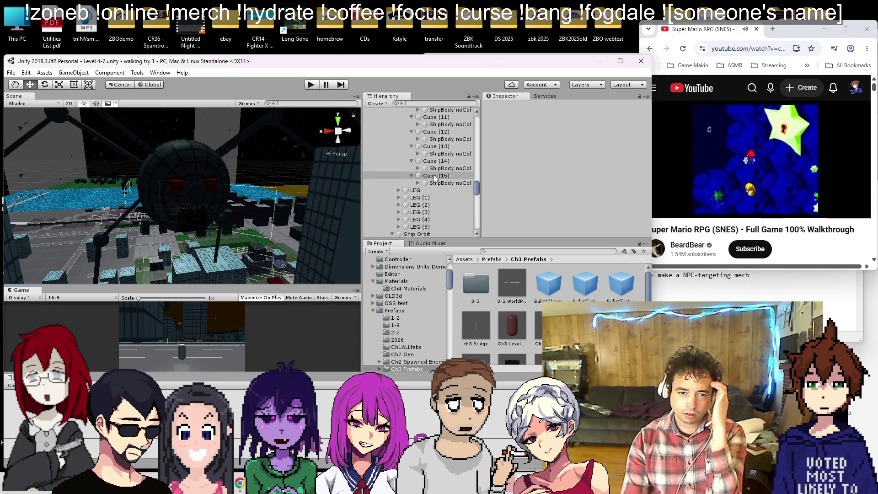
- Survey the city level from an overhead angle, then bring the Notepad to-do list forward
{"action": "scroll", "coordinate": [411, 182], "scroll_direction": "up", "scroll_amount": 10}
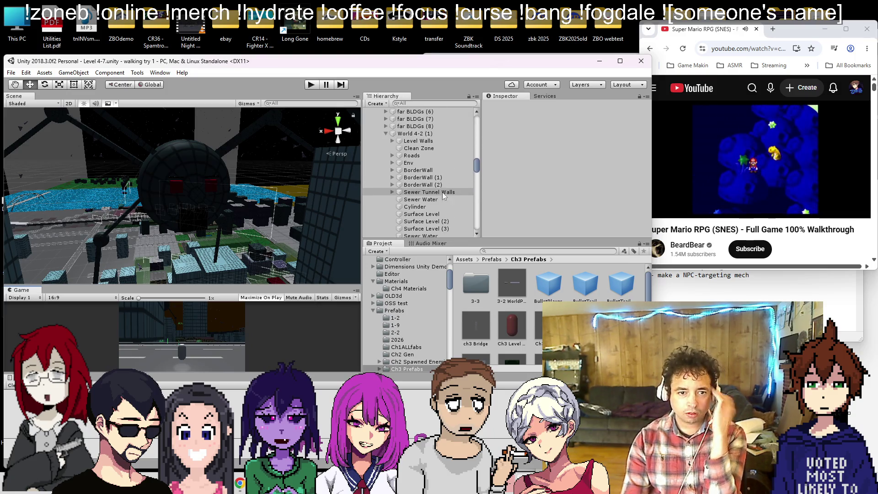
{"action": "scroll", "coordinate": [446, 192], "scroll_direction": "down", "scroll_amount": 4}
{"action": "scroll", "coordinate": [264, 169], "scroll_direction": "down", "scroll_amount": 5}
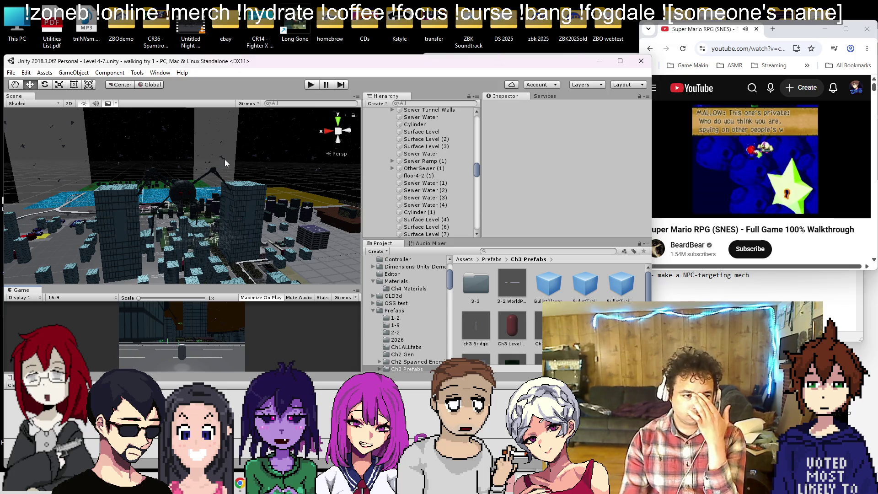
{"action": "left_click_drag", "start_coordinate": [179, 144], "coordinate": [210, 164]}
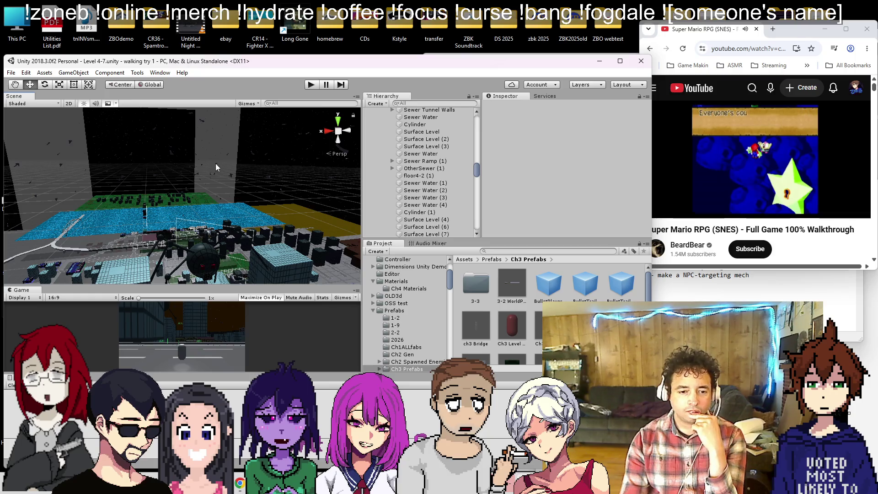
{"action": "key", "text": "alt+Tab"}
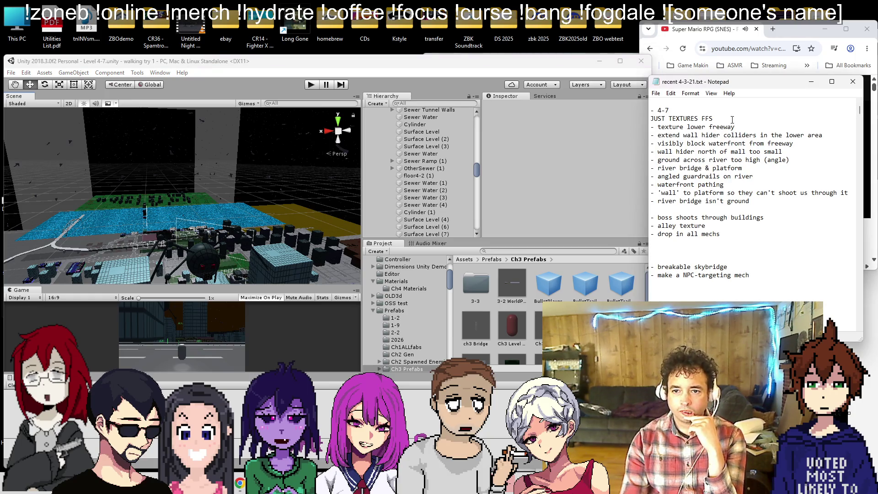
- Frame freeway curve FwCurve (4) and duplicate road piece Straight (20) into Straight (41)
{"action": "mouse_move", "coordinate": [134, 203]}
{"action": "left_mouse_down"}
{"action": "mouse_move", "coordinate": [109, 224]}
{"action": "mouse_move", "coordinate": [131, 249]}
{"action": "mouse_move", "coordinate": [278, 207]}
{"action": "mouse_move", "coordinate": [266, 183]}
{"action": "mouse_move", "coordinate": [275, 187]}
{"action": "mouse_move", "coordinate": [206, 204]}
{"action": "mouse_move", "coordinate": [198, 221]}
{"action": "mouse_move", "coordinate": [179, 229]}
{"action": "left_mouse_up"}
{"action": "left_click", "coordinate": [131, 250]}
{"action": "key", "text": "f"}
{"action": "left_click", "coordinate": [257, 182]}
{"action": "key", "text": "ctrl+d"}
{"action": "left_click", "coordinate": [44, 85]}
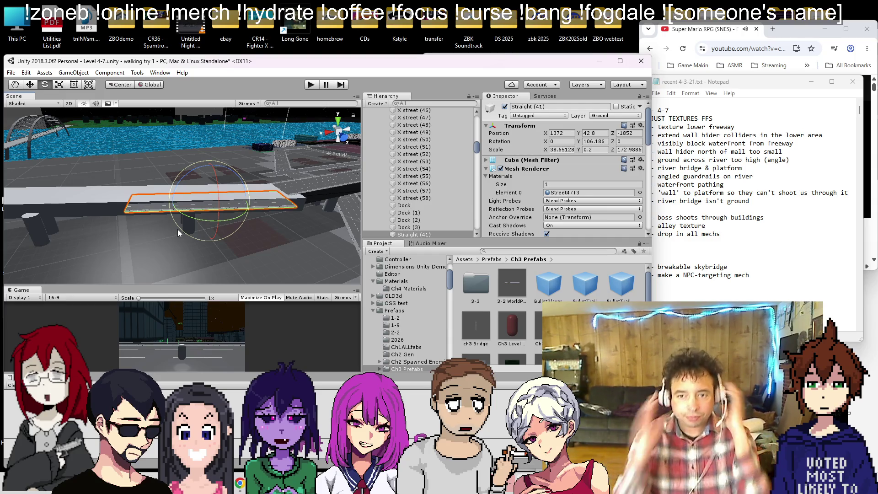
- Slide Straight (41) along Z to about -1871.1 with the Move tool
{"action": "left_click", "coordinate": [676, 41]}
{"action": "mouse_move", "coordinate": [275, 229]}
{"action": "left_mouse_down"}
{"action": "mouse_move", "coordinate": [253, 245]}
{"action": "mouse_move", "coordinate": [151, 228]}
{"action": "left_mouse_up"}
{"action": "left_click", "coordinate": [29, 84]}
{"action": "left_click_drag", "start_coordinate": [207, 209], "coordinate": [189, 217]}
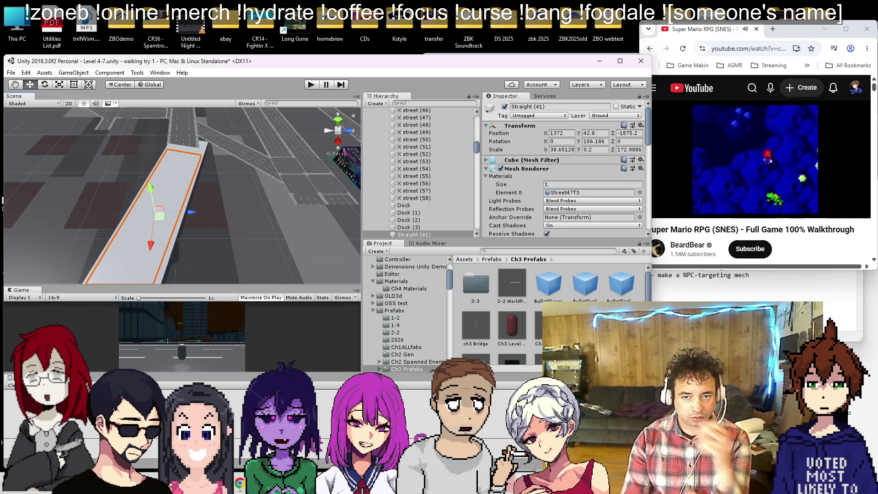
- Set Straight (41)'s Position Y to 44.9 in the Inspector and check its height
{"action": "left_click", "coordinate": [589, 133]}
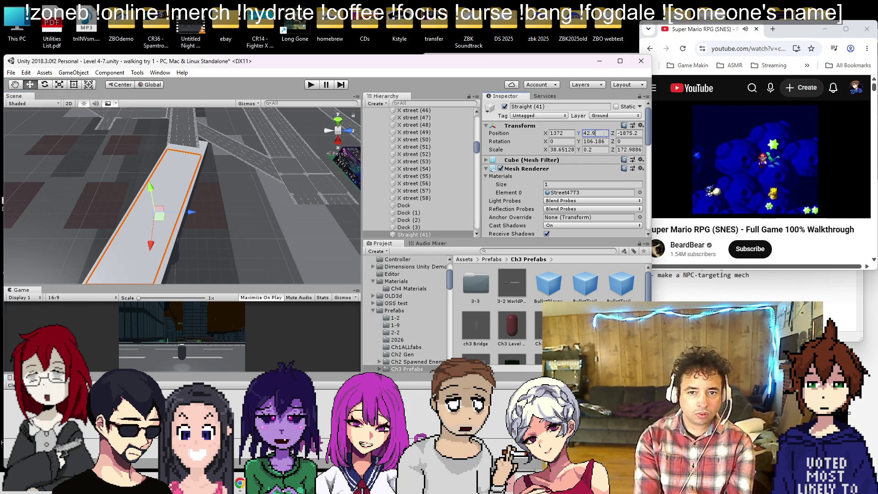
{"action": "type", "text": "43"}
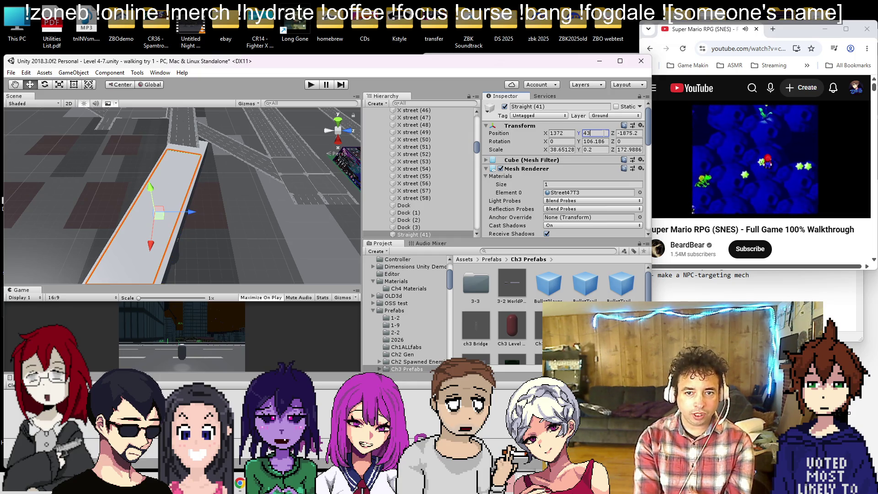
{"action": "key", "text": "BackSpace"}
{"action": "type", "text": "4"}
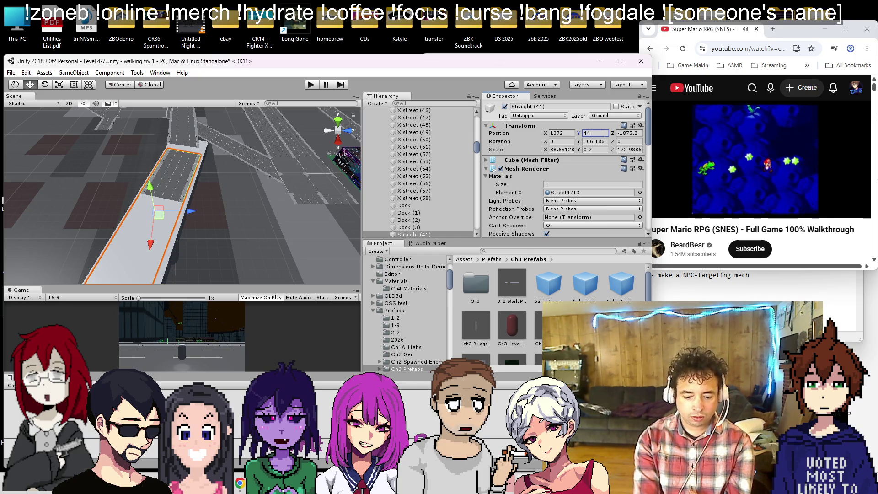
{"action": "type", "text": ".5"}
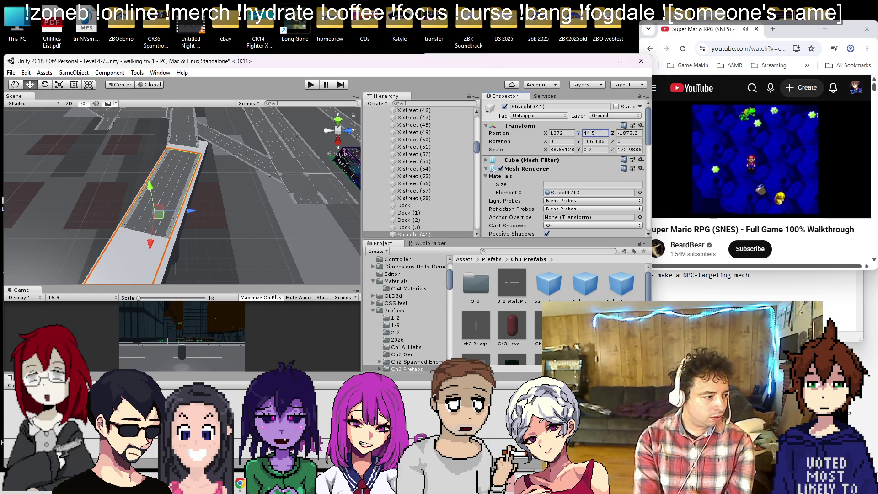
{"action": "key", "text": "BackSpace"}
{"action": "type", "text": "8"}
{"action": "key", "text": "BackSpace"}
{"action": "type", "text": "9"}
{"action": "mouse_move", "coordinate": [210, 186]}
{"action": "left_mouse_down"}
{"action": "mouse_move", "coordinate": [57, 176]}
{"action": "mouse_move", "coordinate": [22, 84]}
{"action": "mouse_move", "coordinate": [875, 107]}
{"action": "left_mouse_up"}
{"action": "left_click_drag", "start_coordinate": [156, 137], "coordinate": [168, 108]}
- Raise the road to height 45.1 and tilt it slightly with the Rotate tool
{"action": "left_click", "coordinate": [592, 142]}
{"action": "type", "text": "90"}
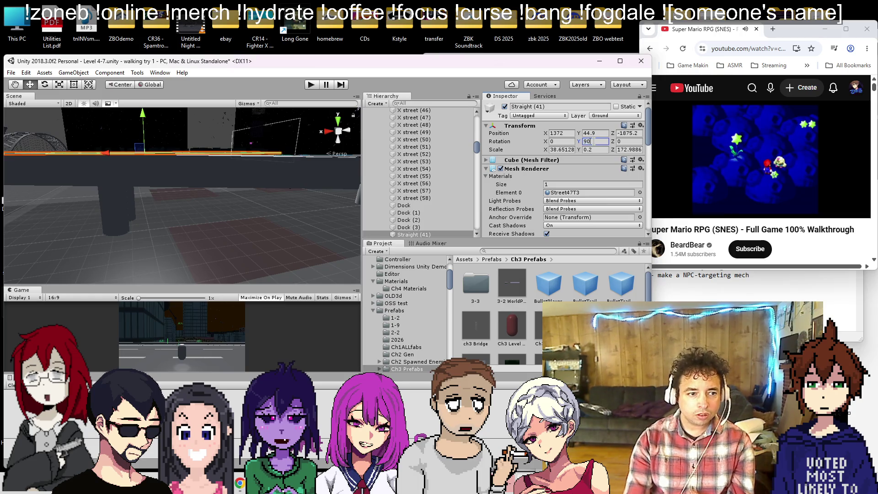
{"action": "key", "text": "Escape"}
{"action": "mouse_move", "coordinate": [256, 205]}
{"action": "left_mouse_down"}
{"action": "mouse_move", "coordinate": [262, 179]}
{"action": "mouse_move", "coordinate": [296, 190]}
{"action": "mouse_move", "coordinate": [313, 172]}
{"action": "left_mouse_up"}
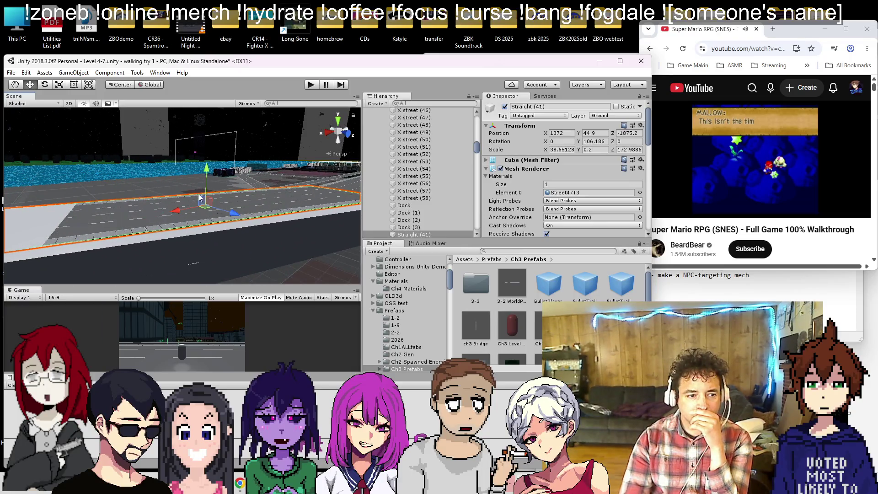
{"action": "left_click_drag", "start_coordinate": [207, 173], "coordinate": [207, 173]}
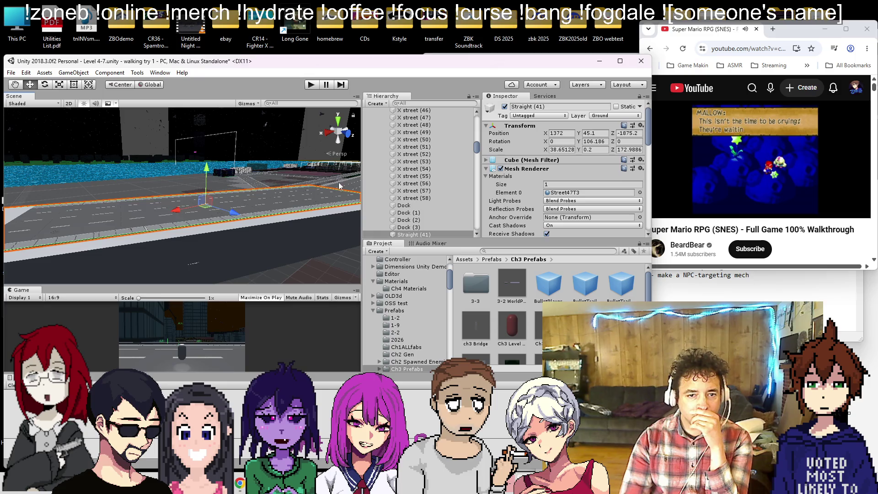
{"action": "left_click", "coordinate": [44, 84]}
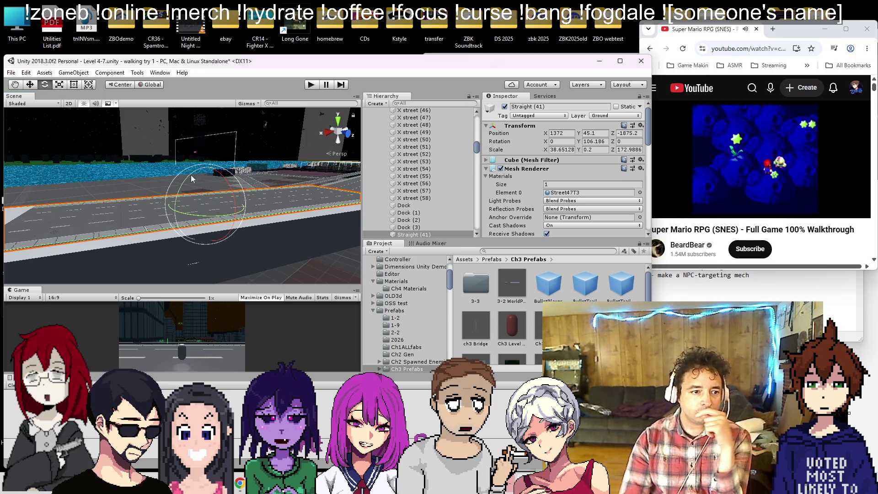
{"action": "mouse_move", "coordinate": [190, 182]}
{"action": "left_mouse_down"}
{"action": "mouse_move", "coordinate": [107, 196]}
{"action": "mouse_move", "coordinate": [156, 203]}
{"action": "mouse_move", "coordinate": [92, 133]}
{"action": "left_mouse_up"}
{"action": "left_click", "coordinate": [29, 84]}
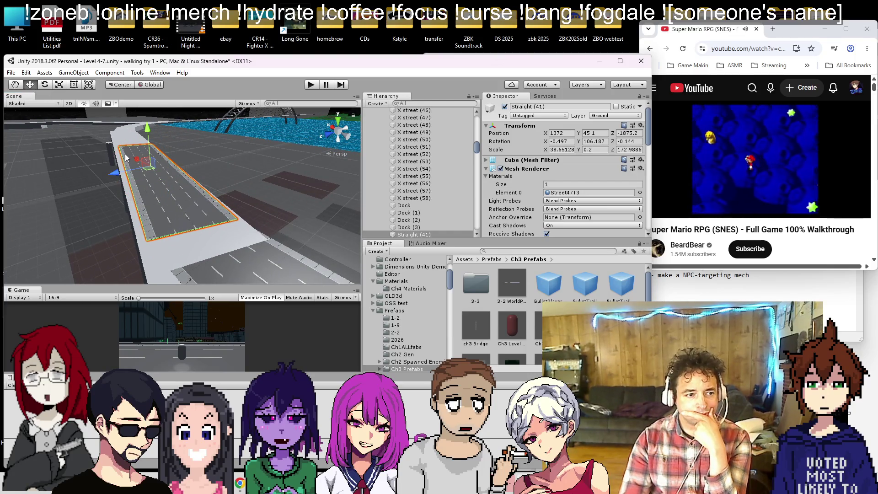
- Slide Straight (41) along X toward the freeway and lower its height to 44
{"action": "mouse_move", "coordinate": [154, 170]}
{"action": "left_mouse_down"}
{"action": "mouse_move", "coordinate": [125, 177]}
{"action": "mouse_move", "coordinate": [161, 169]}
{"action": "mouse_move", "coordinate": [186, 133]}
{"action": "left_mouse_up"}
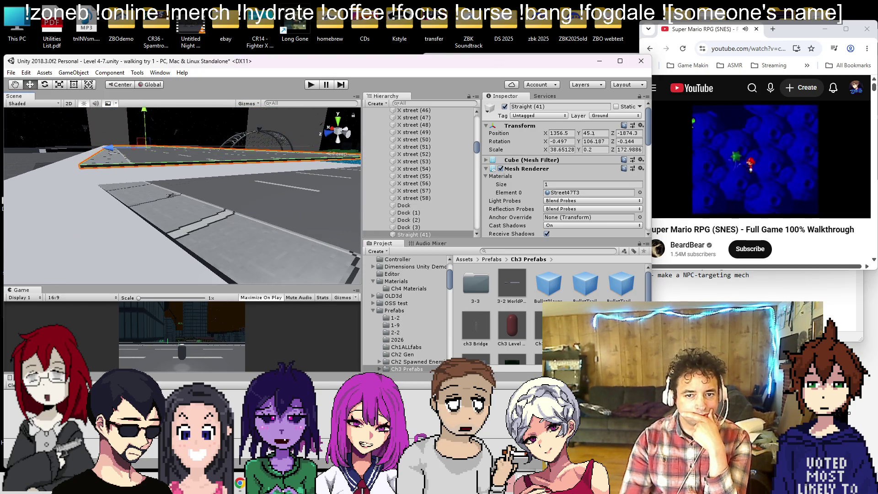
{"action": "type", "text": "45."}
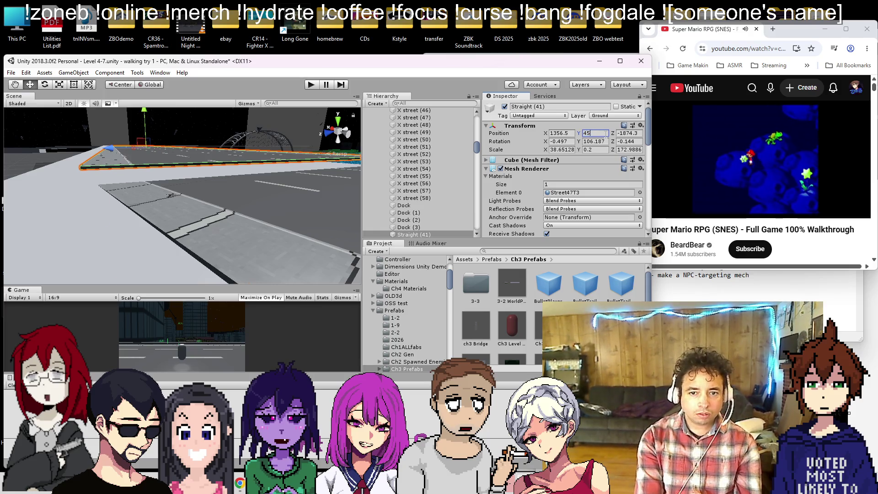
{"action": "key", "text": "BackSpace"}
{"action": "type", "text": "4"}
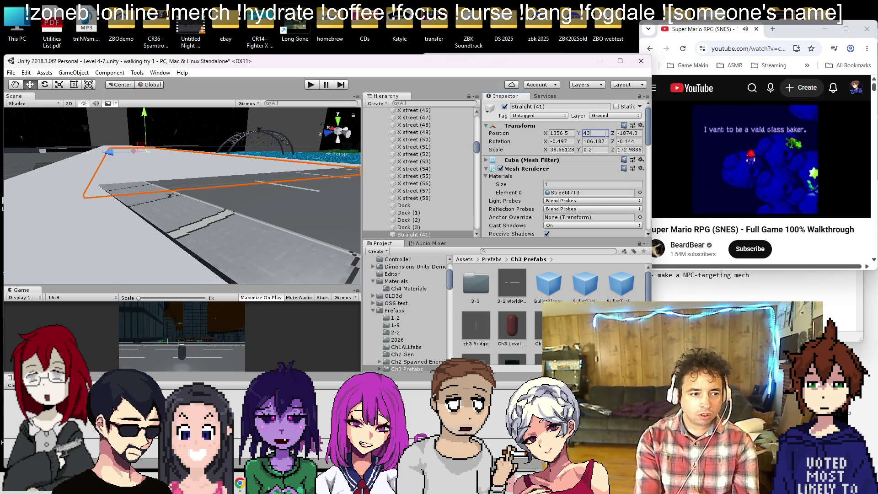
{"action": "left_click_drag", "start_coordinate": [189, 163], "coordinate": [182, 120]}
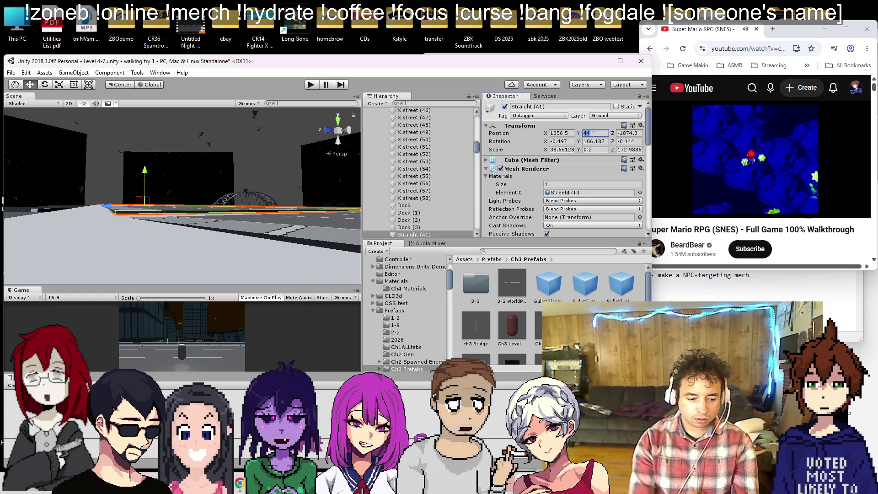
- Fine-tune the road's Position Y through 43.8 and 43.999 until it lines up with the freeway
{"action": "type", "text": "43.8"}
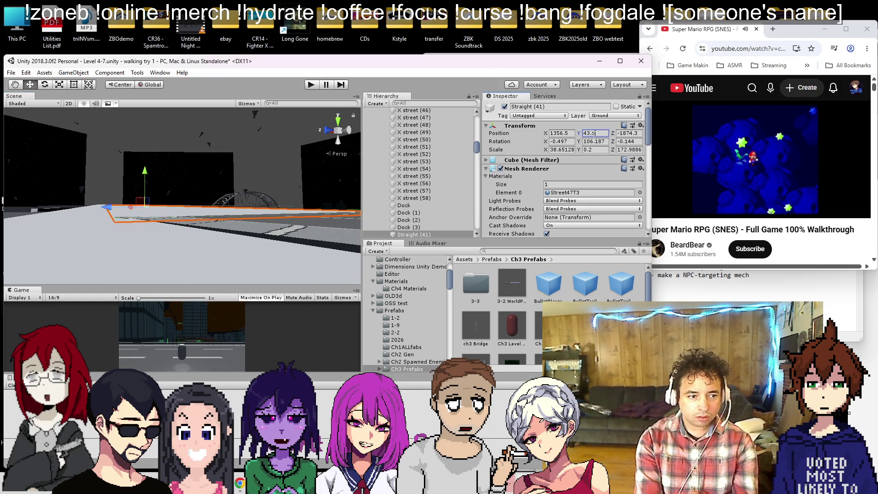
{"action": "mouse_move", "coordinate": [320, 196]}
{"action": "left_mouse_down"}
{"action": "mouse_move", "coordinate": [274, 228]}
{"action": "mouse_move", "coordinate": [243, 286]}
{"action": "left_mouse_up"}
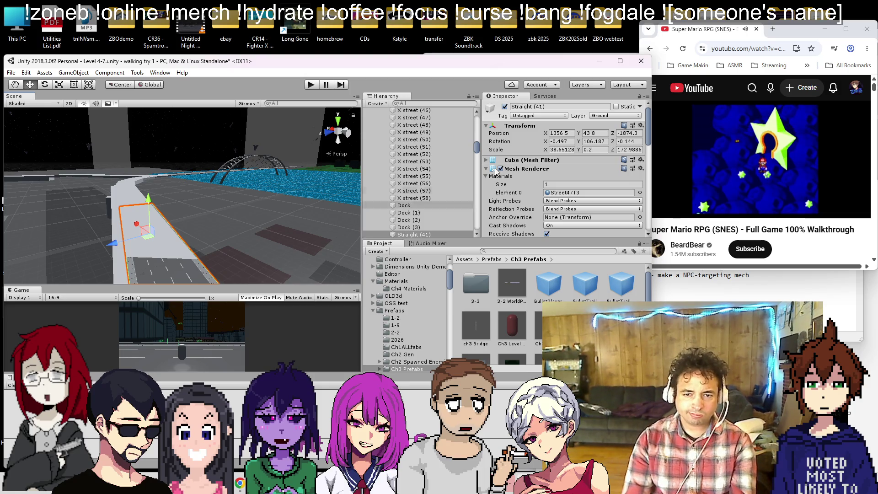
{"action": "type", "text": "43.999"}
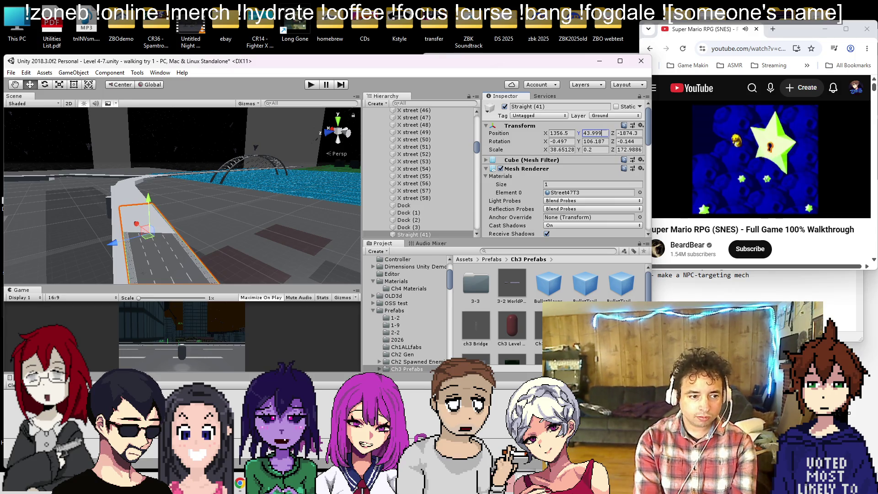
{"action": "key", "text": "BackSpace"}
{"action": "key", "text": "BackSpace"}
{"action": "key", "text": "BackSpace"}
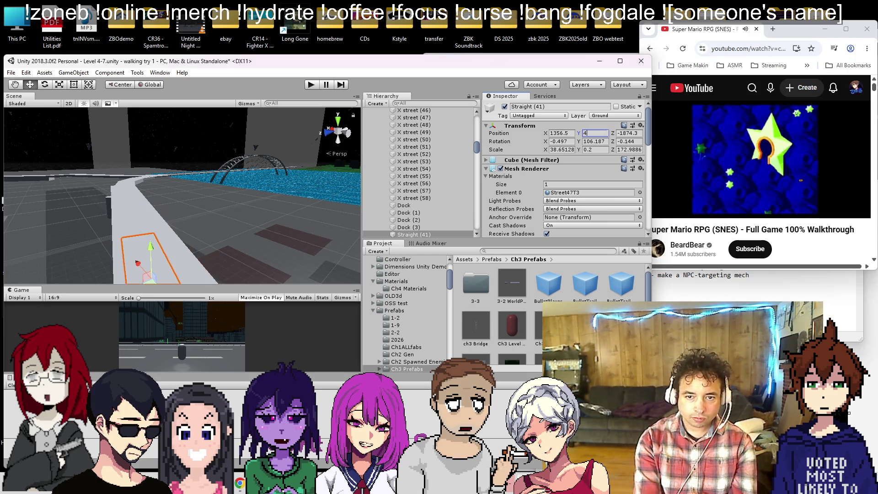
{"action": "type", "text": "4"}
{"action": "key", "text": "BackSpace"}
{"action": "type", "text": "3"}
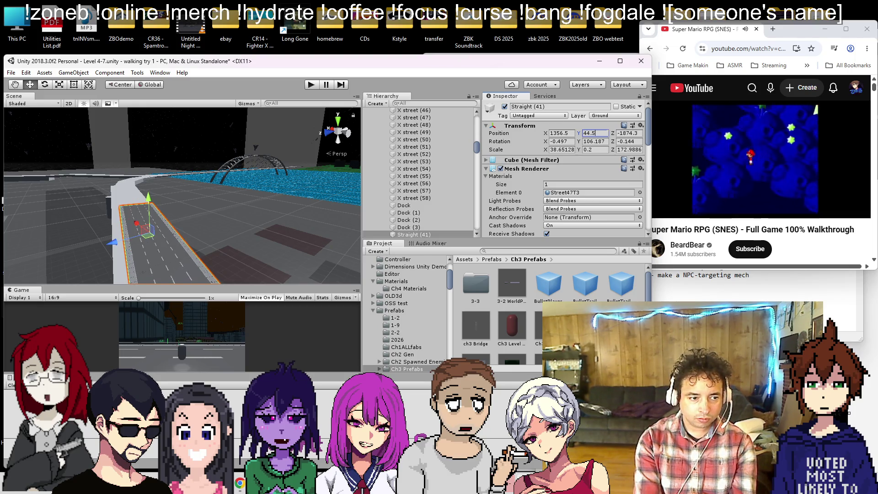
{"action": "mouse_move", "coordinate": [259, 243]}
{"action": "left_mouse_down"}
{"action": "mouse_move", "coordinate": [197, 227]}
{"action": "mouse_move", "coordinate": [197, 209]}
{"action": "mouse_move", "coordinate": [231, 207]}
{"action": "mouse_move", "coordinate": [170, 156]}
{"action": "left_mouse_up"}
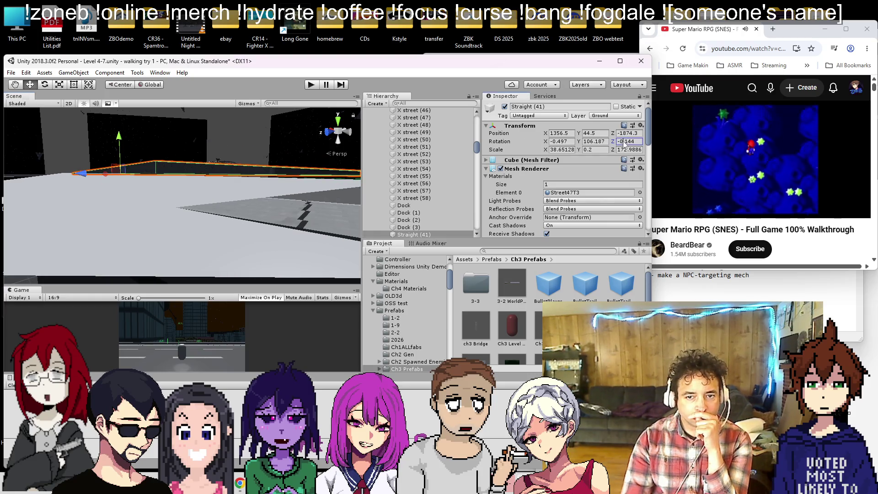
- Level Straight (41) by zeroing its Z rotation and set its height to 44.2
{"action": "type", "text": "0"}
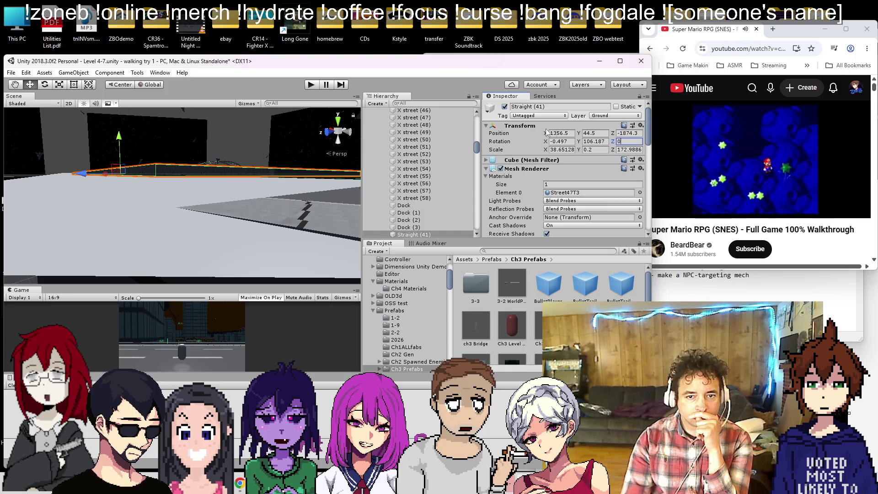
{"action": "key", "text": "Return"}
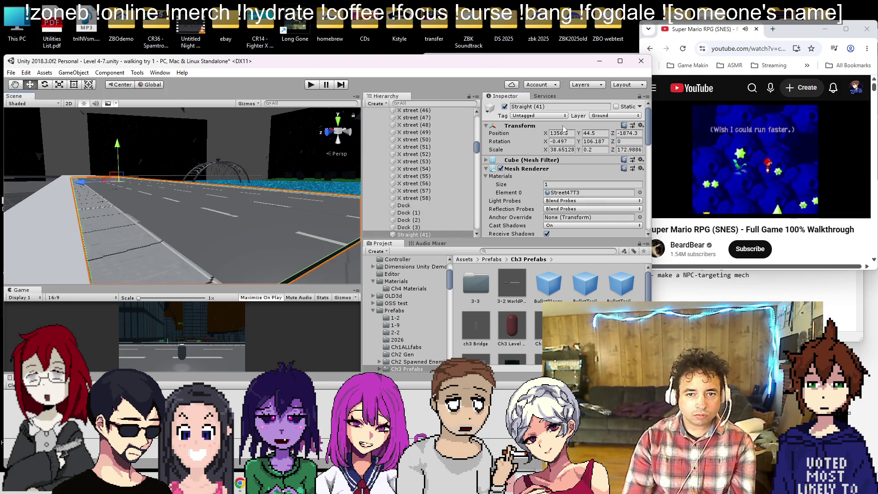
{"action": "type", "text": "44.2"}
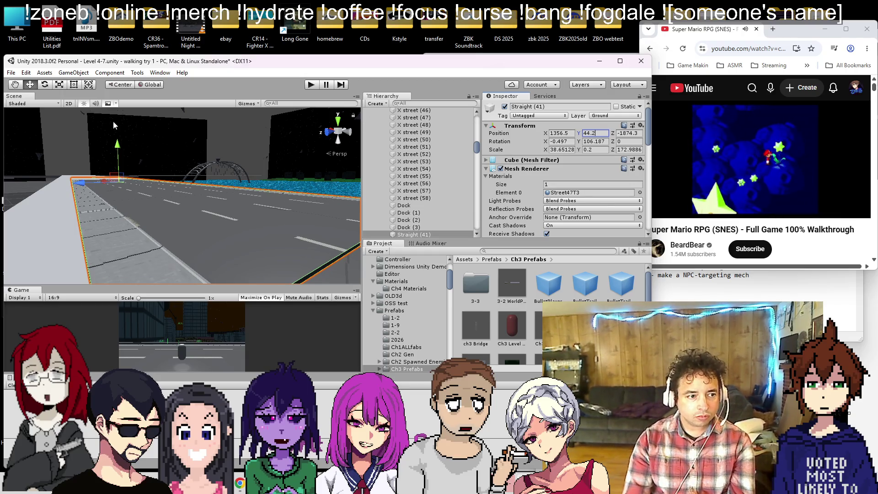
- Tilt the road slightly to match the slope and shift it along Z to -1875.7
{"action": "left_click", "coordinate": [44, 84]}
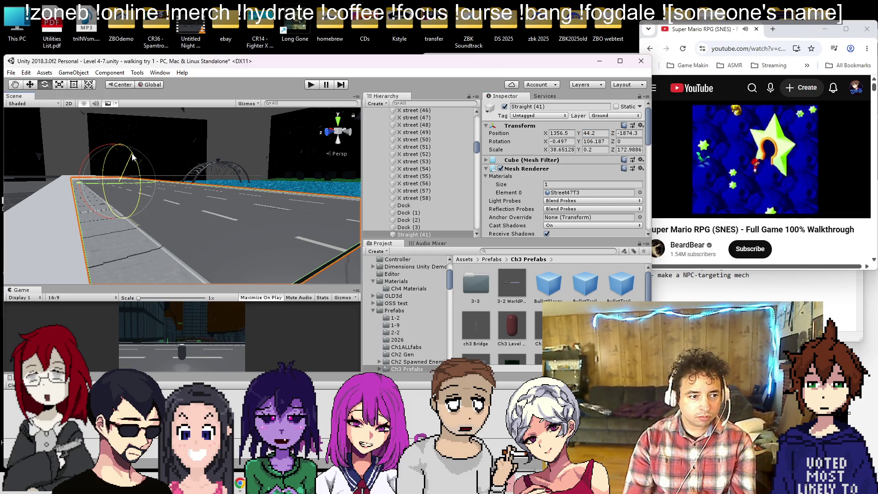
{"action": "mouse_move", "coordinate": [133, 157]}
{"action": "left_mouse_down"}
{"action": "mouse_move", "coordinate": [169, 149]}
{"action": "mouse_move", "coordinate": [202, 195]}
{"action": "mouse_move", "coordinate": [109, 169]}
{"action": "left_mouse_up"}
{"action": "key", "text": "w"}
{"action": "mouse_move", "coordinate": [86, 197]}
{"action": "left_mouse_down"}
{"action": "mouse_move", "coordinate": [215, 198]}
{"action": "mouse_move", "coordinate": [156, 307]}
{"action": "mouse_move", "coordinate": [105, 157]}
{"action": "mouse_move", "coordinate": [115, 173]}
{"action": "mouse_move", "coordinate": [112, 141]}
{"action": "left_mouse_up"}
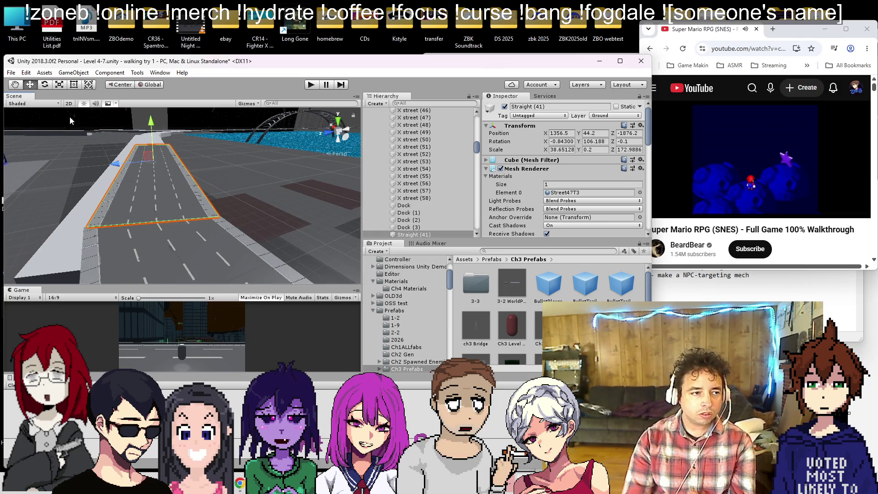
- Turn the road to a Y rotation of about 103.4 degrees, then view the bridge area
{"action": "left_click", "coordinate": [45, 84]}
{"action": "mouse_move", "coordinate": [137, 179]}
{"action": "left_mouse_down"}
{"action": "mouse_move", "coordinate": [142, 172]}
{"action": "mouse_move", "coordinate": [116, 172]}
{"action": "mouse_move", "coordinate": [86, 142]}
{"action": "left_mouse_up"}
{"action": "key", "text": "w"}
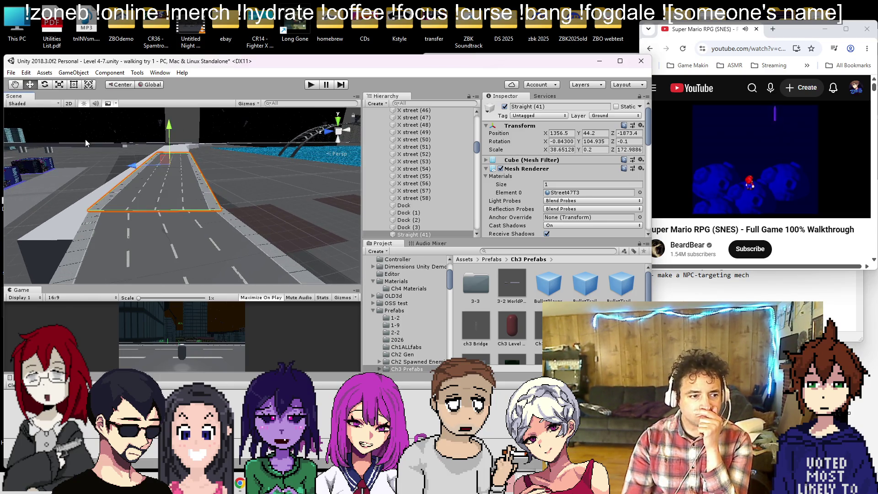
{"action": "key", "text": "e"}
{"action": "left_click_drag", "start_coordinate": [148, 173], "coordinate": [147, 169]}
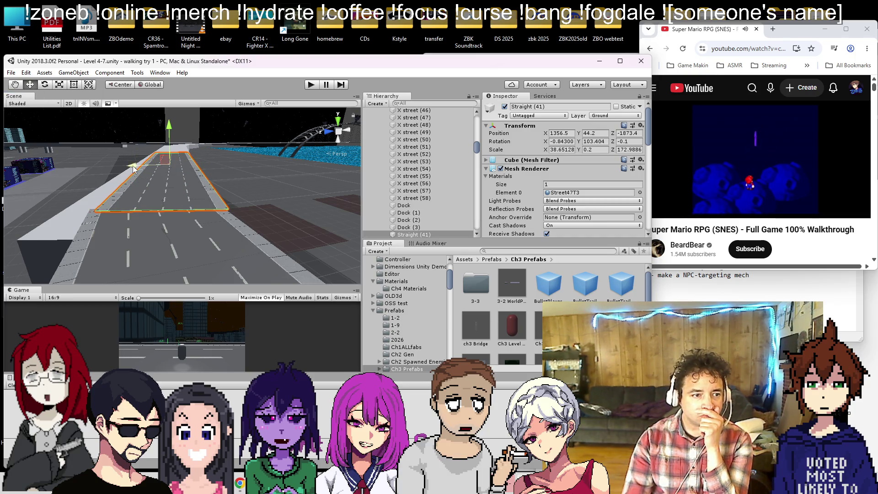
{"action": "left_click_drag", "start_coordinate": [132, 178], "coordinate": [176, 272]}
{"action": "scroll", "coordinate": [178, 225], "scroll_direction": "down", "scroll_amount": 3}
{"action": "mouse_move", "coordinate": [190, 240]}
{"action": "left_mouse_down"}
{"action": "mouse_move", "coordinate": [153, 140]}
{"action": "mouse_move", "coordinate": [210, 214]}
{"action": "mouse_move", "coordinate": [183, 223]}
{"action": "mouse_move", "coordinate": [249, 207]}
{"action": "mouse_move", "coordinate": [163, 206]}
{"action": "mouse_move", "coordinate": [164, 224]}
{"action": "left_mouse_up"}
- Apply the sidewalk dark material to Freeway (2) and the adjoining road segments
{"action": "left_click", "coordinate": [214, 225]}
{"action": "left_click", "coordinate": [551, 192]}
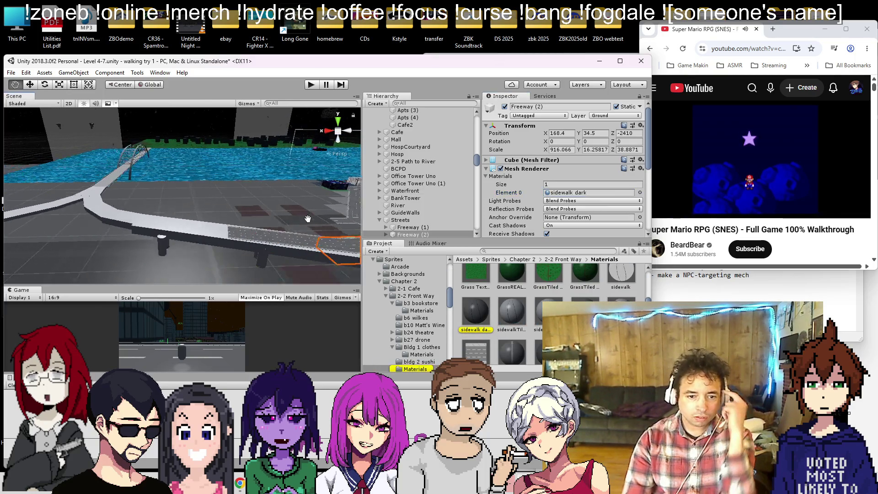
{"action": "left_click_drag", "start_coordinate": [472, 316], "coordinate": [223, 230]}
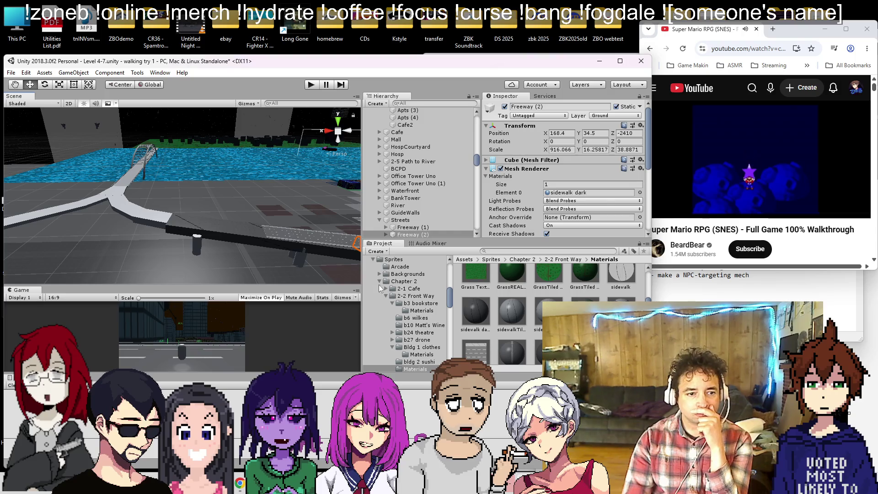
{"action": "left_click_drag", "start_coordinate": [466, 311], "coordinate": [137, 222]}
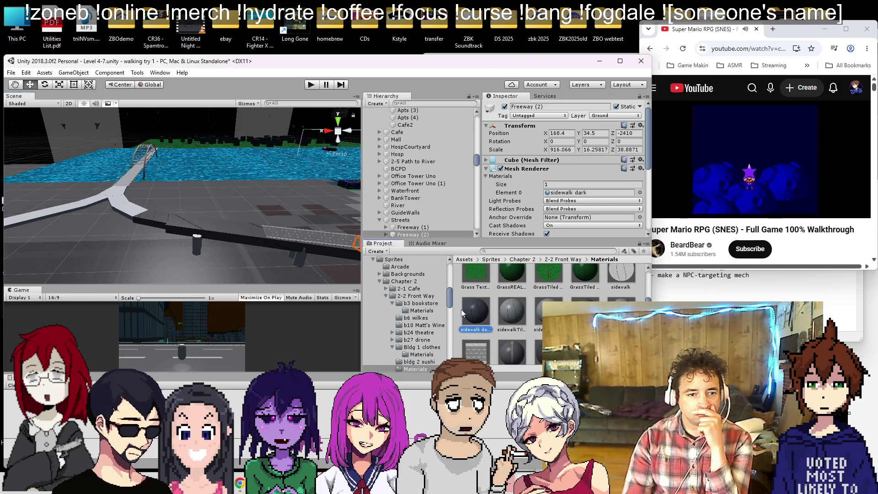
{"action": "mouse_move", "coordinate": [175, 233]}
{"action": "left_mouse_down"}
{"action": "mouse_move", "coordinate": [102, 195]}
{"action": "mouse_move", "coordinate": [117, 192]}
{"action": "left_mouse_up"}
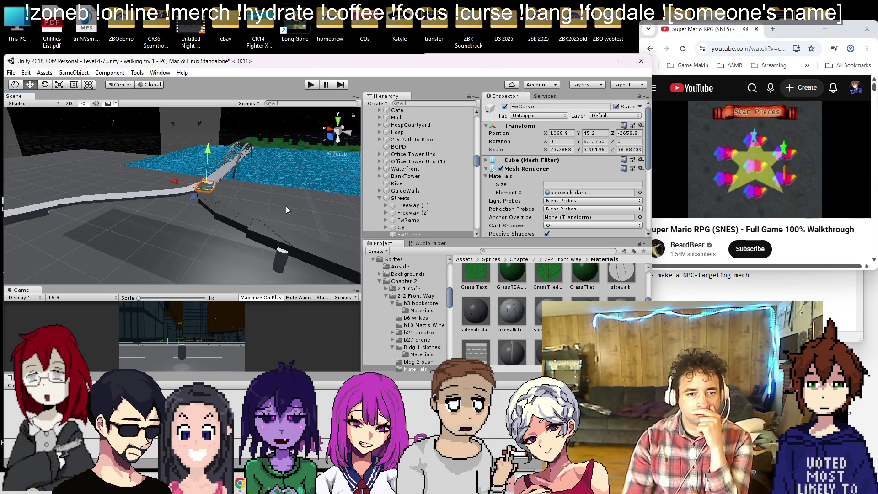
- Select FwCurve (11) through (15) and give them the sidewalk dark material
{"action": "mouse_move", "coordinate": [213, 193]}
{"action": "left_mouse_down"}
{"action": "mouse_move", "coordinate": [172, 191]}
{"action": "mouse_move", "coordinate": [177, 170]}
{"action": "mouse_move", "coordinate": [232, 164]}
{"action": "left_mouse_up"}
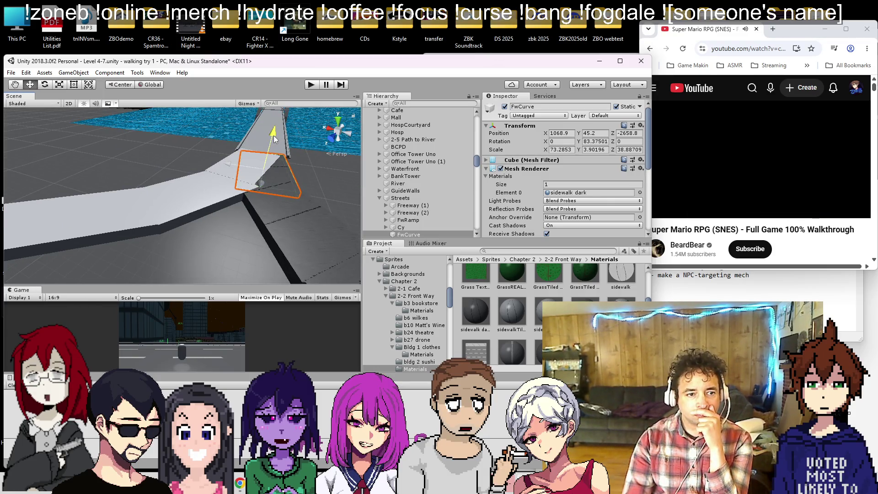
{"action": "left_click", "coordinate": [240, 160]}
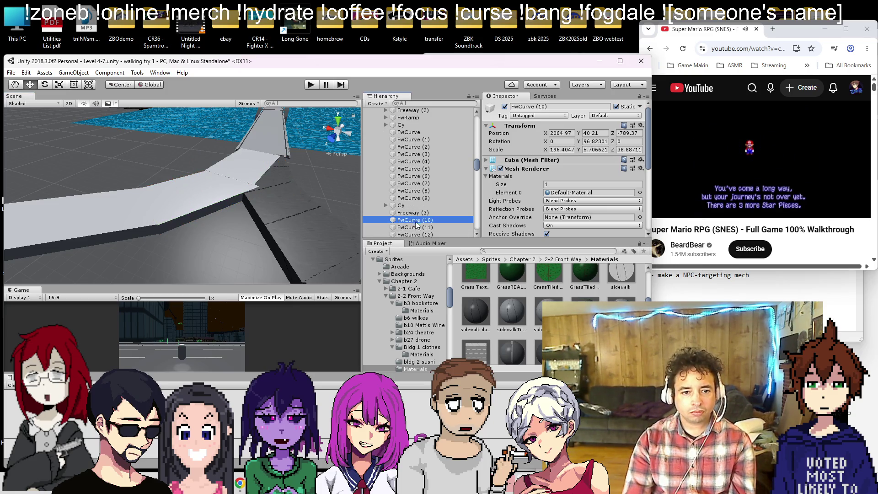
{"action": "key", "text": "shift+Down"}
{"action": "key", "text": "shift+Down"}
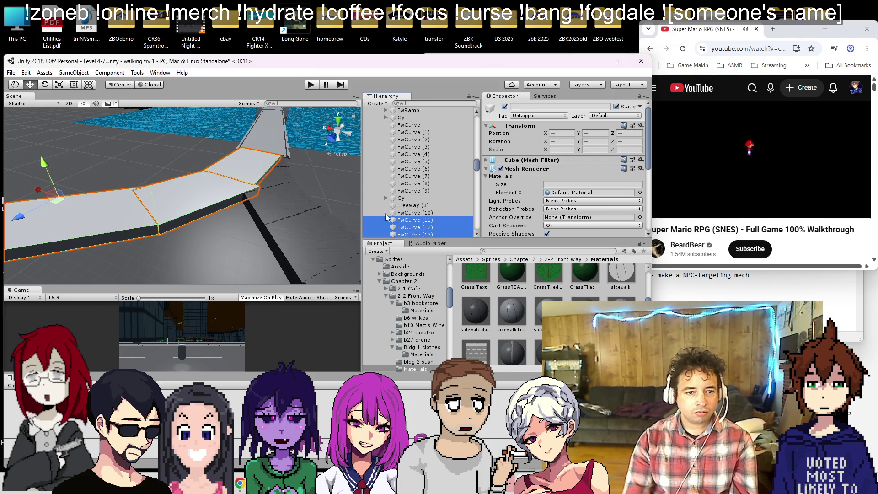
{"action": "key", "text": "f"}
{"action": "mouse_move", "coordinate": [80, 146]}
{"action": "left_mouse_down"}
{"action": "mouse_move", "coordinate": [78, 172]}
{"action": "mouse_move", "coordinate": [200, 208]}
{"action": "left_mouse_up"}
{"action": "scroll", "coordinate": [199, 207], "scroll_direction": "down", "scroll_amount": 3}
{"action": "scroll", "coordinate": [371, 147], "scroll_direction": "down", "scroll_amount": 3}
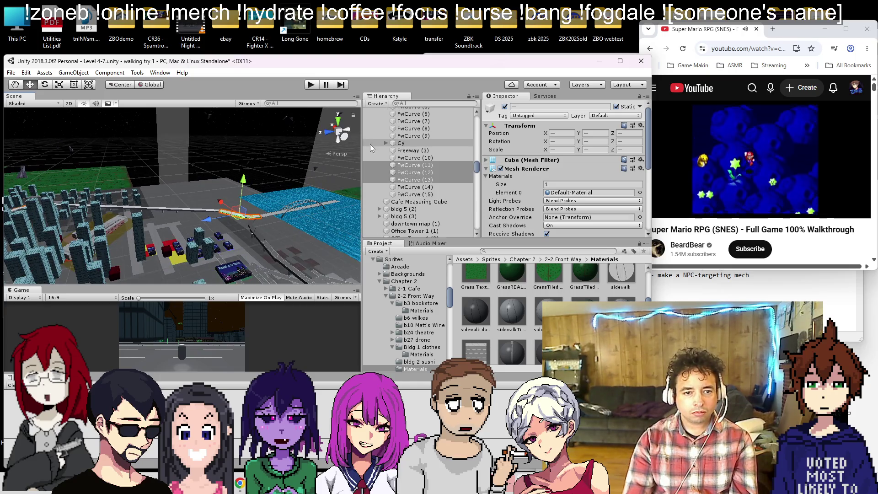
{"action": "left_click", "coordinate": [402, 192], "text": "shift"}
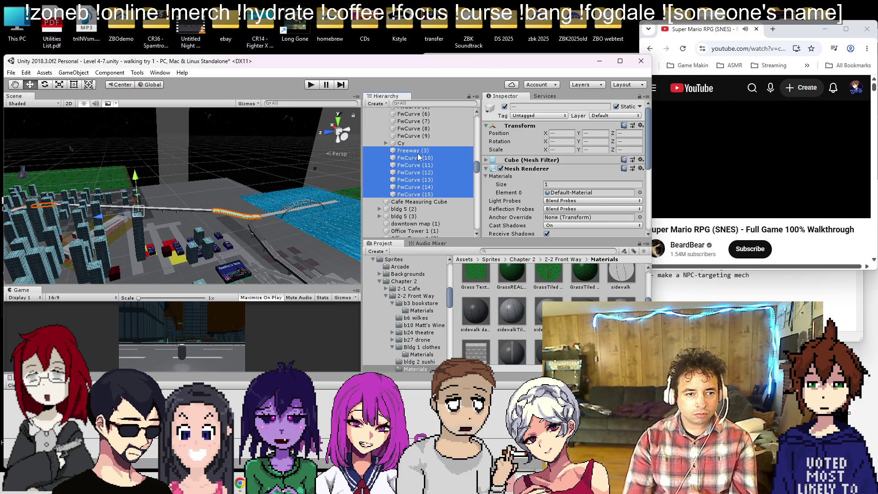
{"action": "left_click_drag", "start_coordinate": [484, 307], "coordinate": [514, 269]}
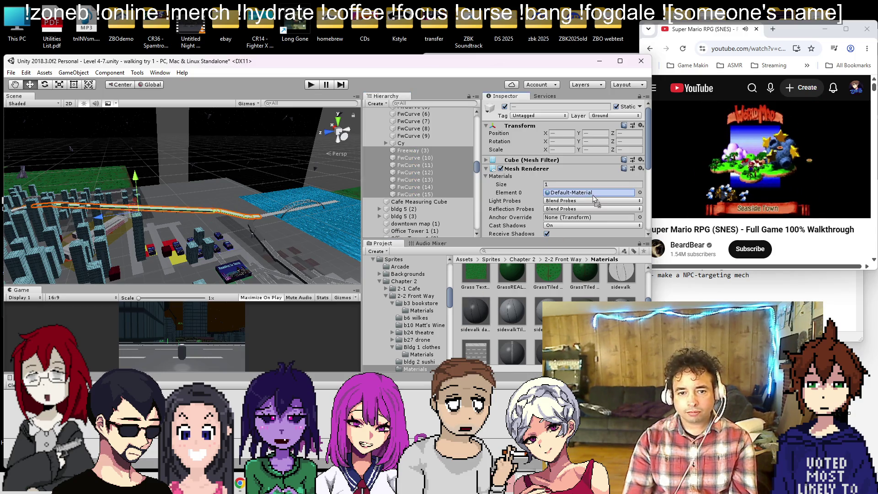
{"action": "left_click_drag", "start_coordinate": [595, 197], "coordinate": [594, 194]}
{"action": "scroll", "coordinate": [196, 220], "scroll_direction": "down", "scroll_amount": 5}
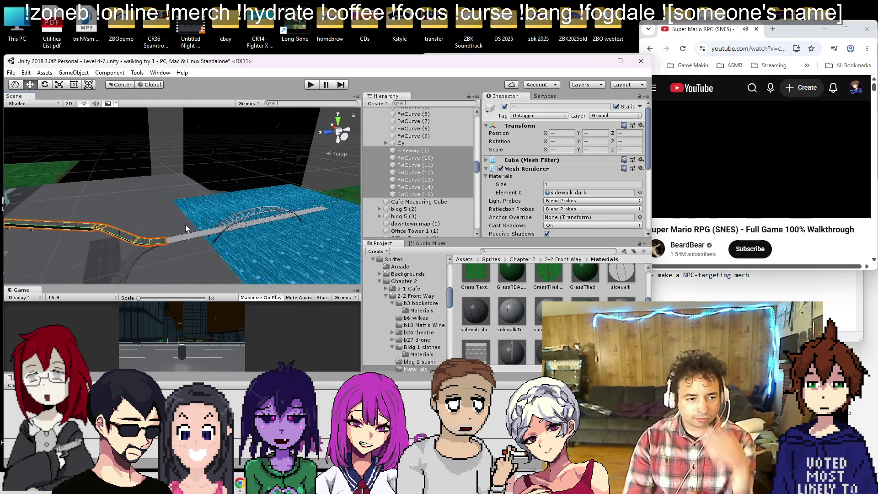
{"action": "scroll", "coordinate": [172, 252], "scroll_direction": "up", "scroll_amount": 8}
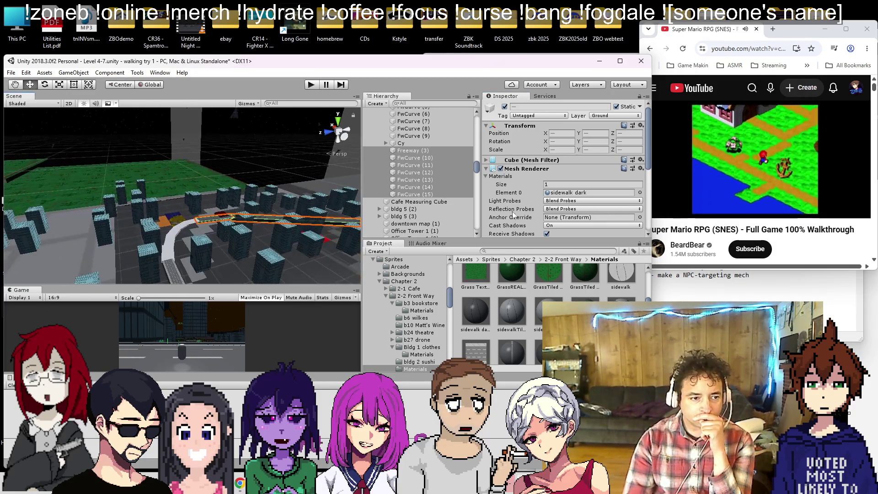
- Locate and frame the first FwCurve pieces along the curved road
{"action": "left_click", "coordinate": [189, 223]}
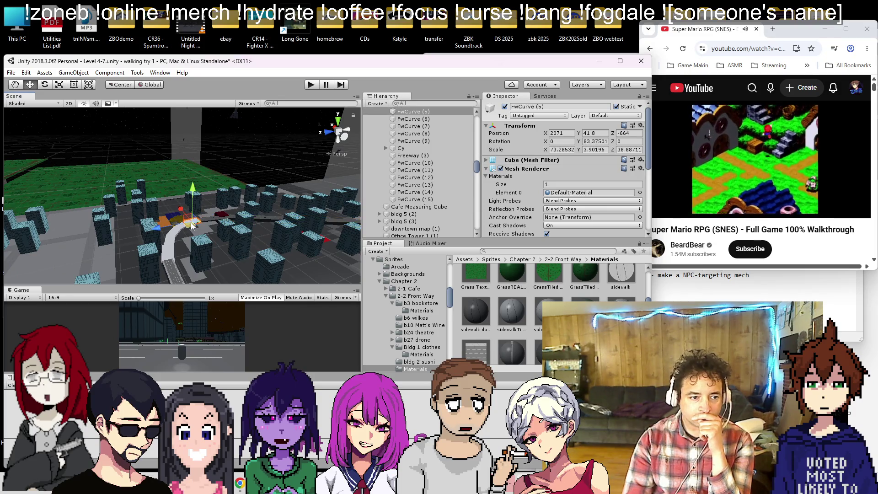
{"action": "scroll", "coordinate": [402, 155], "scroll_direction": "up", "scroll_amount": 3}
{"action": "left_click", "coordinate": [409, 130]}
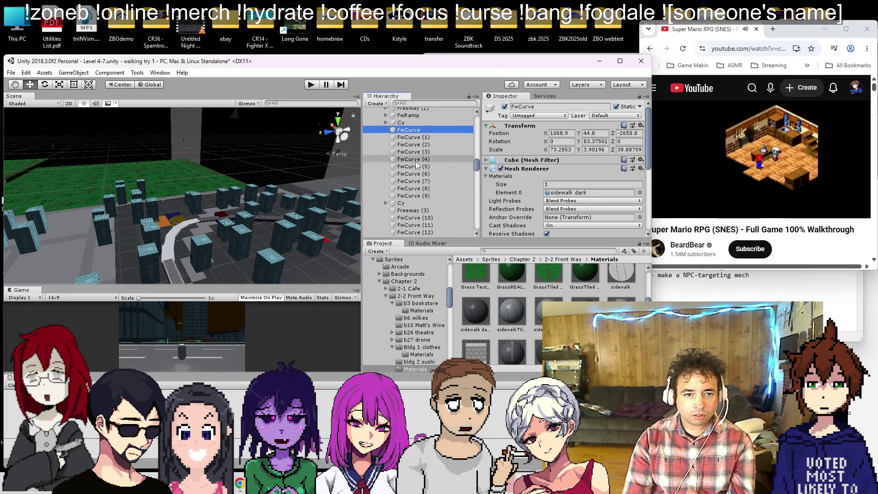
{"action": "double_click", "coordinate": [408, 132]}
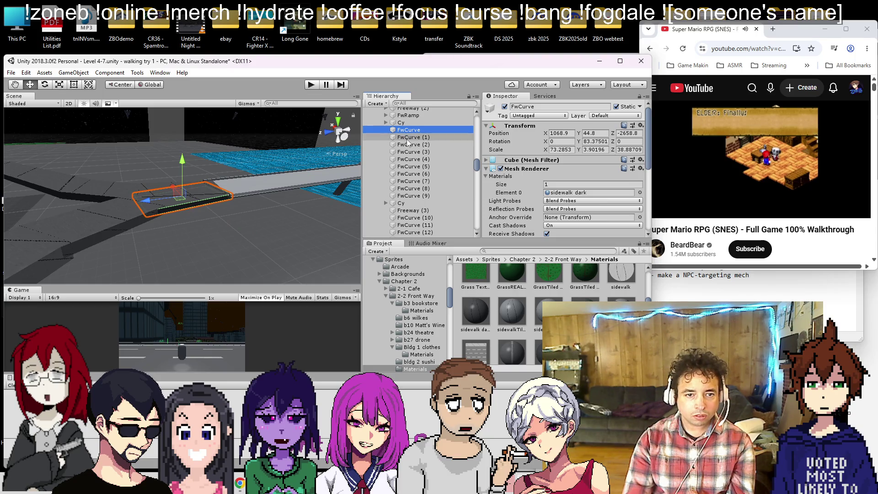
{"action": "double_click", "coordinate": [408, 137]}
{"action": "left_click_drag", "start_coordinate": [256, 215], "coordinate": [245, 223]}
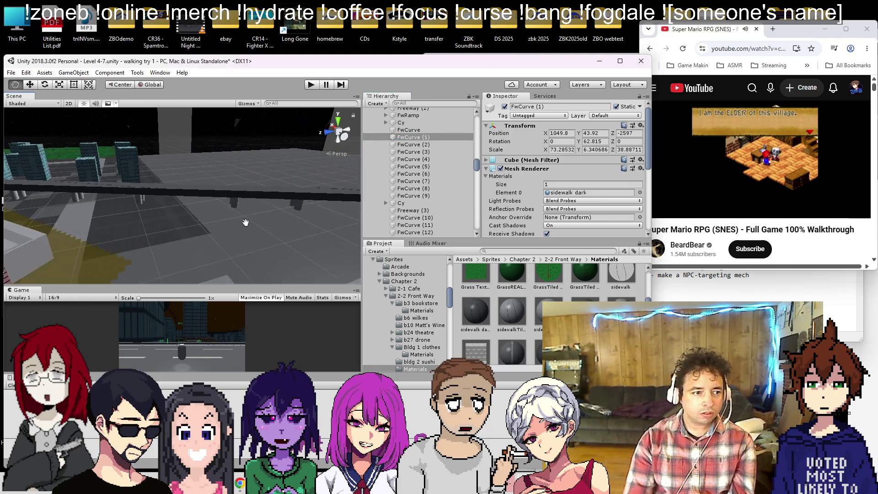
{"action": "scroll", "coordinate": [245, 223], "scroll_direction": "down", "scroll_amount": 5}
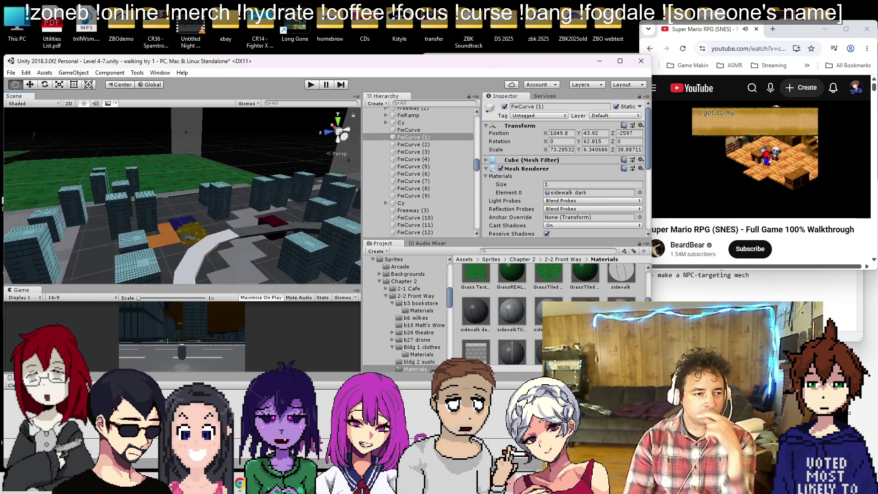
{"action": "left_click", "coordinate": [268, 220]}
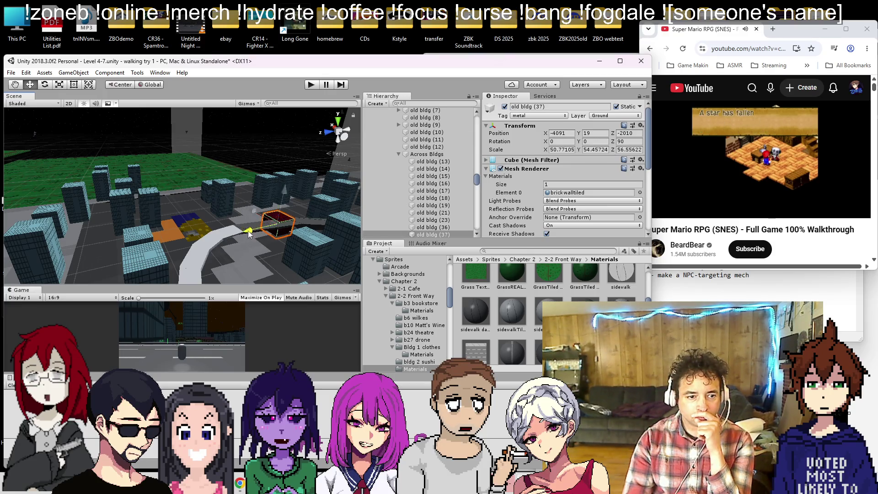
{"action": "left_click_drag", "start_coordinate": [269, 204], "coordinate": [171, 178]}
- Select FwCurve (5) through (9) and apply the sidewalk dark material to them
{"action": "left_click", "coordinate": [151, 136]}
{"action": "left_click", "coordinate": [139, 153], "text": "shift"}
{"action": "left_click", "coordinate": [134, 170], "text": "shift"}
{"action": "left_click", "coordinate": [140, 193], "text": "shift"}
{"action": "left_click", "coordinate": [149, 221], "text": "shift"}
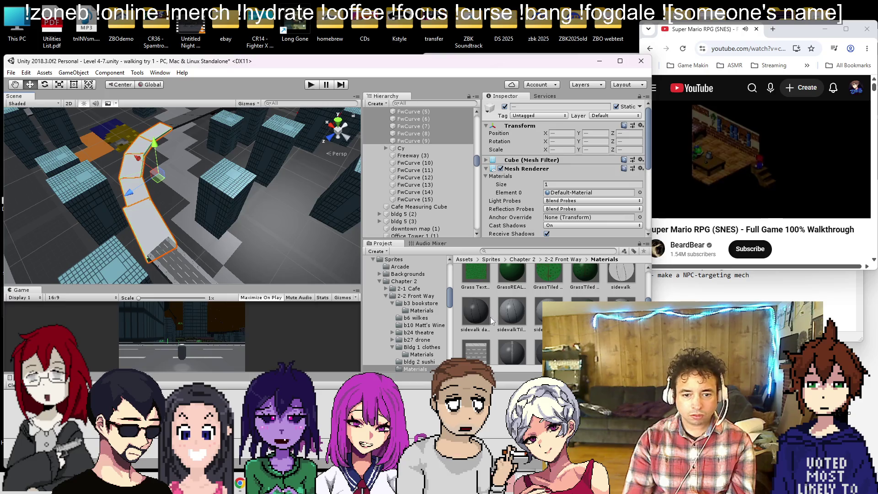
{"action": "left_click_drag", "start_coordinate": [475, 314], "coordinate": [589, 193]}
- Save the scene, then fly the view down toward the street
{"action": "mouse_move", "coordinate": [238, 201]}
{"action": "left_mouse_down"}
{"action": "mouse_move", "coordinate": [206, 204]}
{"action": "mouse_move", "coordinate": [470, 162]}
{"action": "mouse_move", "coordinate": [374, 144]}
{"action": "left_mouse_up"}
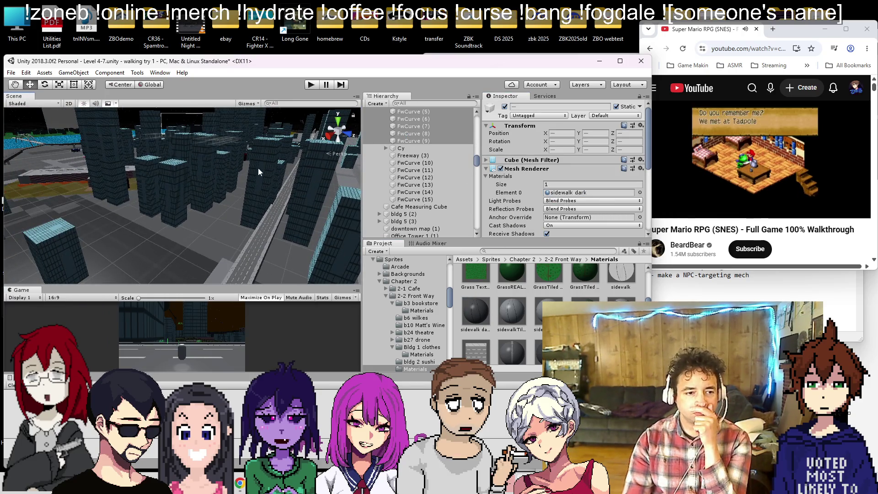
{"action": "key", "text": "ctrl+s"}
{"action": "left_click_drag", "start_coordinate": [262, 161], "coordinate": [201, 185]}
{"action": "scroll", "coordinate": [224, 182], "scroll_direction": "down", "scroll_amount": 8}
{"action": "mouse_move", "coordinate": [137, 155]}
{"action": "left_mouse_down"}
{"action": "mouse_move", "coordinate": [125, 152]}
{"action": "mouse_move", "coordinate": [340, 195]}
{"action": "left_mouse_up"}
- Give Freeway (1) the sidewalk dark material in its Element 0 slot
{"action": "left_click", "coordinate": [173, 188]}
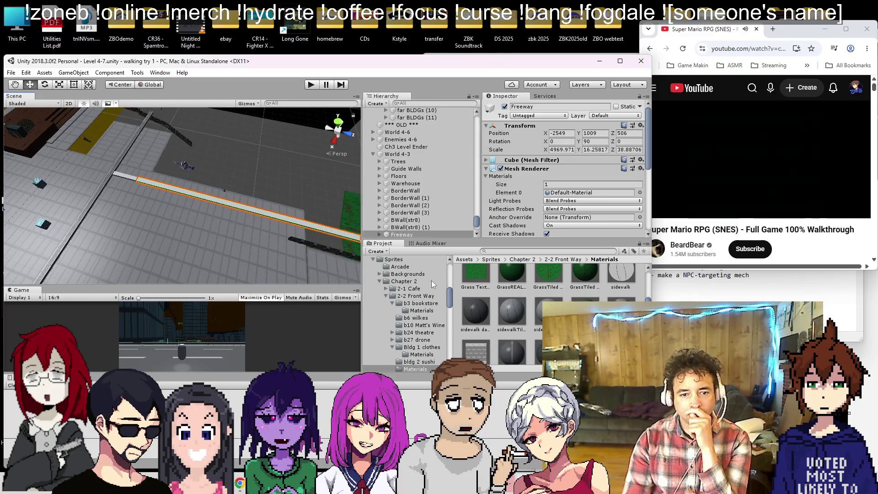
{"action": "key", "text": "ctrl+z"}
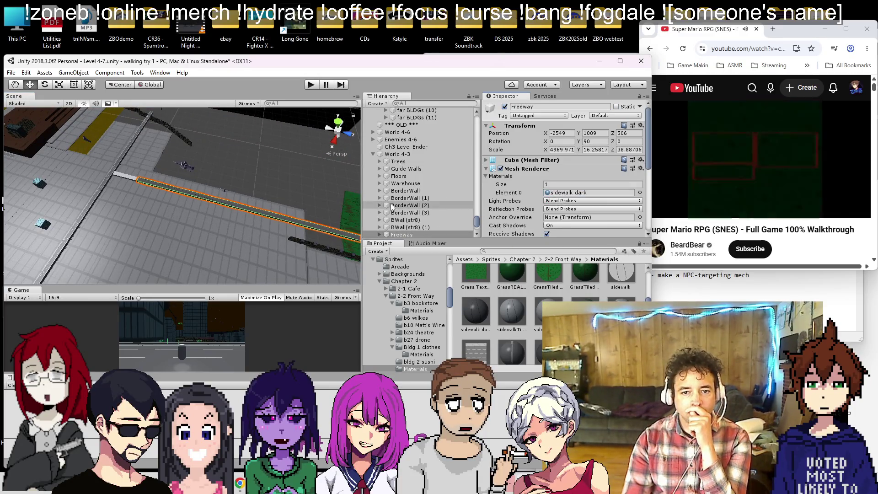
{"action": "left_click", "coordinate": [570, 193]}
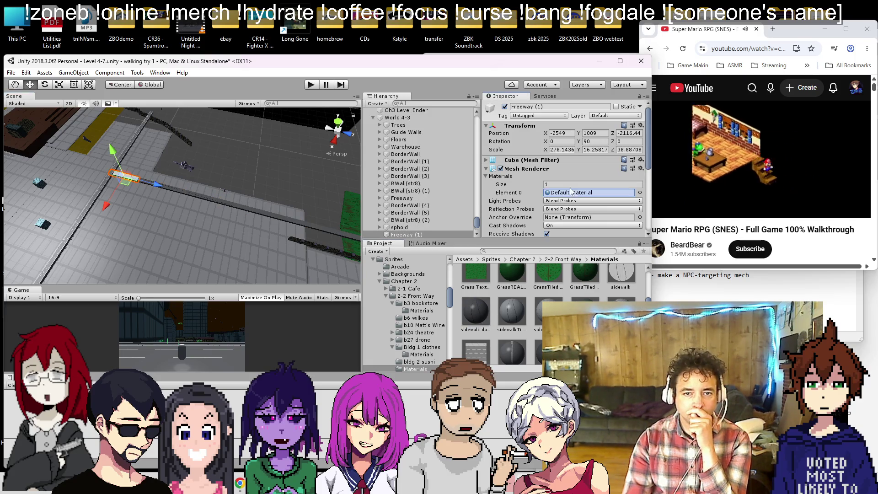
{"action": "mouse_move", "coordinate": [228, 183]}
{"action": "left_mouse_down"}
{"action": "mouse_move", "coordinate": [346, 147]}
{"action": "mouse_move", "coordinate": [432, 139]}
{"action": "left_mouse_up"}
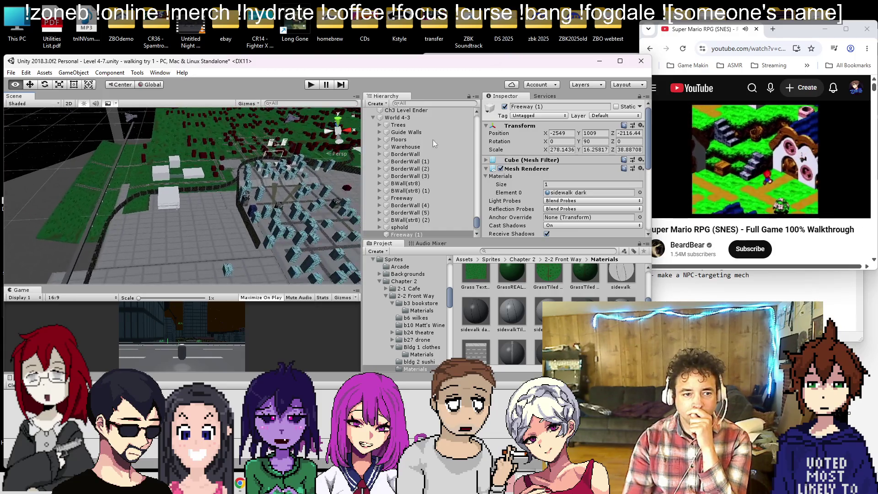
- Delete the red building old bldg (19) and select the downtown map ground
{"action": "left_click", "coordinate": [214, 174]}
{"action": "key", "text": "f"}
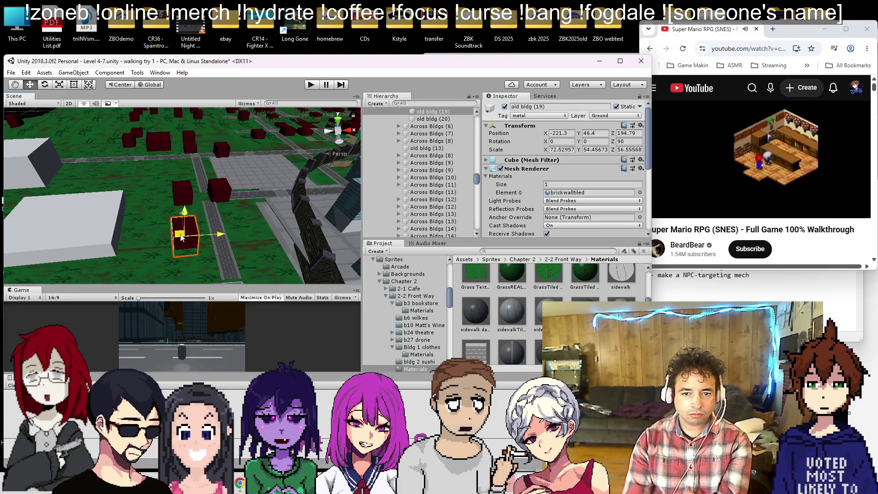
{"action": "key", "text": "Delete"}
{"action": "scroll", "coordinate": [183, 195], "scroll_direction": "down", "scroll_amount": 10}
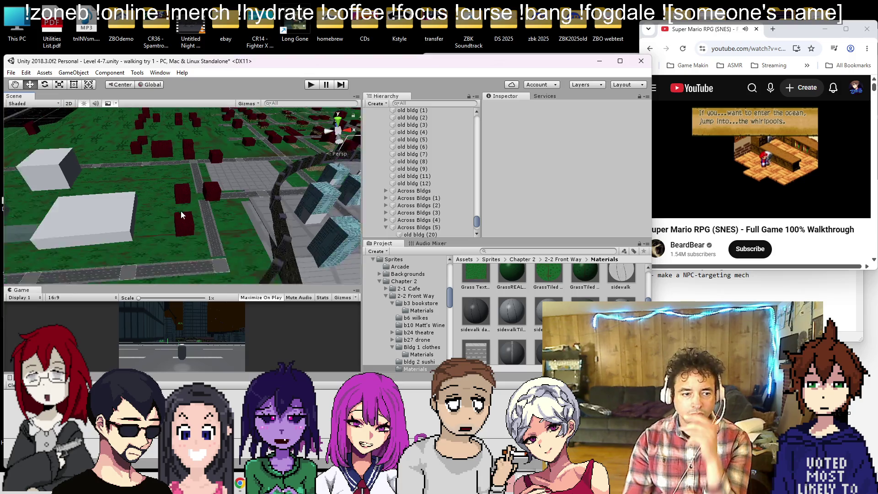
{"action": "mouse_move", "coordinate": [182, 192]}
{"action": "left_mouse_down"}
{"action": "mouse_move", "coordinate": [176, 208]}
{"action": "mouse_move", "coordinate": [186, 186]}
{"action": "mouse_move", "coordinate": [320, 232]}
{"action": "mouse_move", "coordinate": [177, 199]}
{"action": "mouse_move", "coordinate": [320, 182]}
{"action": "left_mouse_up"}
{"action": "left_click", "coordinate": [177, 200]}
{"action": "scroll", "coordinate": [224, 217], "scroll_direction": "down", "scroll_amount": 5}
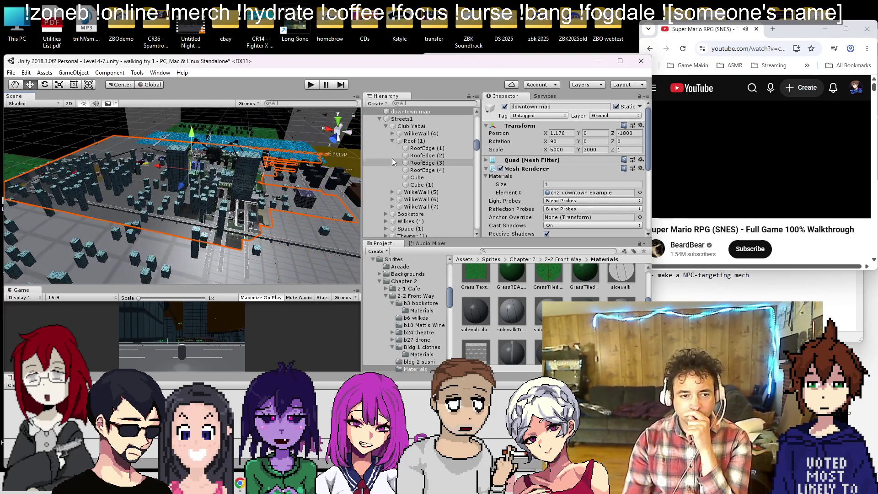
{"action": "left_click", "coordinate": [500, 169]}
{"action": "mouse_move", "coordinate": [229, 215]}
{"action": "left_mouse_down", "text": "alt"}
{"action": "mouse_move", "coordinate": [210, 220]}
{"action": "mouse_move", "coordinate": [219, 206]}
{"action": "left_mouse_up", "text": "alt"}
{"action": "left_click", "coordinate": [501, 169]}
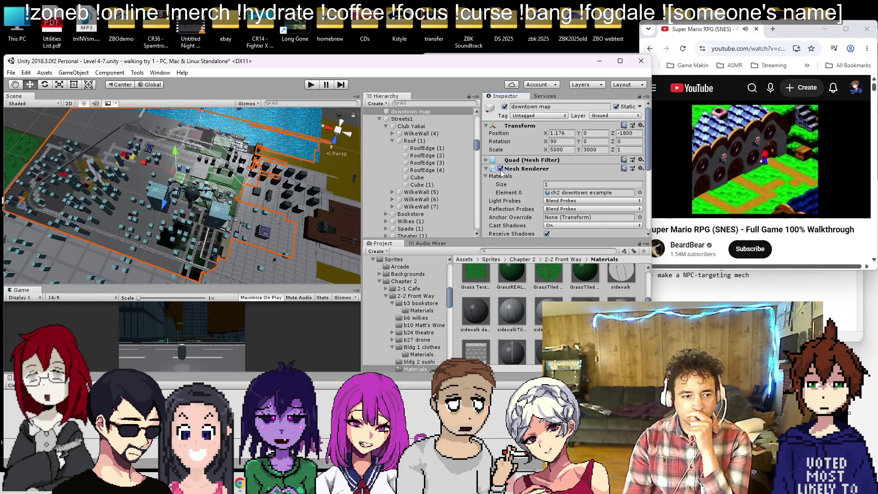
{"action": "left_click", "coordinate": [501, 168]}
{"action": "left_click", "coordinate": [500, 169]}
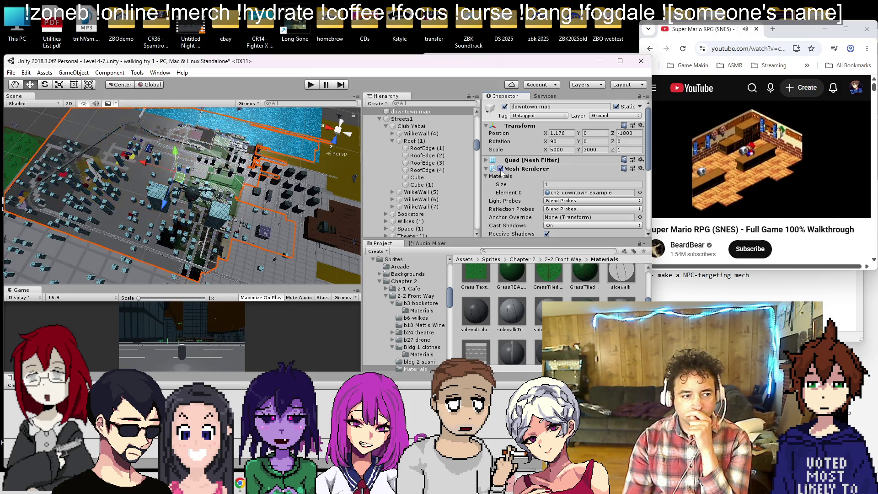
{"action": "left_click", "coordinate": [501, 169]}
{"action": "left_click", "coordinate": [501, 169]}
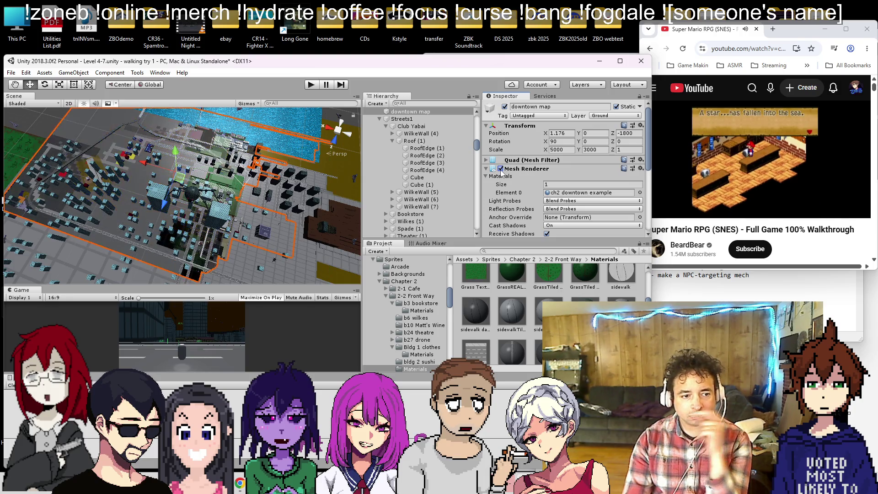
{"action": "left_click", "coordinate": [501, 169]}
{"action": "left_click", "coordinate": [501, 169]}
{"action": "left_click", "coordinate": [501, 168]}
{"action": "left_click", "coordinate": [500, 168]}
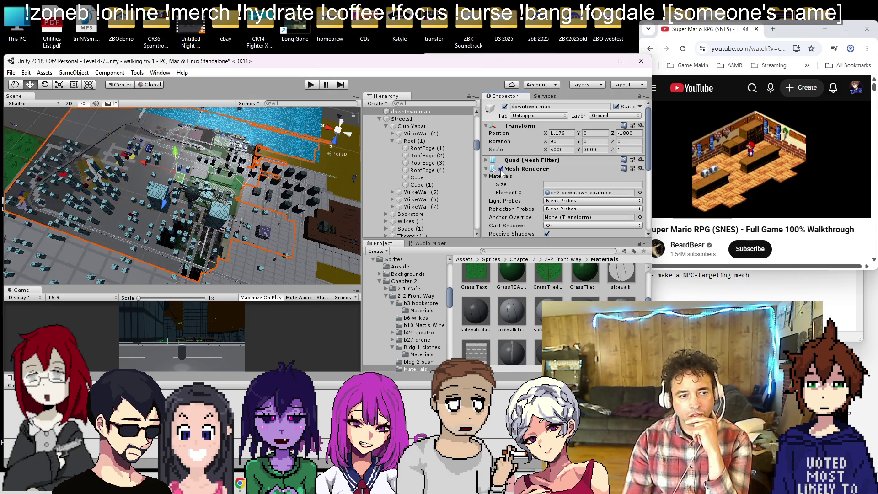
{"action": "left_click", "coordinate": [500, 169]}
{"action": "mouse_move", "coordinate": [115, 174]}
{"action": "left_mouse_down"}
{"action": "mouse_move", "coordinate": [58, 161]}
{"action": "mouse_move", "coordinate": [19, 169]}
{"action": "left_mouse_up"}
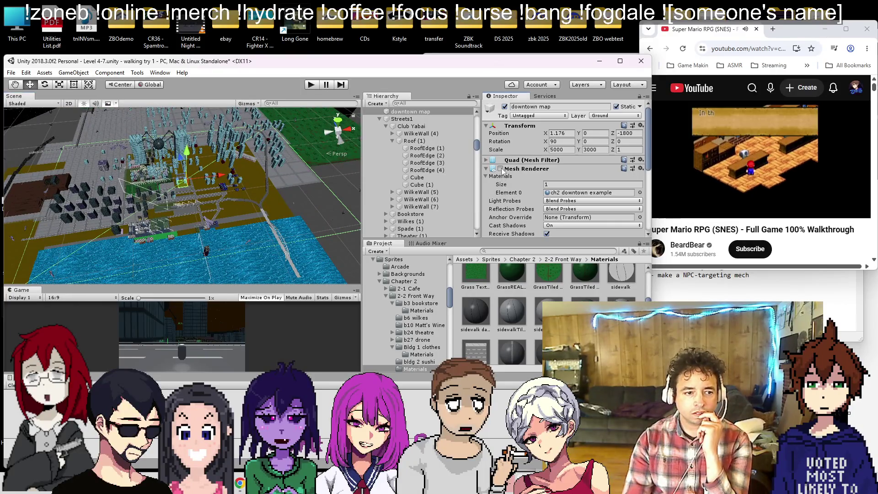
{"action": "left_click", "coordinate": [501, 169]}
{"action": "scroll", "coordinate": [133, 224], "scroll_direction": "up", "scroll_amount": 5}
{"action": "left_click_drag", "start_coordinate": [134, 232], "coordinate": [337, 165]}
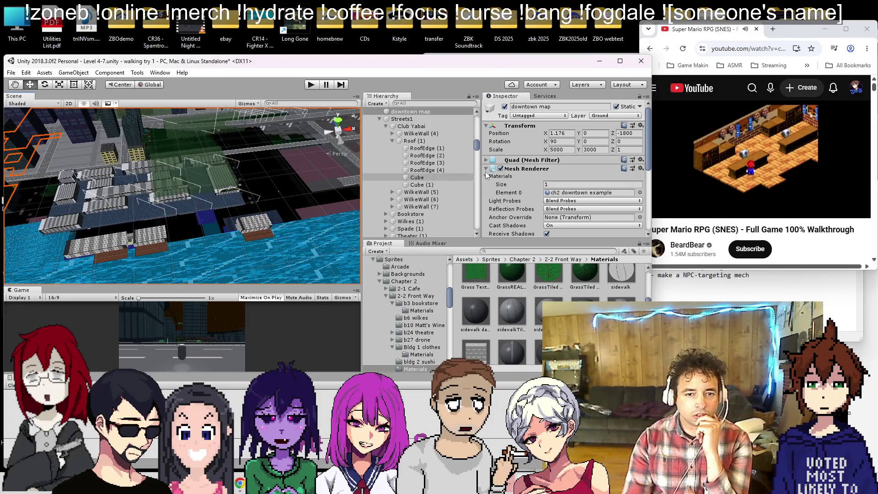
{"action": "left_click", "coordinate": [500, 168]}
{"action": "left_click", "coordinate": [501, 169]}
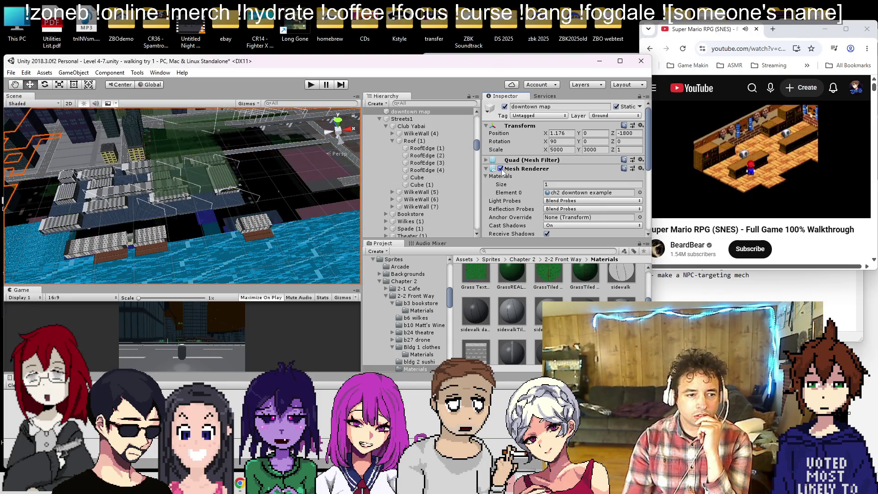
{"action": "left_click_drag", "start_coordinate": [283, 196], "coordinate": [364, 228]}
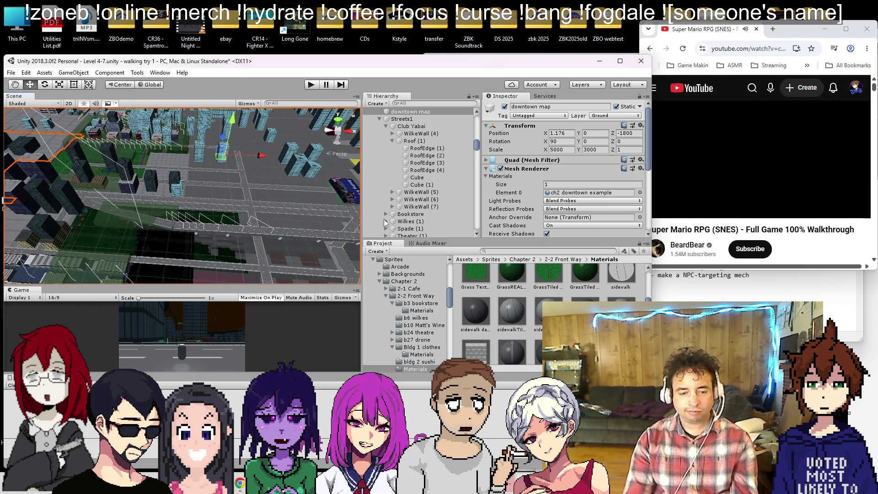
{"action": "key", "text": "alt+Tab"}
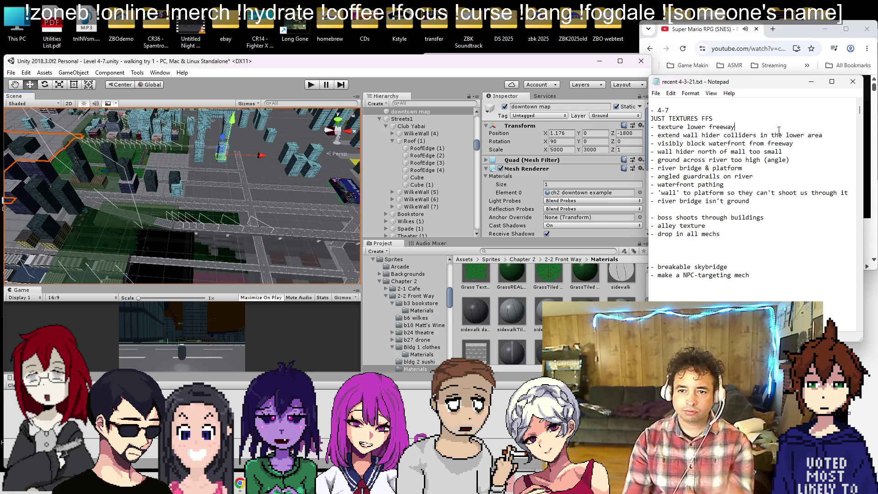
- Bring Unity back over the Notepad to-do notes and collapse the Level 4-7 tree
{"action": "left_click", "coordinate": [405, 114]}
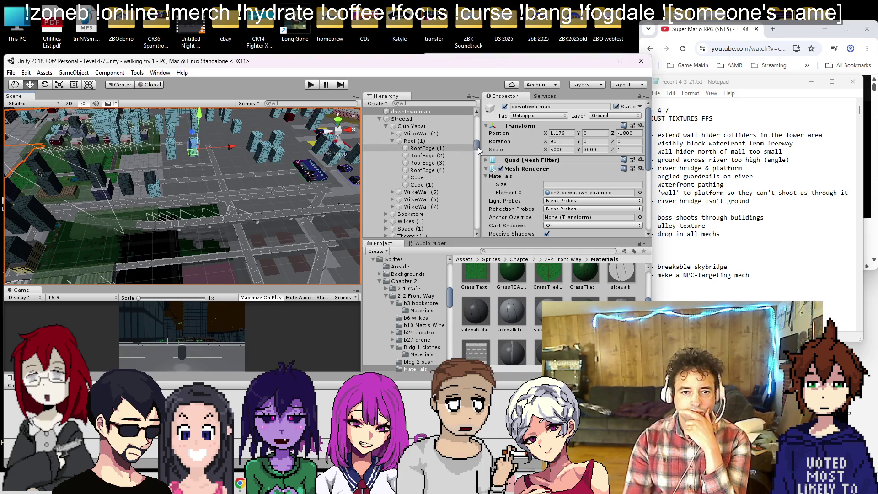
{"action": "left_click_drag", "start_coordinate": [479, 150], "coordinate": [483, 98]}
{"action": "left_click", "coordinate": [817, 84]}
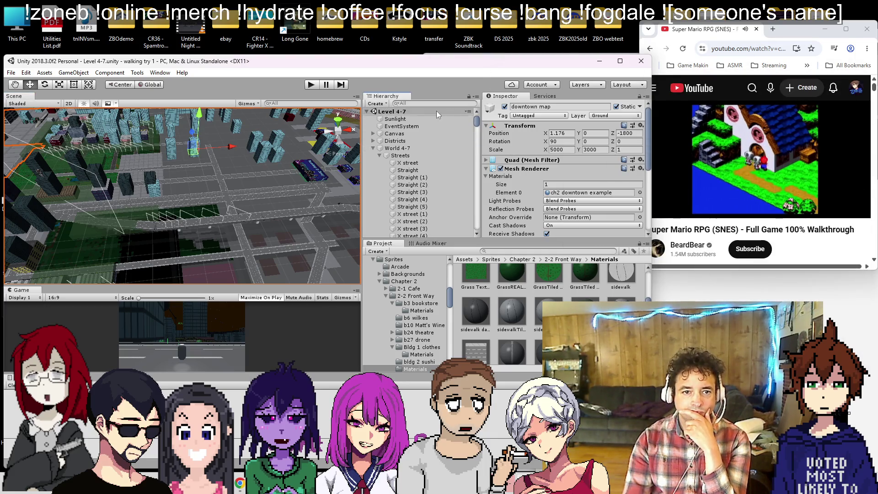
{"action": "left_click", "coordinate": [367, 111]}
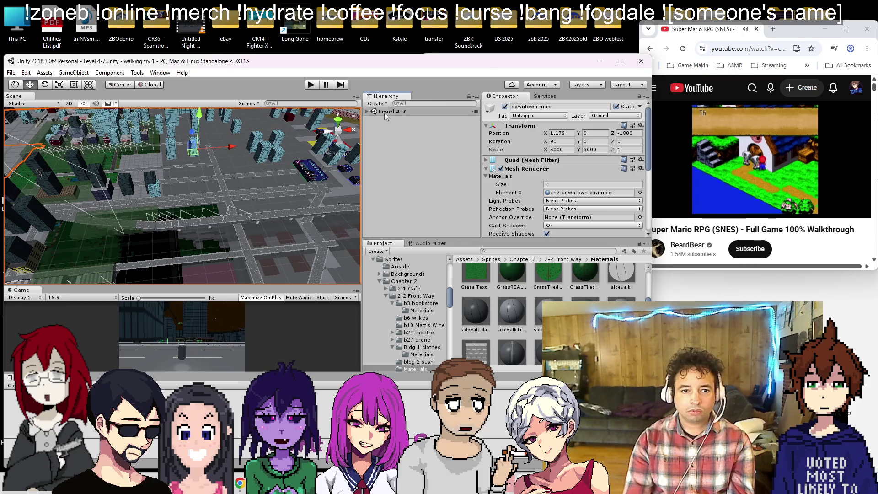
- Search the Hierarchy for 'level' and frame level wall (16) in the Scene view
{"action": "left_click", "coordinate": [419, 103]}
{"action": "type", "text": "le"}
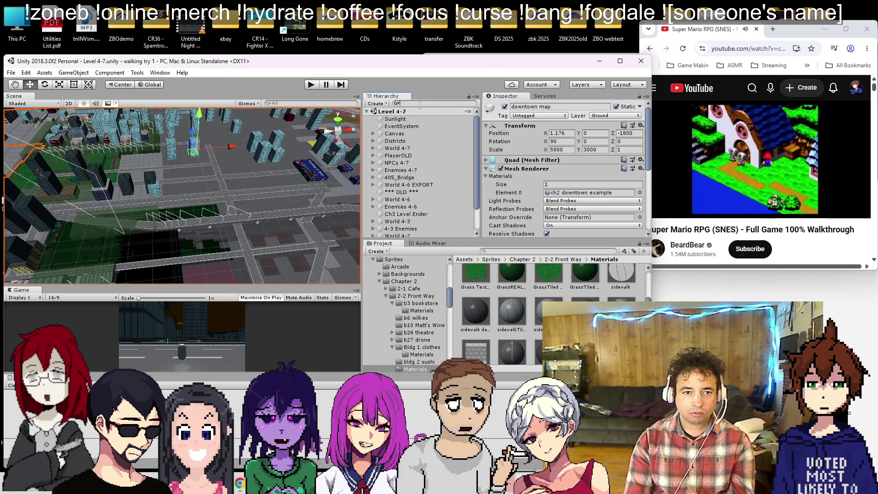
{"action": "type", "text": "vel"}
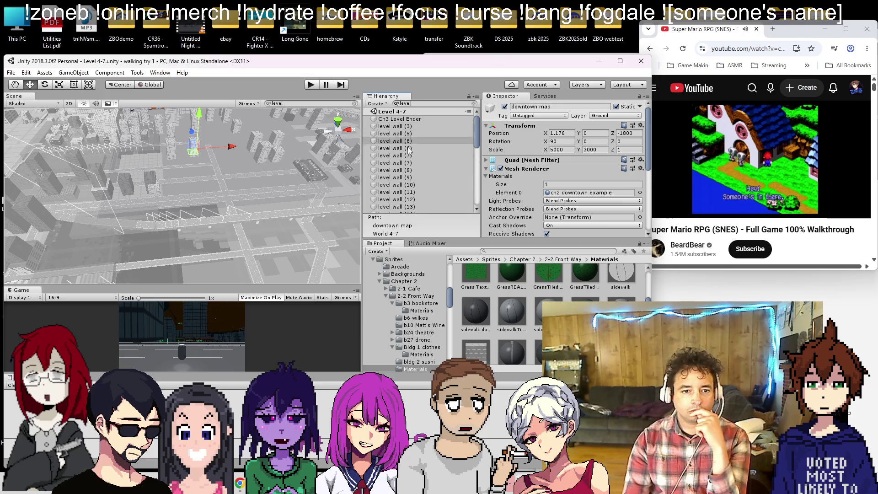
{"action": "scroll", "coordinate": [410, 143], "scroll_direction": "down", "scroll_amount": 5}
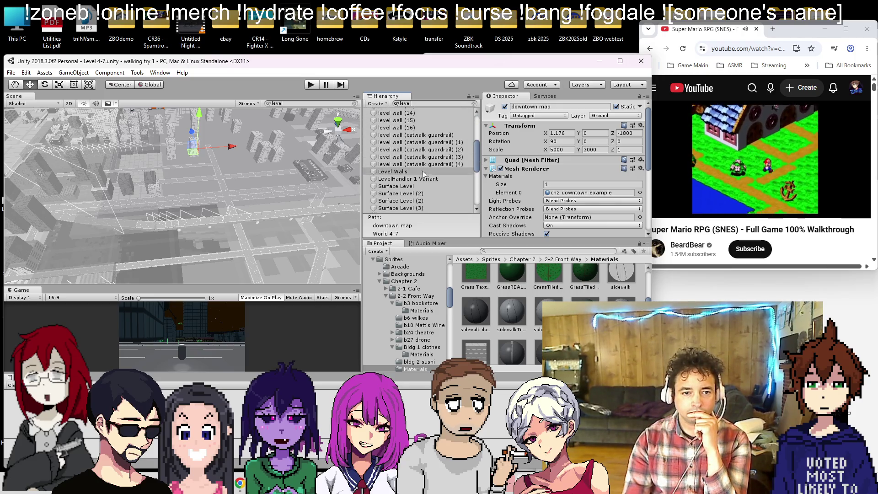
{"action": "left_click", "coordinate": [412, 127]}
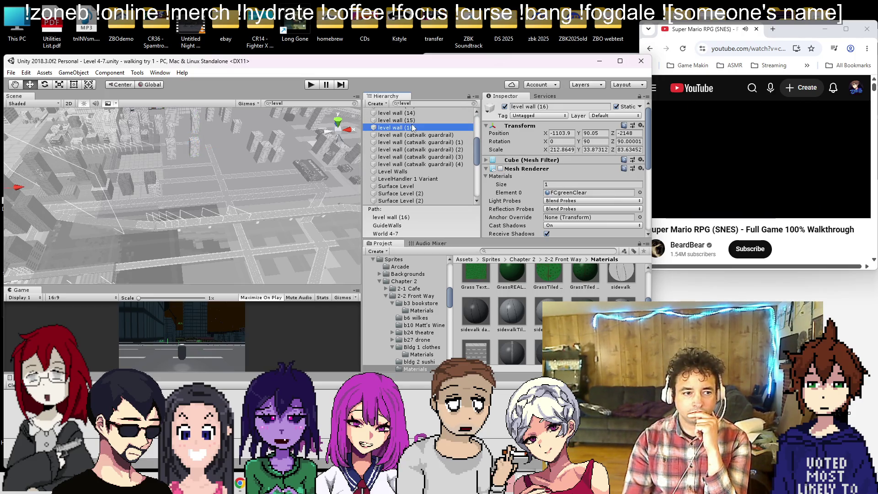
{"action": "key", "text": "f"}
{"action": "mouse_move", "coordinate": [292, 174]}
{"action": "left_mouse_down"}
{"action": "mouse_move", "coordinate": [355, 170]}
{"action": "mouse_move", "coordinate": [175, 189]}
{"action": "mouse_move", "coordinate": [238, 169]}
{"action": "left_mouse_up"}
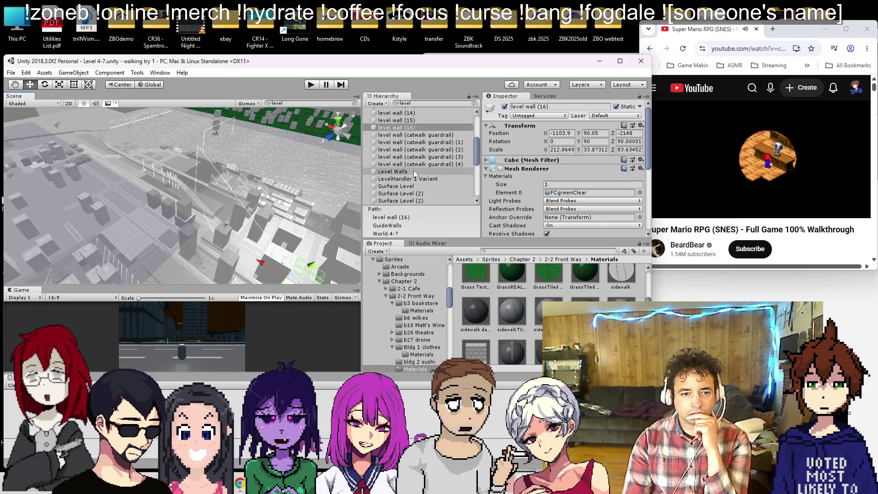
- Frame the Level Walls group and step through its walls down to FrontWall
{"action": "left_click", "coordinate": [399, 171]}
{"action": "left_click", "coordinate": [473, 104]}
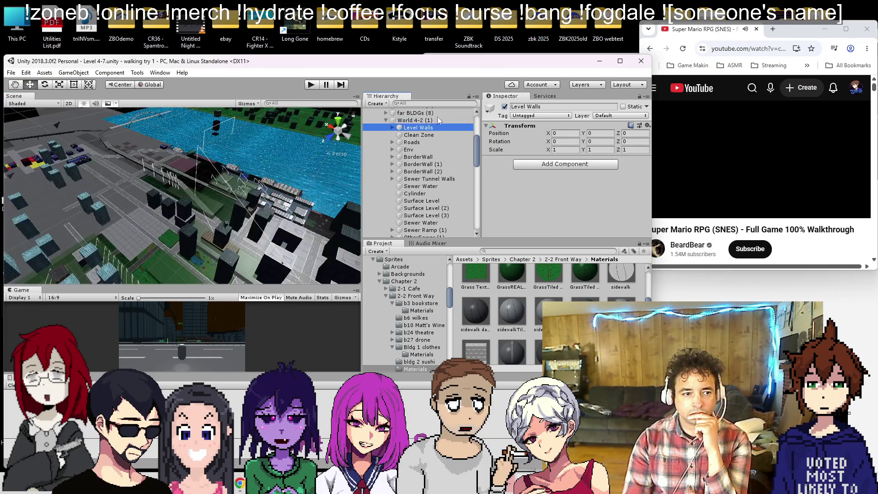
{"action": "key", "text": "f"}
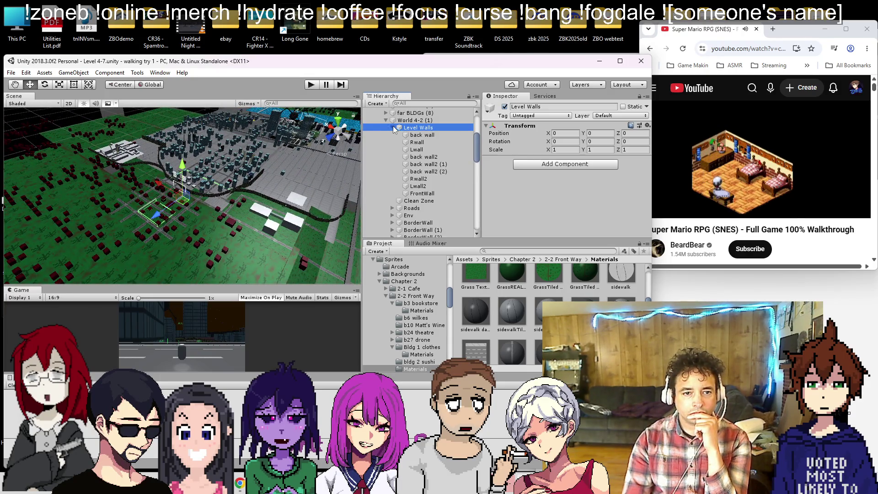
{"action": "left_click", "coordinate": [428, 135]}
{"action": "key", "text": "Down"}
{"action": "key", "text": "Down"}
{"action": "key", "text": "Down"}
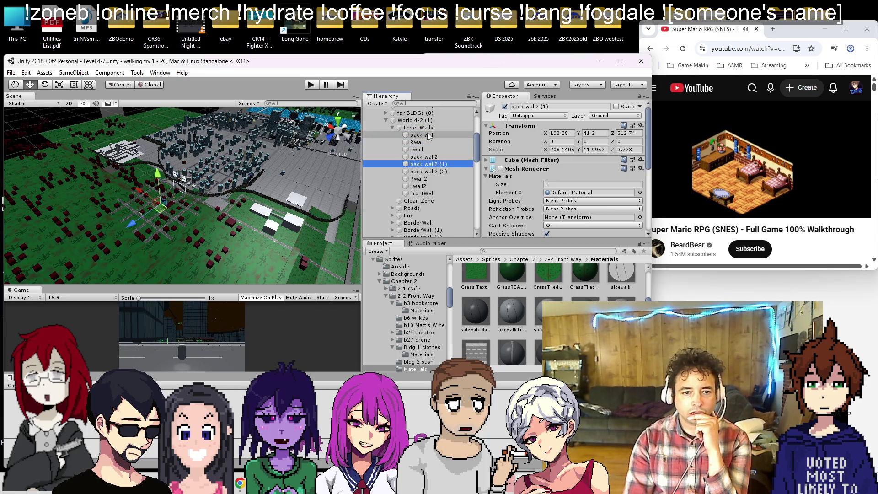
- Delete the Level Walls group and the Clean Zone object
{"action": "left_click", "coordinate": [427, 128]}
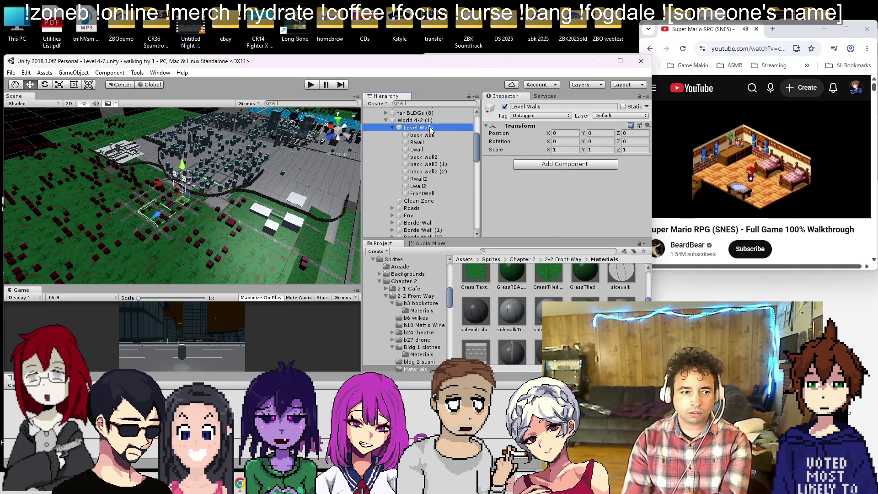
{"action": "key", "text": "Delete"}
{"action": "left_click", "coordinate": [430, 129]}
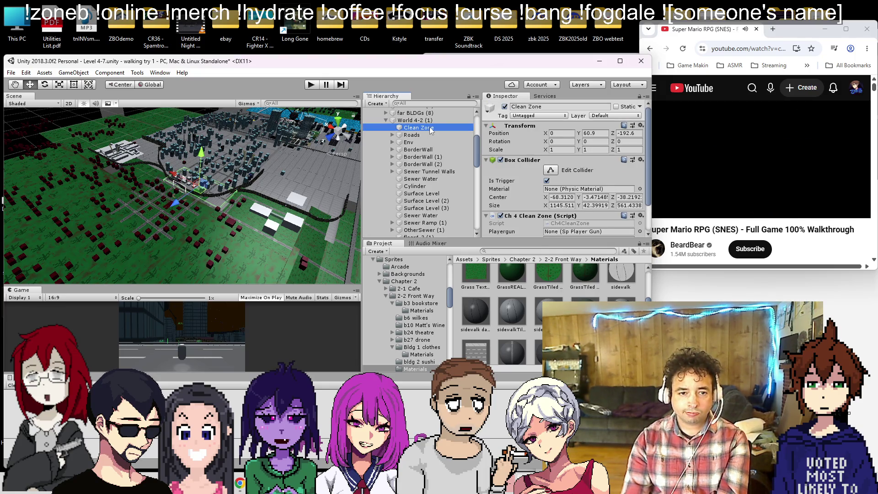
{"action": "key", "text": "Delete"}
- Frame the Roads, Env and BorderWall objects, collapse World 4-2 (1), and select GuideWalls
{"action": "double_click", "coordinate": [429, 127]}
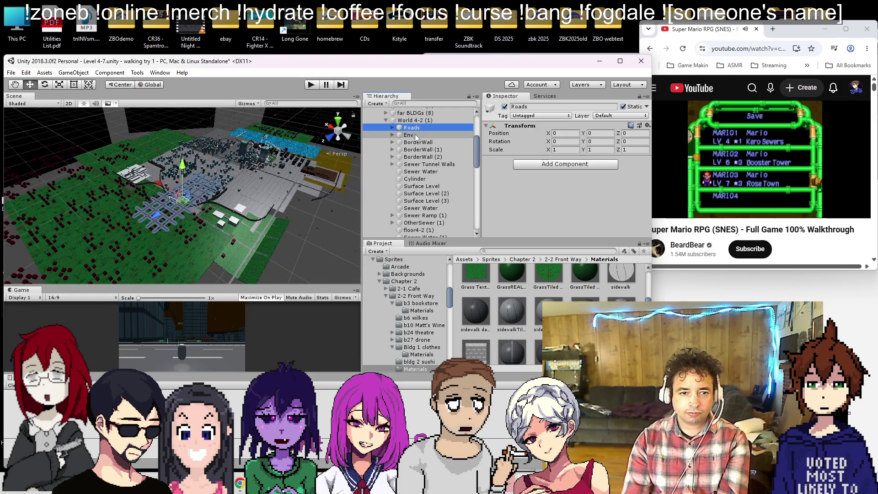
{"action": "double_click", "coordinate": [411, 134]}
{"action": "double_click", "coordinate": [412, 142]}
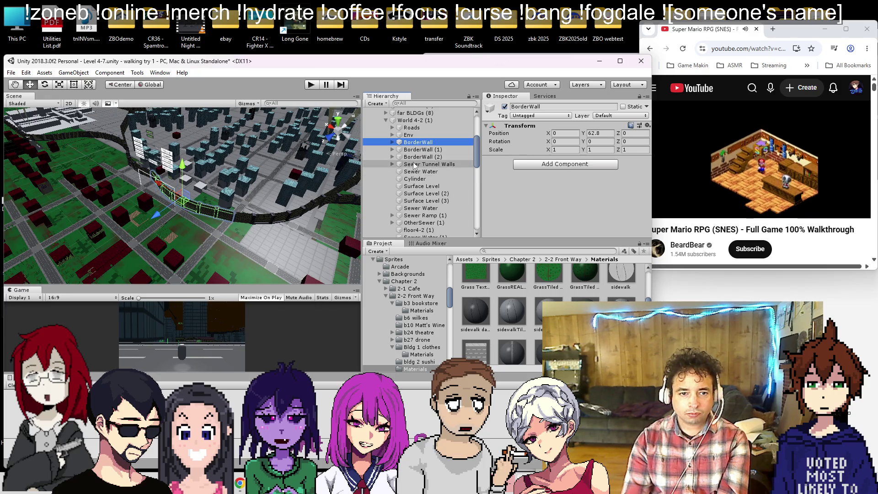
{"action": "left_click", "coordinate": [387, 121]}
{"action": "scroll", "coordinate": [376, 199], "scroll_direction": "up", "scroll_amount": 5}
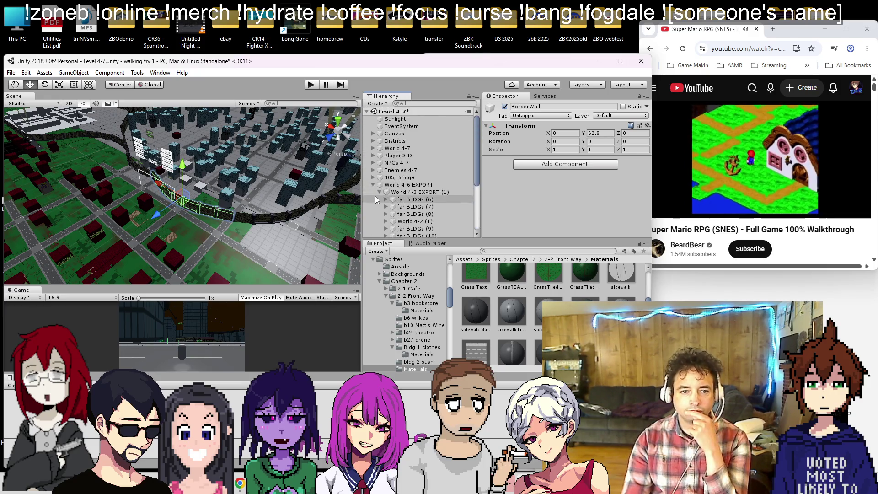
{"action": "scroll", "coordinate": [254, 167], "scroll_direction": "down", "scroll_amount": 10}
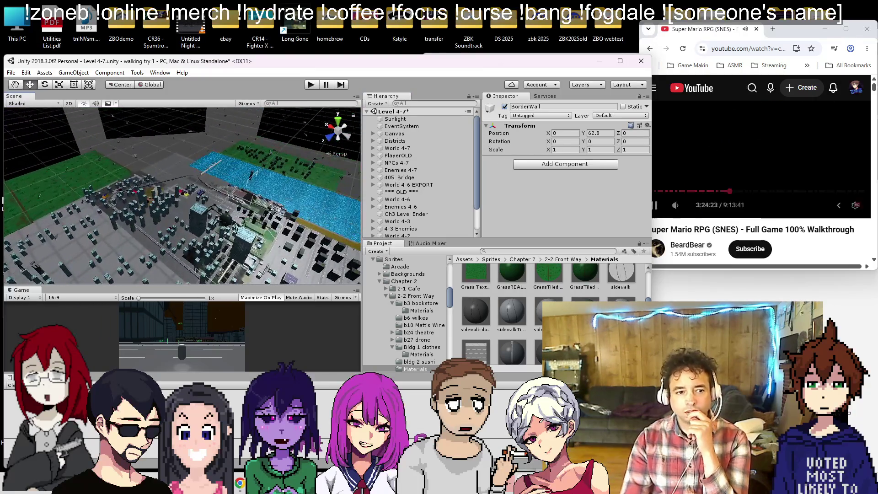
{"action": "scroll", "coordinate": [236, 238], "scroll_direction": "up", "scroll_amount": 3}
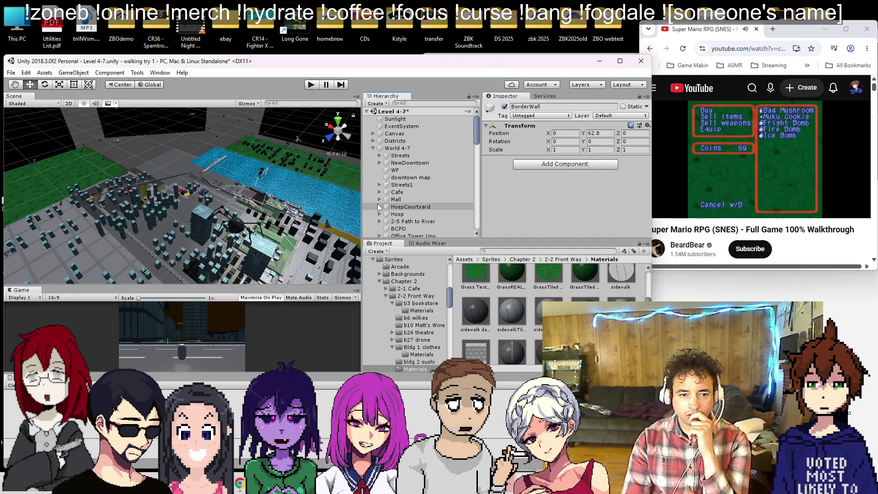
{"action": "scroll", "coordinate": [401, 196], "scroll_direction": "down", "scroll_amount": 5}
{"action": "left_click", "coordinate": [393, 163]}
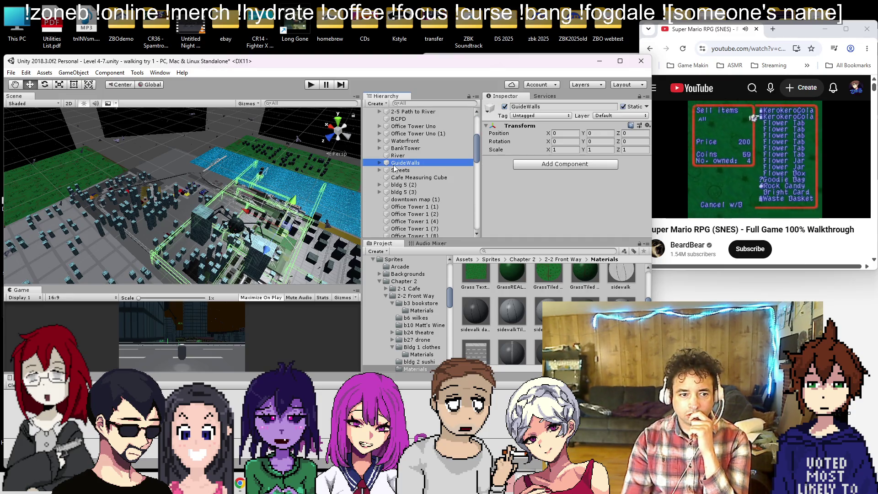
- Frame level wall (15) and select its wallhider (5) child
{"action": "left_click_drag", "start_coordinate": [282, 199], "coordinate": [355, 187]}
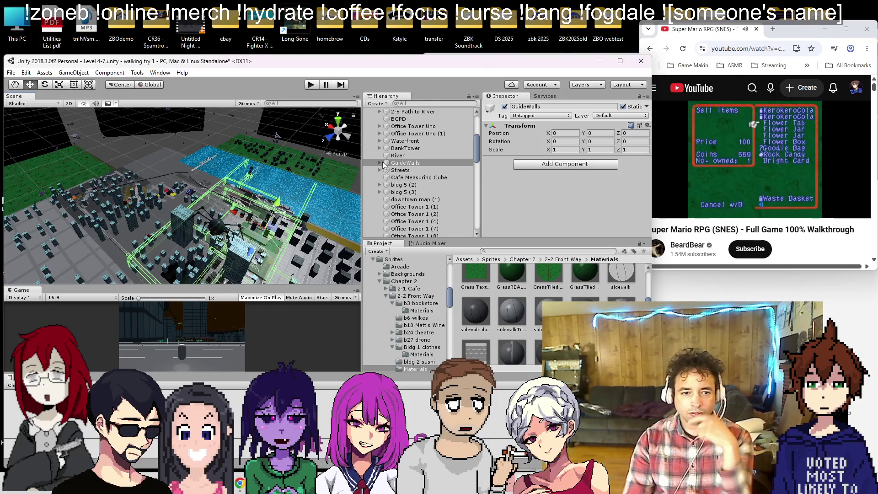
{"action": "double_click", "coordinate": [412, 171]}
{"action": "scroll", "coordinate": [411, 184], "scroll_direction": "down", "scroll_amount": 3}
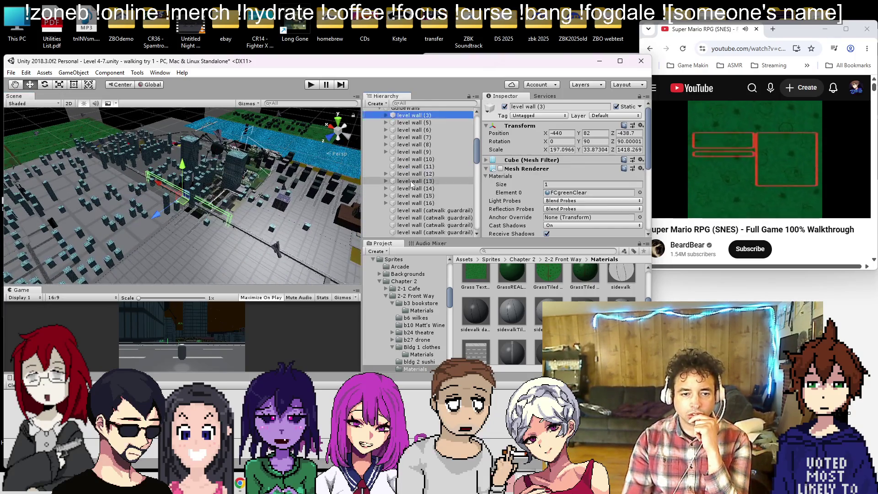
{"action": "double_click", "coordinate": [416, 203]}
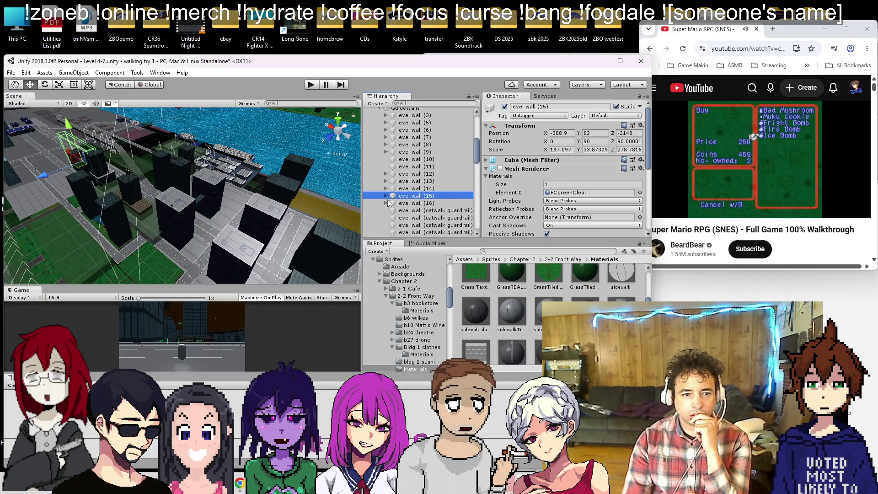
{"action": "double_click", "coordinate": [416, 198]}
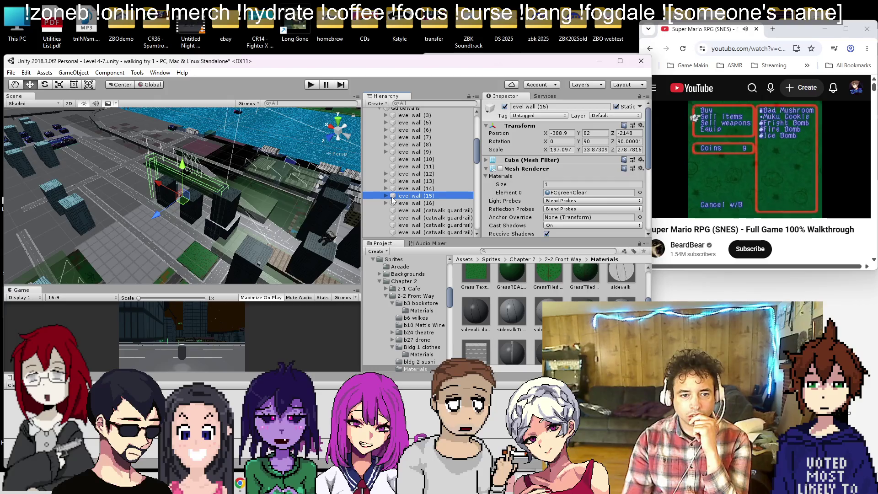
{"action": "left_click", "coordinate": [386, 196]}
{"action": "left_click", "coordinate": [414, 203]}
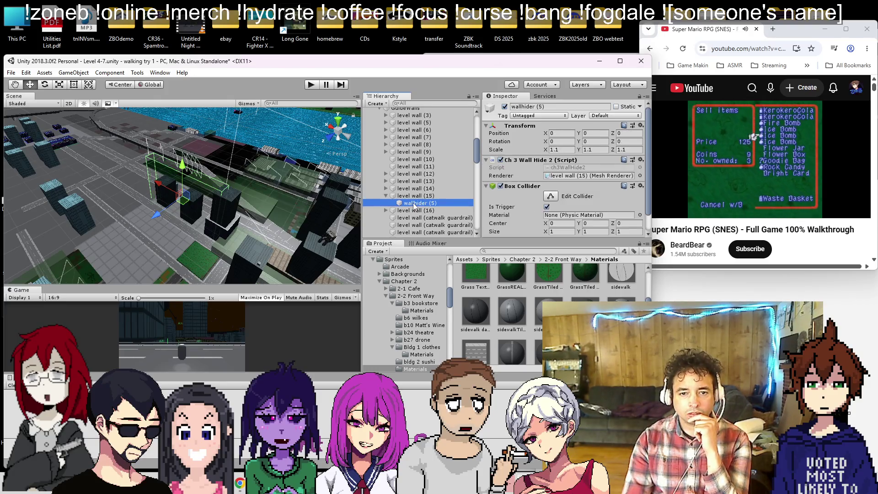
- Set wallhider (5)'s Transform Scale to 1.5 × 2 × 1.3
{"action": "scroll", "coordinate": [528, 181], "scroll_direction": "down", "scroll_amount": 2}
{"action": "scroll", "coordinate": [561, 211], "scroll_direction": "up", "scroll_amount": 2}
{"action": "left_click", "coordinate": [565, 149]}
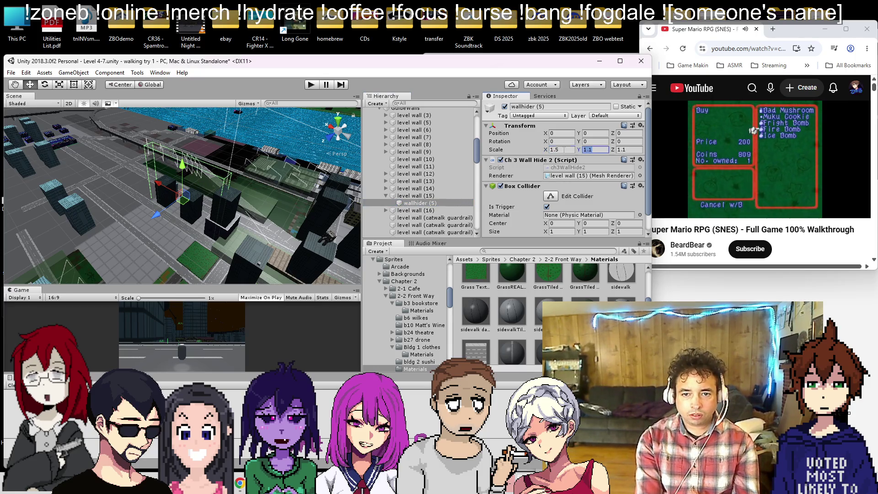
{"action": "type", "text": "1.5"}
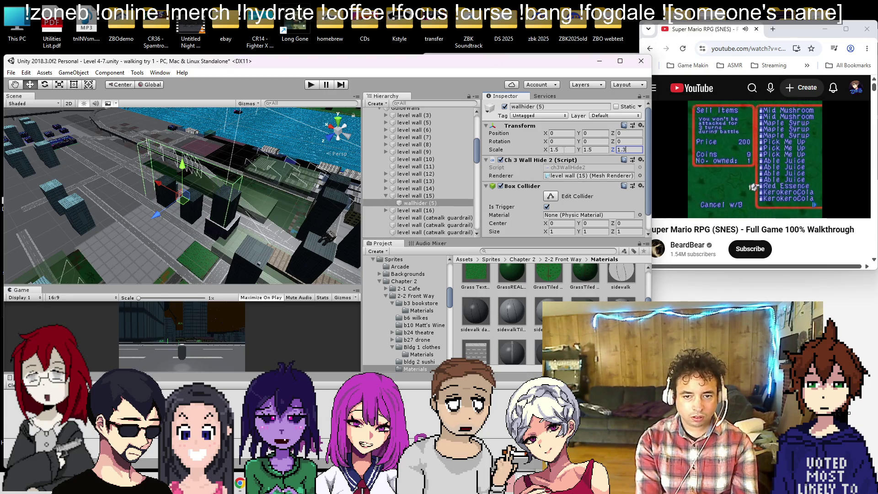
{"action": "type", "text": "1."}
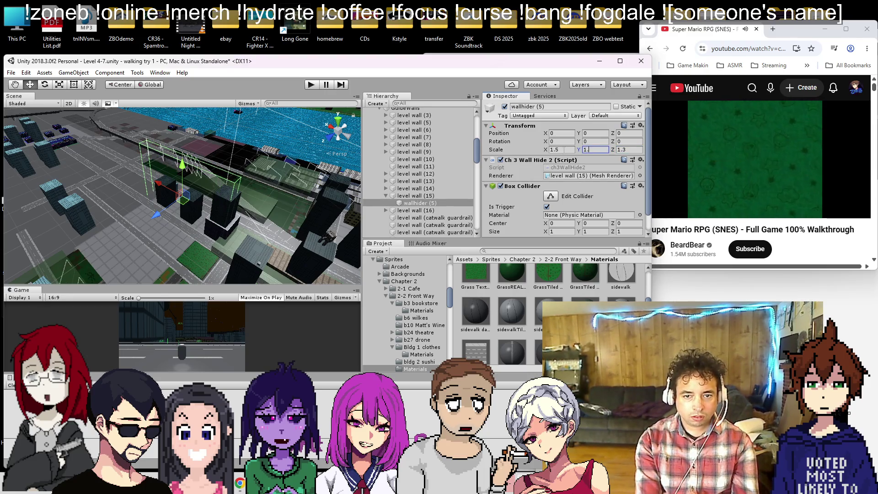
{"action": "key", "text": "BackSpace"}
{"action": "key", "text": "BackSpace"}
{"action": "type", "text": "2"}
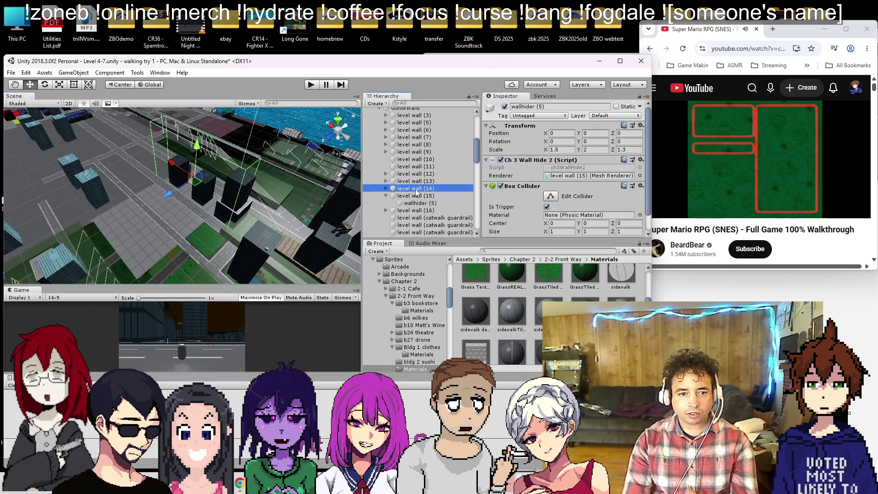
- Expand level wall (14) and select its wallhider (4) child
{"action": "double_click", "coordinate": [400, 188]}
{"action": "scroll", "coordinate": [243, 196], "scroll_direction": "up", "scroll_amount": 5}
{"action": "left_click", "coordinate": [386, 188]}
{"action": "left_click", "coordinate": [414, 196]}
{"action": "scroll", "coordinate": [177, 150], "scroll_direction": "up", "scroll_amount": 3}
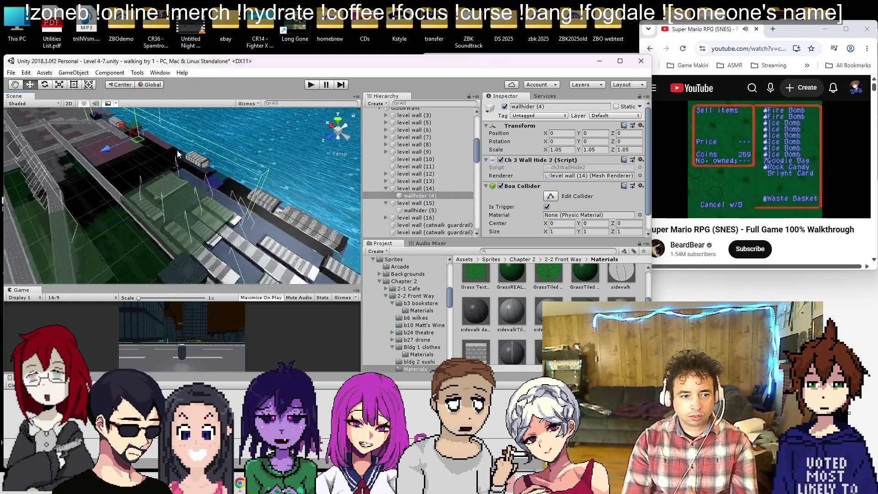
{"action": "scroll", "coordinate": [177, 150], "scroll_direction": "up", "scroll_amount": 2}
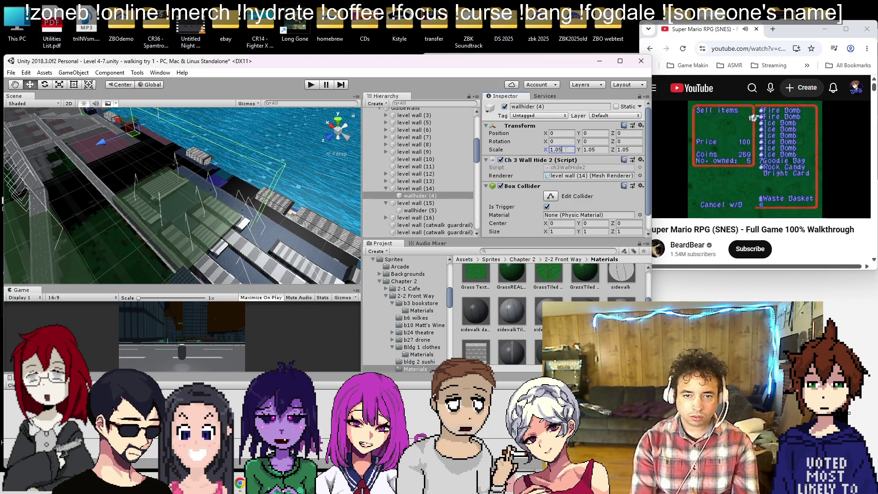
- Set wallhider (4)'s scale to X 1.21 and Y 1.5
{"action": "type", "text": "1.21"}
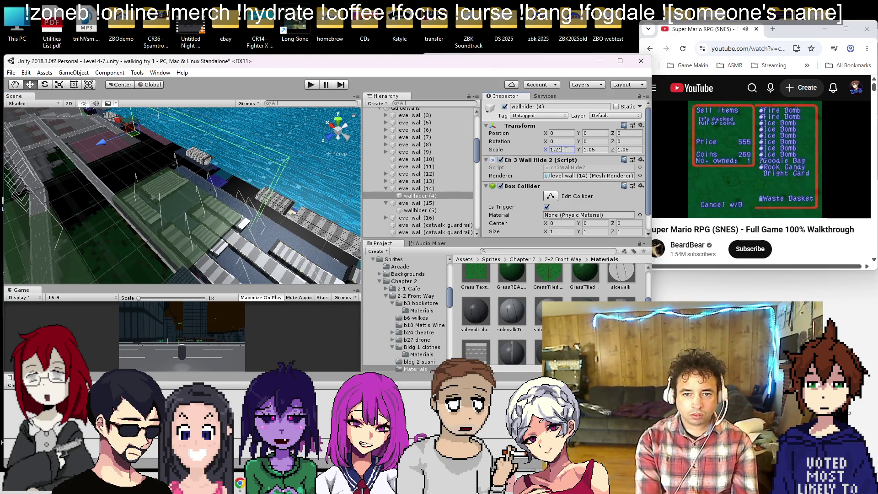
{"action": "type", "text": "45"}
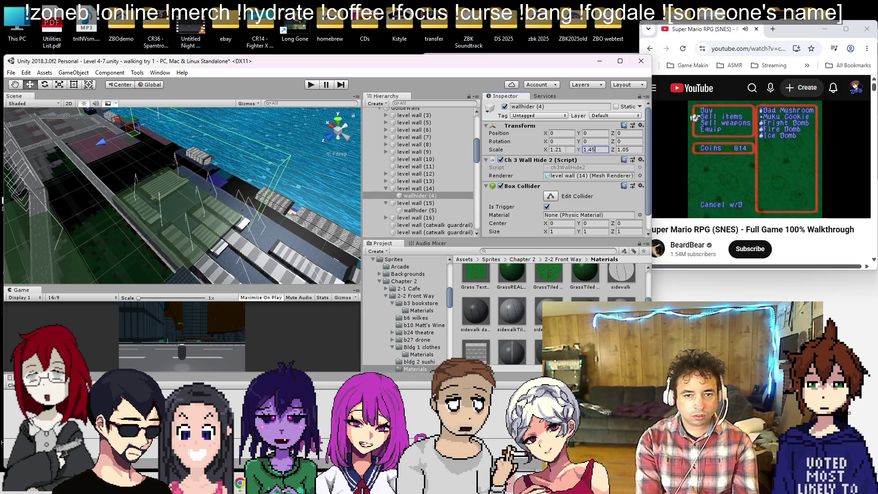
{"action": "key", "text": "BackSpace"}
{"action": "type", "text": "5"}
{"action": "key", "text": "Tab"}
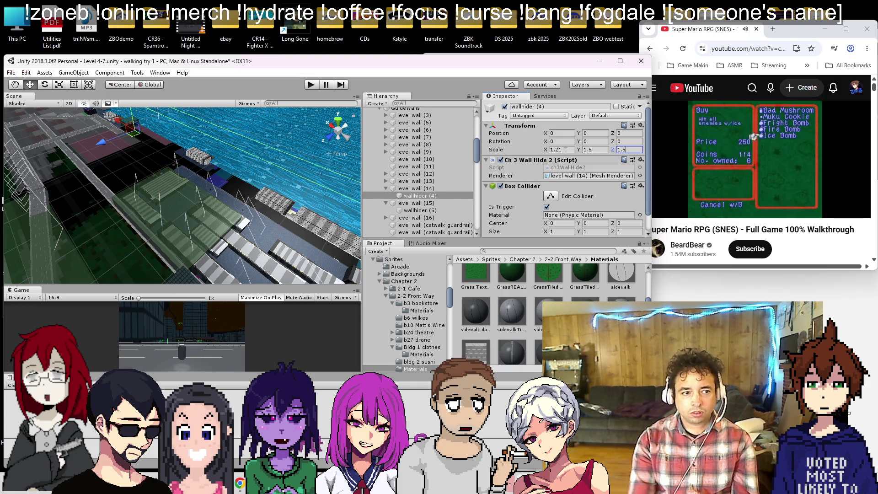
{"action": "mouse_move", "coordinate": [276, 189]}
{"action": "left_mouse_down"}
{"action": "mouse_move", "coordinate": [159, 189]}
{"action": "mouse_move", "coordinate": [309, 180]}
{"action": "left_mouse_up"}
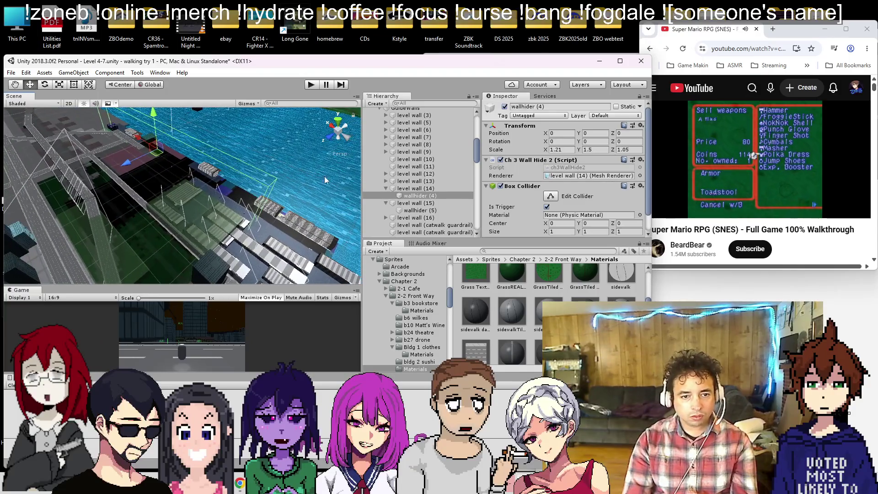
{"action": "left_click", "coordinate": [413, 182]}
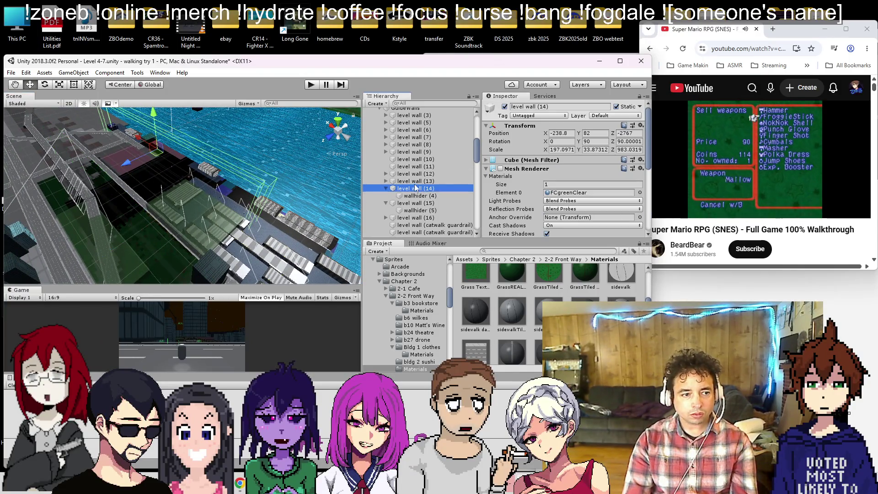
- Expand level wall (13) and stretch wallhider (3)'s Y scale to about 1.56
{"action": "double_click", "coordinate": [416, 182]}
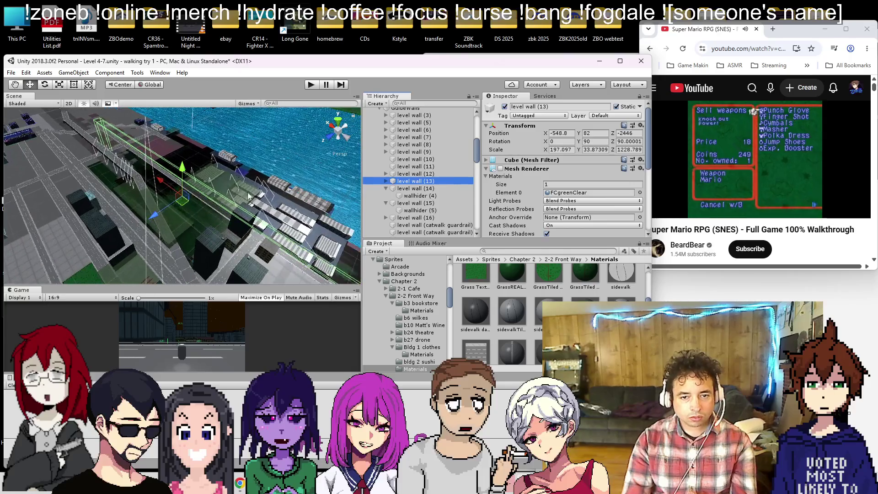
{"action": "left_click", "coordinate": [385, 181]}
{"action": "double_click", "coordinate": [416, 188]}
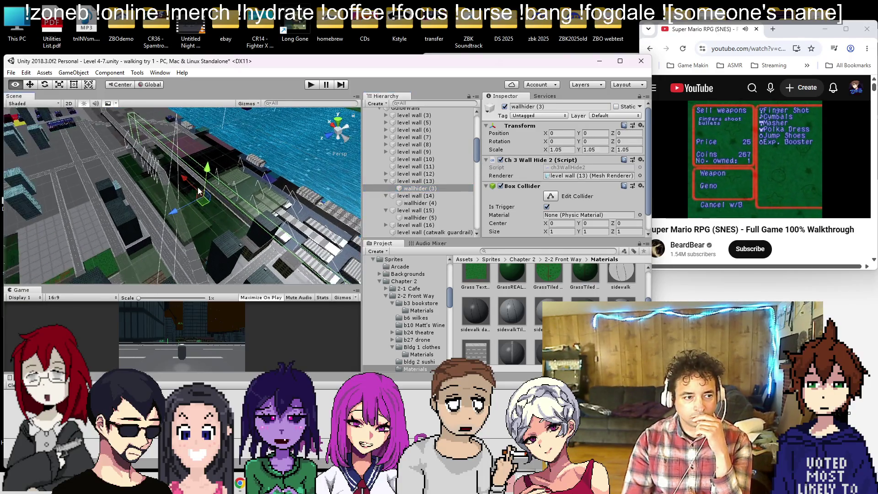
{"action": "mouse_move", "coordinate": [579, 149]}
{"action": "left_mouse_down"}
{"action": "mouse_move", "coordinate": [594, 152]}
{"action": "mouse_move", "coordinate": [586, 156]}
{"action": "left_mouse_up"}
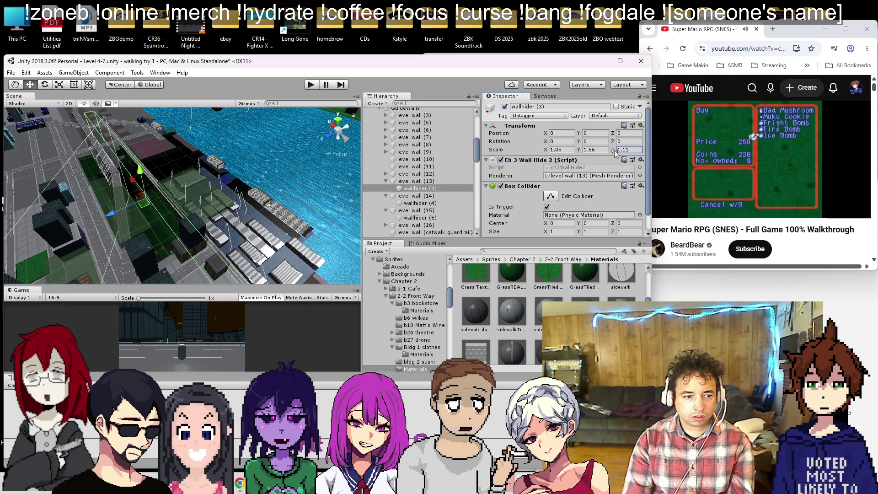
- Frame level wall (12) in the scene and select its wallhider (2) child
{"action": "left_click", "coordinate": [407, 173]}
{"action": "double_click", "coordinate": [407, 174]}
{"action": "mouse_move", "coordinate": [274, 189]}
{"action": "left_mouse_down"}
{"action": "mouse_move", "coordinate": [293, 208]}
{"action": "mouse_move", "coordinate": [232, 196]}
{"action": "mouse_move", "coordinate": [226, 158]}
{"action": "mouse_move", "coordinate": [179, 204]}
{"action": "mouse_move", "coordinate": [186, 217]}
{"action": "mouse_move", "coordinate": [243, 196]}
{"action": "mouse_move", "coordinate": [258, 101]}
{"action": "mouse_move", "coordinate": [134, 167]}
{"action": "left_mouse_up"}
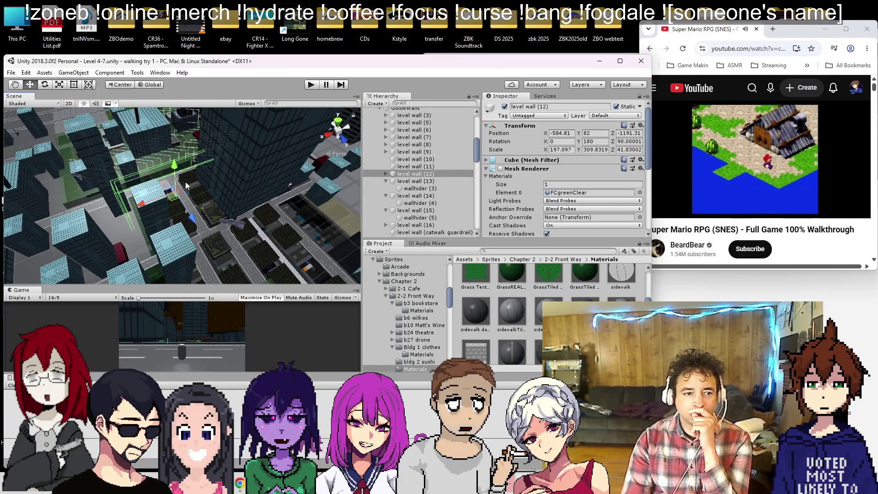
{"action": "scroll", "coordinate": [224, 190], "scroll_direction": "down", "scroll_amount": 5}
{"action": "mouse_move", "coordinate": [223, 193]}
{"action": "left_mouse_down"}
{"action": "mouse_move", "coordinate": [138, 112]}
{"action": "mouse_move", "coordinate": [248, 220]}
{"action": "mouse_move", "coordinate": [172, 220]}
{"action": "mouse_move", "coordinate": [480, 230]}
{"action": "mouse_move", "coordinate": [140, 213]}
{"action": "mouse_move", "coordinate": [265, 81]}
{"action": "mouse_move", "coordinate": [228, 201]}
{"action": "mouse_move", "coordinate": [219, 208]}
{"action": "mouse_move", "coordinate": [229, 202]}
{"action": "left_mouse_up"}
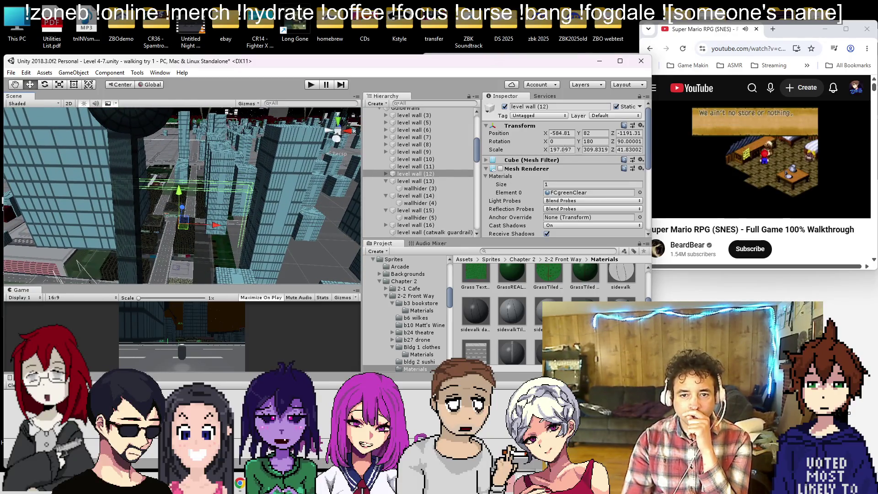
{"action": "left_click", "coordinate": [386, 174]}
{"action": "left_click", "coordinate": [419, 181]}
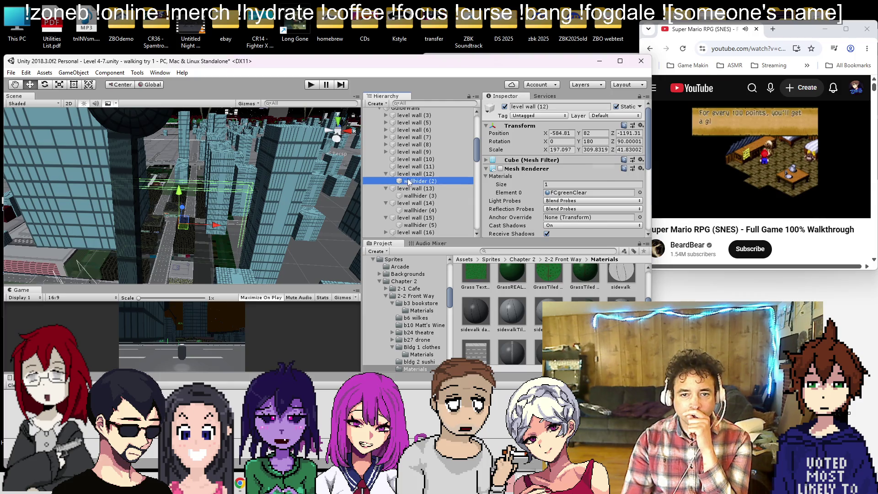
- Set wallhider (2)'s Y scale to 1.58
{"action": "left_click", "coordinate": [592, 150]}
{"action": "type", "text": "1.58"}
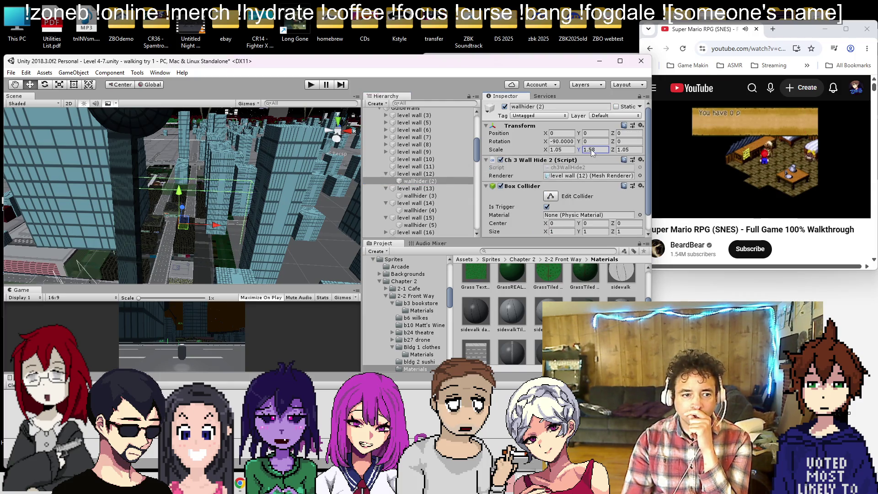
{"action": "scroll", "coordinate": [236, 201], "scroll_direction": "down", "scroll_amount": 5}
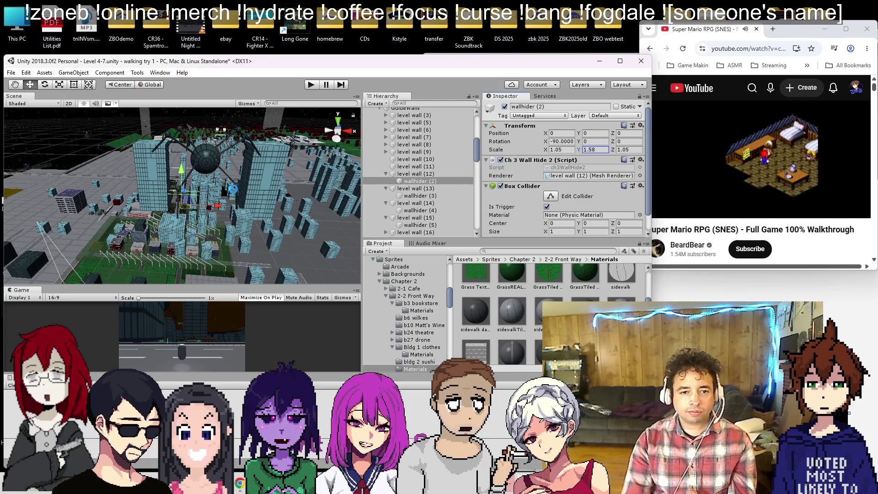
- Frame and inspect level walls (11) and (9), then bring up the Notepad to-do list
{"action": "left_click", "coordinate": [411, 167]}
{"action": "key", "text": "f"}
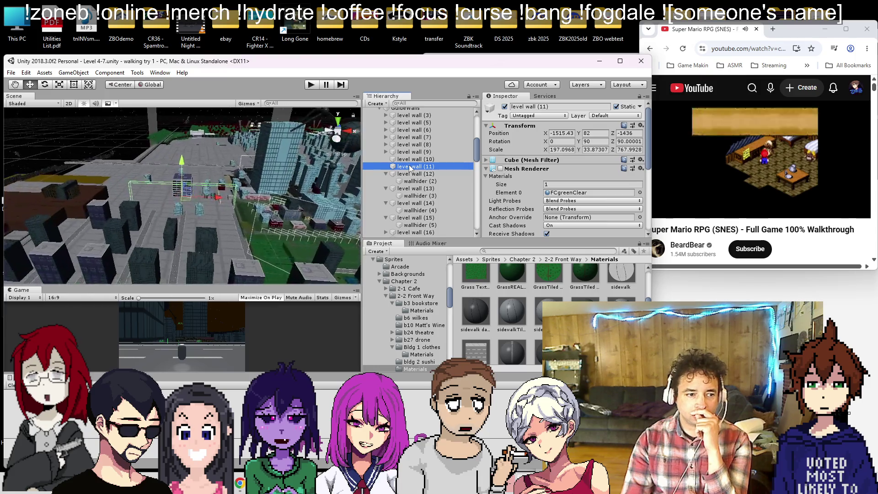
{"action": "mouse_move", "coordinate": [248, 194]}
{"action": "left_mouse_down"}
{"action": "mouse_move", "coordinate": [188, 207]}
{"action": "mouse_move", "coordinate": [202, 201]}
{"action": "left_mouse_up"}
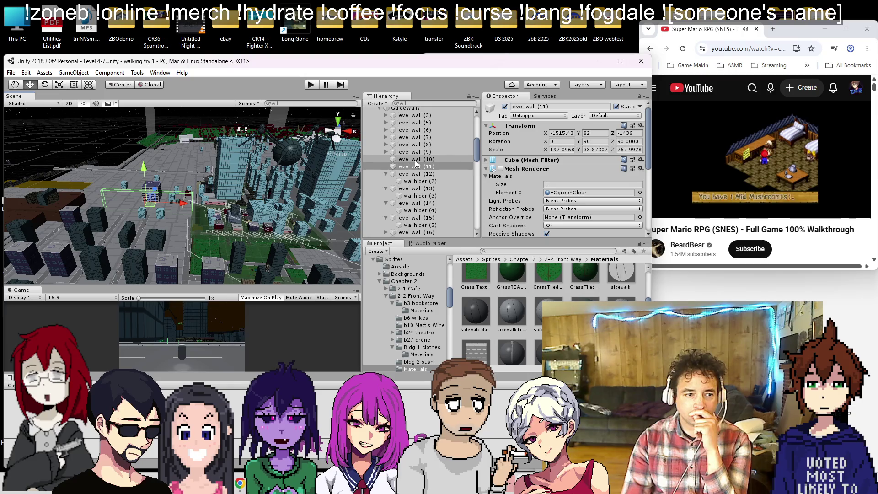
{"action": "double_click", "coordinate": [415, 159]}
{"action": "double_click", "coordinate": [414, 151]}
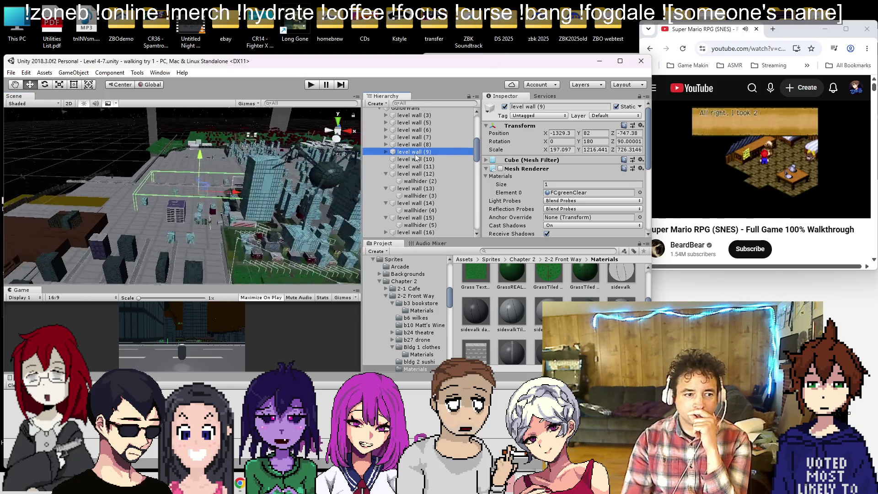
{"action": "left_click_drag", "start_coordinate": [242, 173], "coordinate": [192, 179]}
{"action": "key", "text": "alt+Tab"}
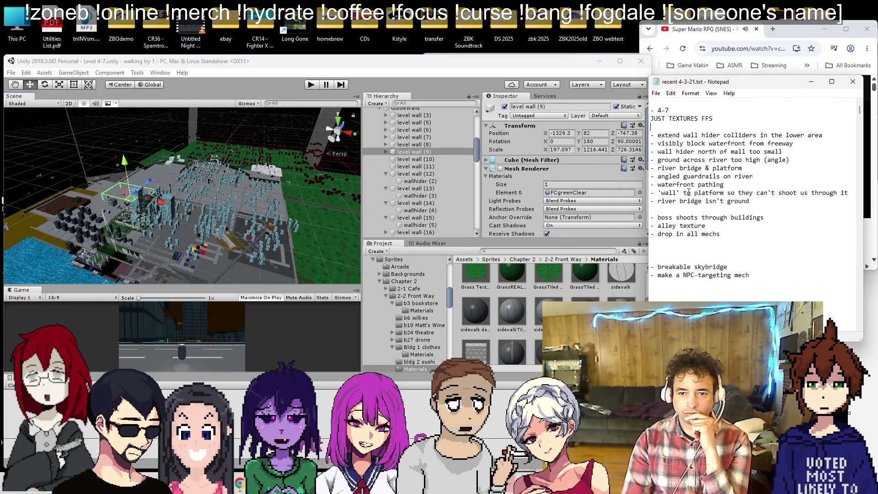
- Remove the wall hider collider line from the Notepad to-do list
{"action": "triple_click", "coordinate": [840, 134]}
{"action": "key", "text": "BackSpace"}
{"action": "mouse_move", "coordinate": [64, 194]}
{"action": "left_mouse_down"}
{"action": "mouse_move", "coordinate": [578, 237]}
{"action": "mouse_move", "coordinate": [108, 276]}
{"action": "mouse_move", "coordinate": [174, 222]}
{"action": "mouse_move", "coordinate": [202, 218]}
{"action": "mouse_move", "coordinate": [20, 172]}
{"action": "mouse_move", "coordinate": [96, 182]}
{"action": "left_mouse_up"}
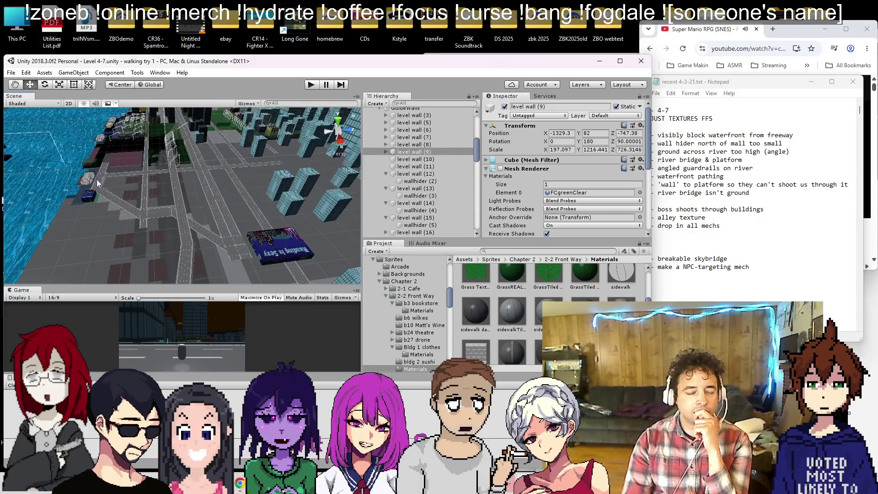
{"action": "scroll", "coordinate": [387, 183], "scroll_direction": "down", "scroll_amount": 3}
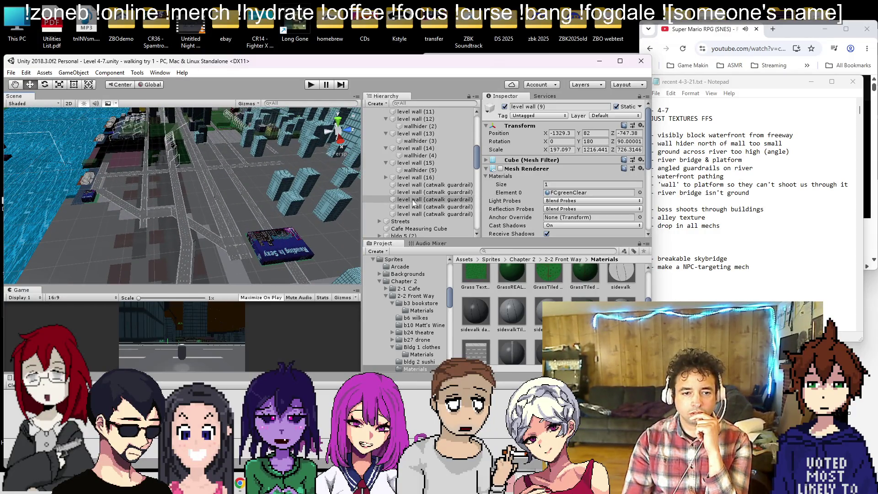
- Collapse level walls (15) and (14) in the Hierarchy and select level wall (13)
{"action": "left_click", "coordinate": [401, 179]}
{"action": "left_click", "coordinate": [412, 164]}
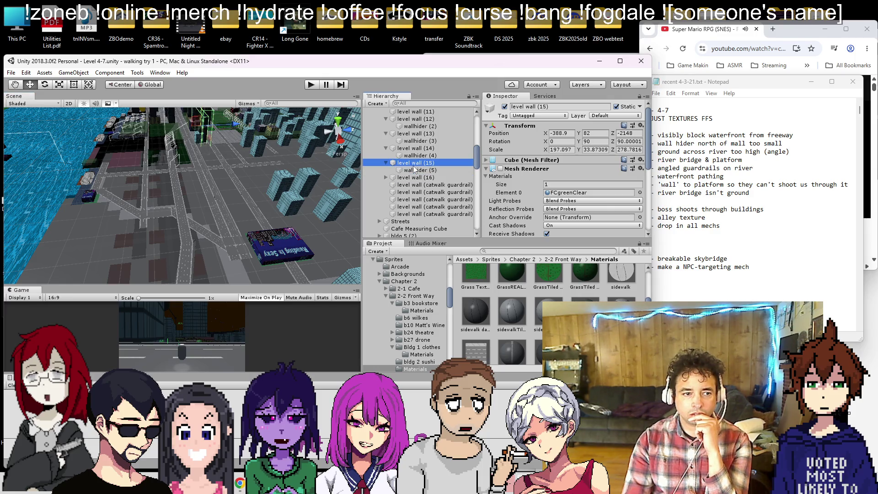
{"action": "left_click", "coordinate": [386, 163]}
{"action": "left_click", "coordinate": [410, 149]}
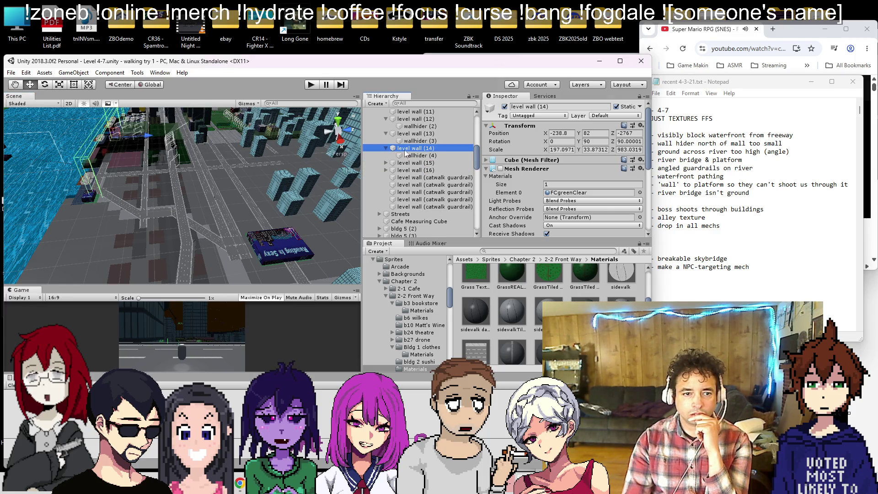
{"action": "left_click", "coordinate": [387, 149]}
{"action": "left_click", "coordinate": [413, 133]}
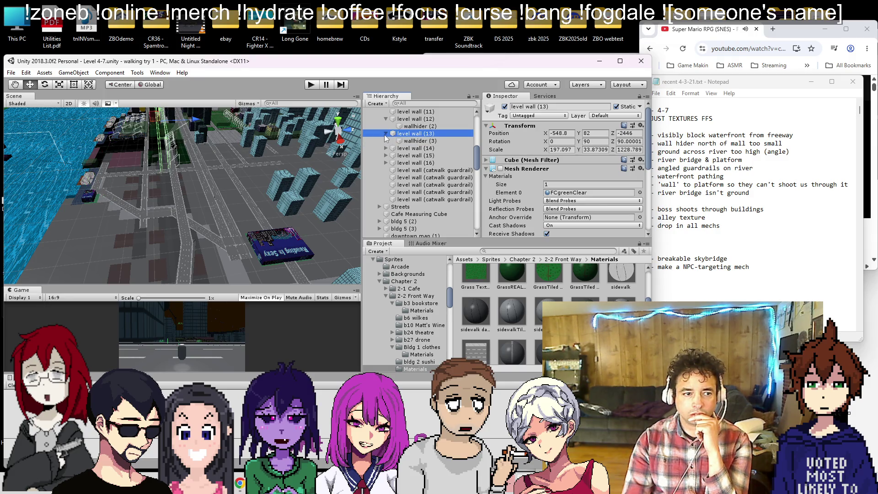
- Pan and orbit the Scene view over the waterfront and city streets
{"action": "mouse_move", "coordinate": [344, 145]}
{"action": "left_mouse_down"}
{"action": "mouse_move", "coordinate": [275, 183]}
{"action": "mouse_move", "coordinate": [167, 201]}
{"action": "mouse_move", "coordinate": [193, 214]}
{"action": "mouse_move", "coordinate": [182, 182]}
{"action": "mouse_move", "coordinate": [196, 149]}
{"action": "mouse_move", "coordinate": [204, 174]}
{"action": "mouse_move", "coordinate": [228, 183]}
{"action": "mouse_move", "coordinate": [235, 199]}
{"action": "left_mouse_up"}
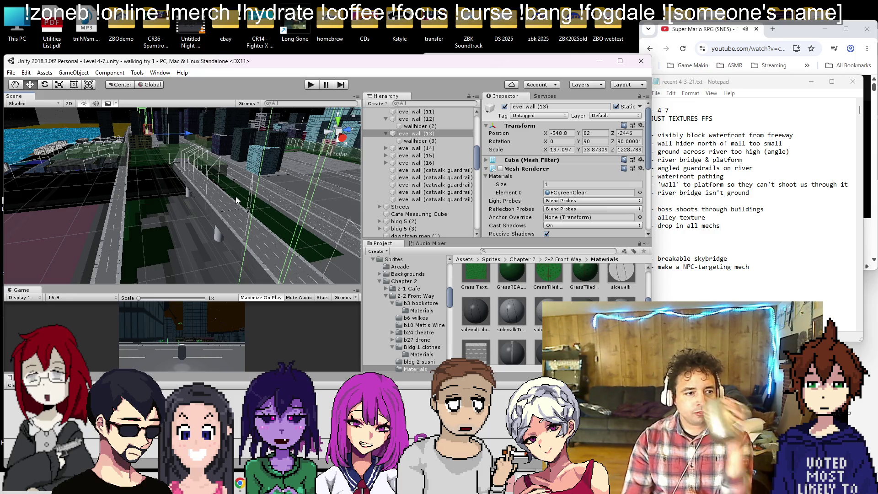
{"action": "scroll", "coordinate": [235, 197], "scroll_direction": "up", "scroll_amount": 2}
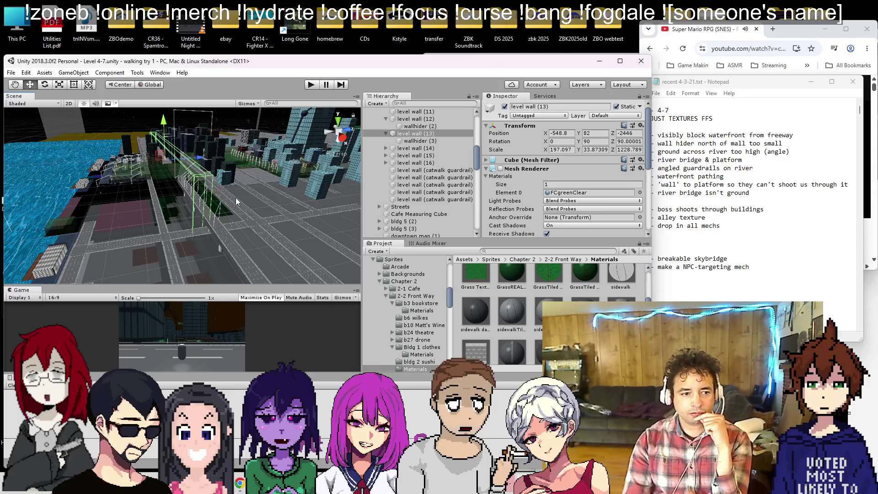
{"action": "scroll", "coordinate": [235, 197], "scroll_direction": "up", "scroll_amount": 2}
{"action": "mouse_move", "coordinate": [235, 198]}
{"action": "left_mouse_down"}
{"action": "mouse_move", "coordinate": [276, 204]}
{"action": "mouse_move", "coordinate": [220, 207]}
{"action": "left_mouse_up"}
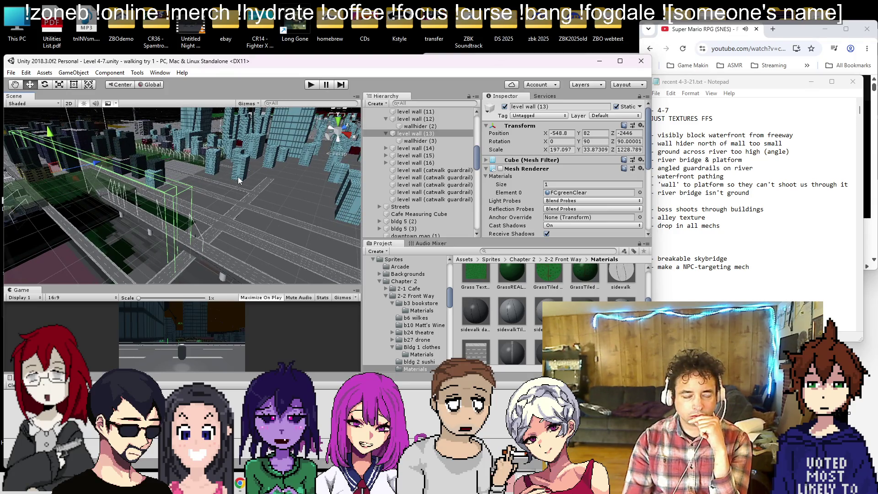
{"action": "mouse_move", "coordinate": [240, 176]}
{"action": "left_mouse_down"}
{"action": "mouse_move", "coordinate": [227, 201]}
{"action": "mouse_move", "coordinate": [219, 188]}
{"action": "mouse_move", "coordinate": [259, 239]}
{"action": "mouse_move", "coordinate": [252, 223]}
{"action": "mouse_move", "coordinate": [195, 205]}
{"action": "left_mouse_up"}
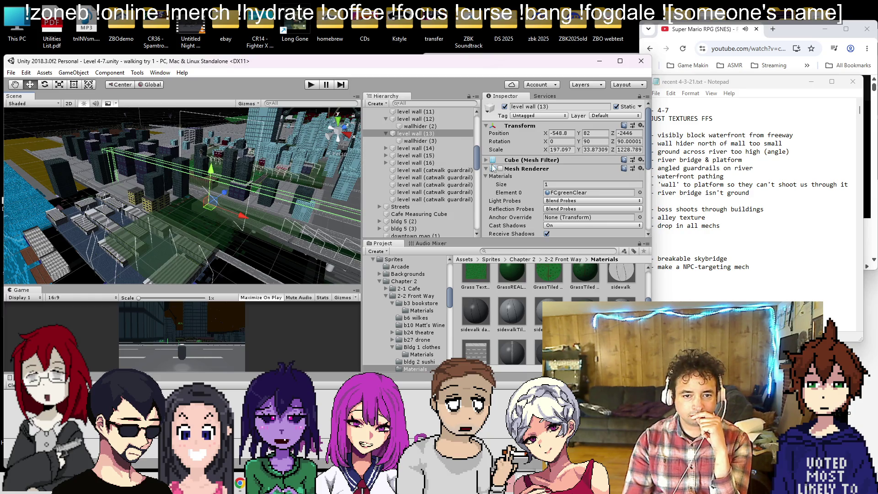
{"action": "mouse_move", "coordinate": [276, 200]}
{"action": "left_mouse_down"}
{"action": "mouse_move", "coordinate": [163, 176]}
{"action": "mouse_move", "coordinate": [209, 190]}
{"action": "mouse_move", "coordinate": [103, 184]}
{"action": "left_mouse_up"}
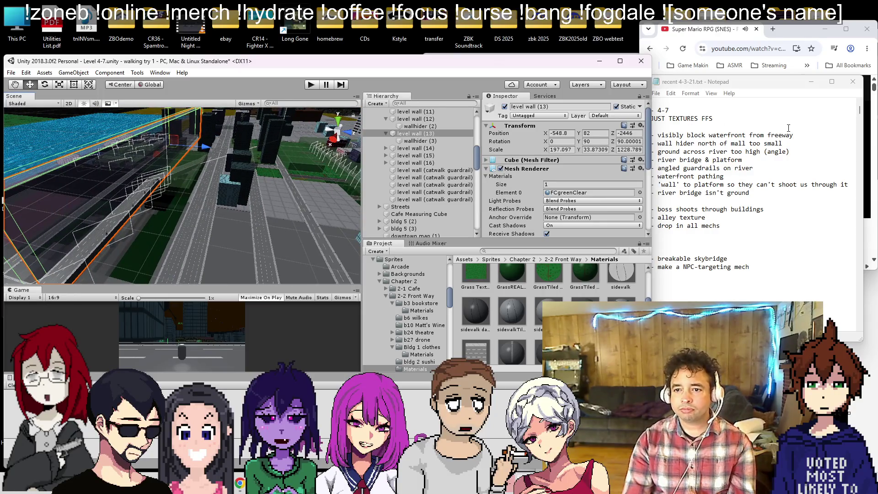
- Delete the 'wall hider north of mall too small' line in Notepad
{"action": "left_click", "coordinate": [796, 143]}
{"action": "key", "text": "shift+Home"}
{"action": "key", "text": "BackSpace"}
{"action": "mouse_move", "coordinate": [229, 179]}
{"action": "left_mouse_down"}
{"action": "mouse_move", "coordinate": [247, 158]}
{"action": "mouse_move", "coordinate": [306, 262]}
{"action": "mouse_move", "coordinate": [198, 211]}
{"action": "left_mouse_up"}
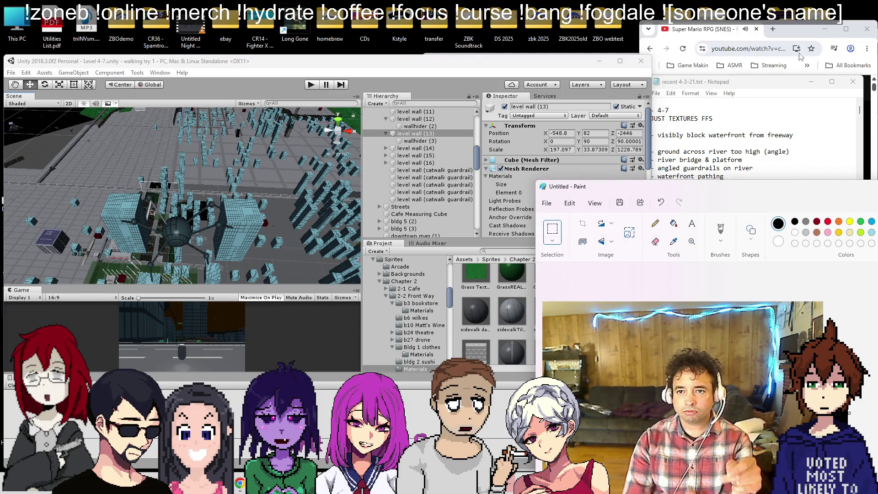
{"action": "left_click", "coordinate": [847, 59]}
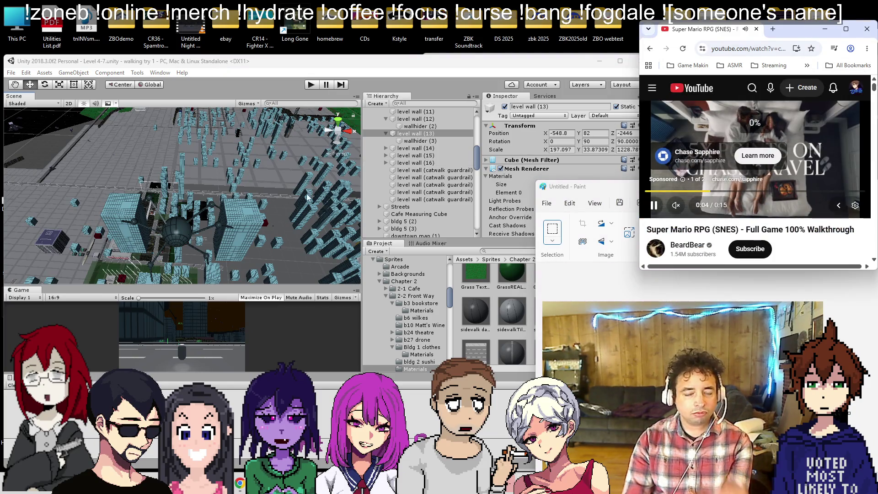
- Select level wall (3) under GuideWalls and orbit the view around it
{"action": "left_click", "coordinate": [423, 147]}
{"action": "scroll", "coordinate": [422, 155], "scroll_direction": "up", "scroll_amount": 5}
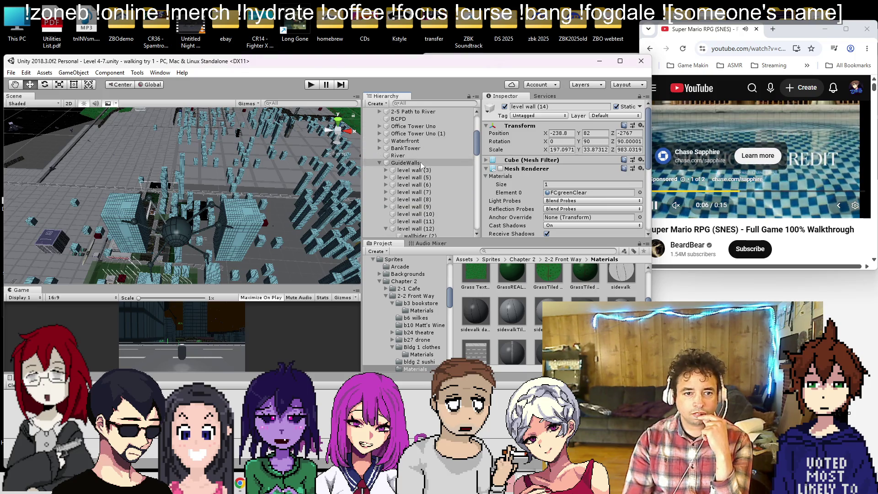
{"action": "left_click", "coordinate": [421, 170]}
{"action": "scroll", "coordinate": [112, 221], "scroll_direction": "up", "scroll_amount": 5}
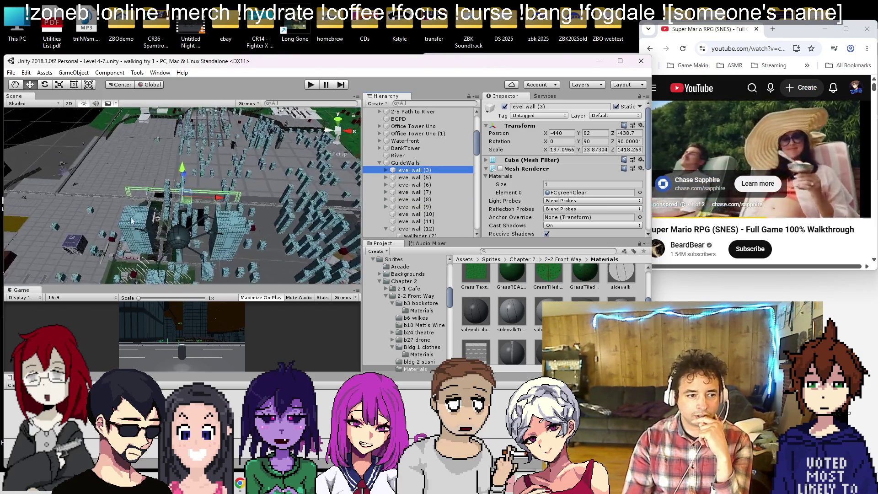
{"action": "mouse_move", "coordinate": [111, 221]}
{"action": "left_mouse_down"}
{"action": "mouse_move", "coordinate": [251, 221]}
{"action": "mouse_move", "coordinate": [222, 202]}
{"action": "mouse_move", "coordinate": [311, 240]}
{"action": "left_mouse_up"}
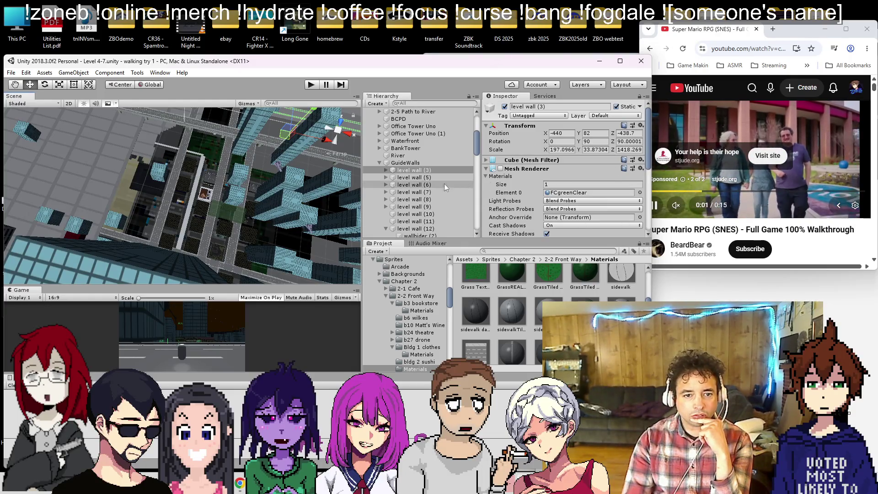
- Step through level walls (5), (6) and (7) to level wall (9) and expand it
{"action": "left_click", "coordinate": [419, 178]}
{"action": "double_click", "coordinate": [410, 185]}
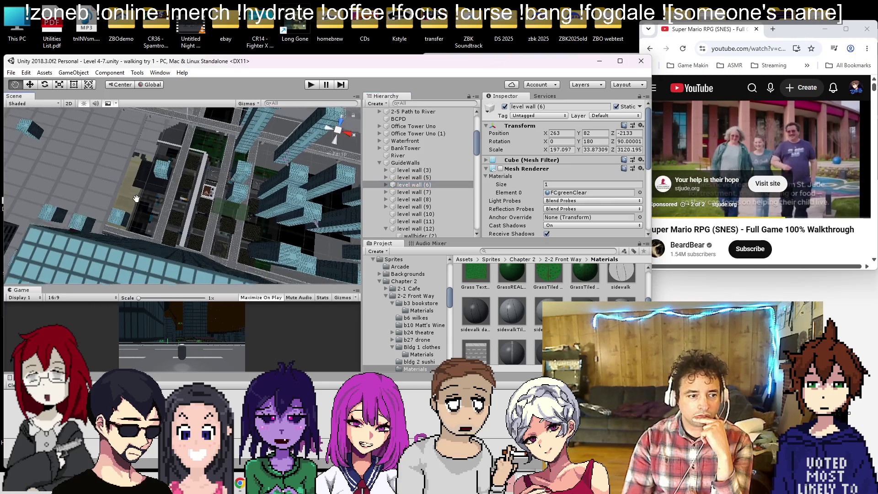
{"action": "left_click", "coordinate": [406, 193]}
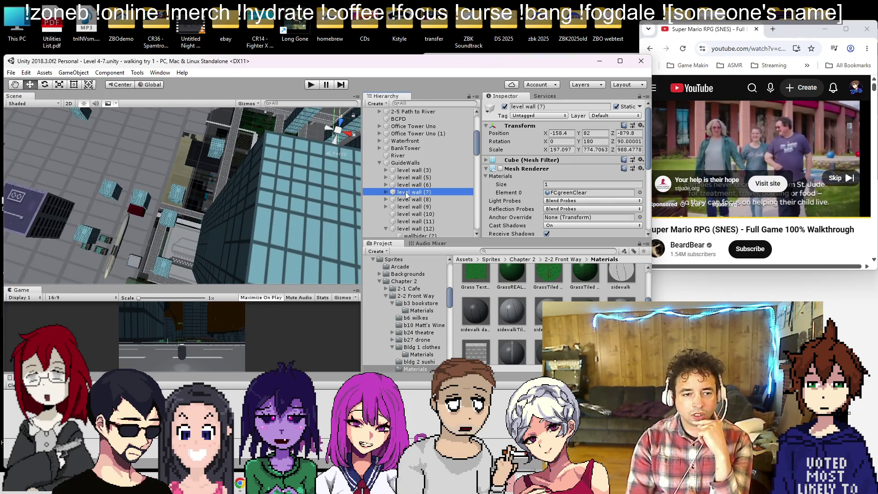
{"action": "key", "text": "Down"}
{"action": "key", "text": "Down"}
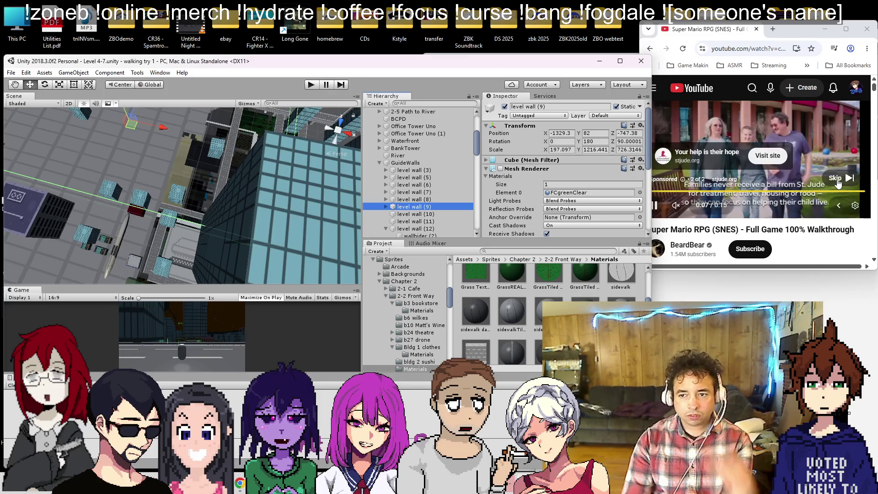
{"action": "left_click", "coordinate": [837, 179]}
{"action": "left_click", "coordinate": [386, 209]}
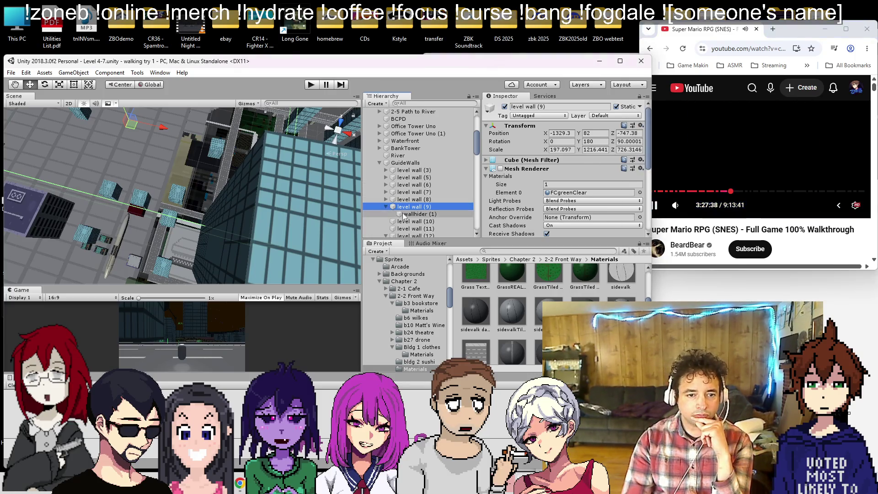
{"action": "key", "text": "Down"}
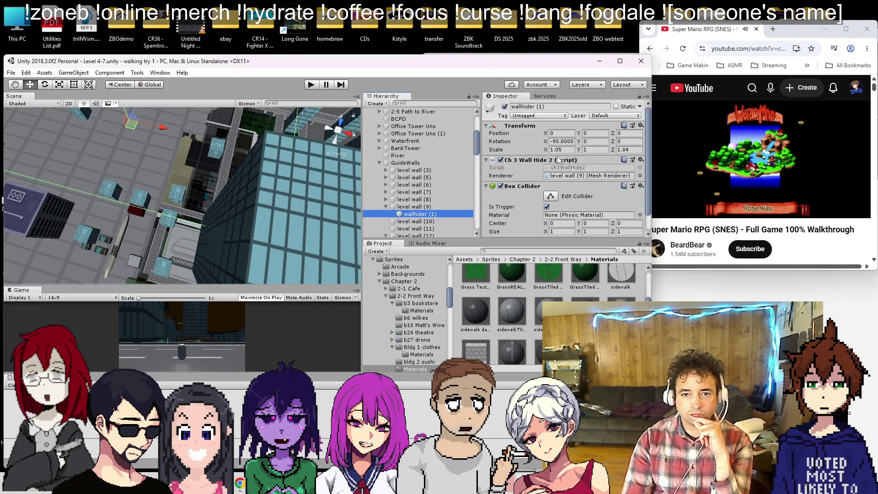
- Set wallhider (1)'s Y scale to 1.05 and save the scene
{"action": "left_click", "coordinate": [593, 150]}
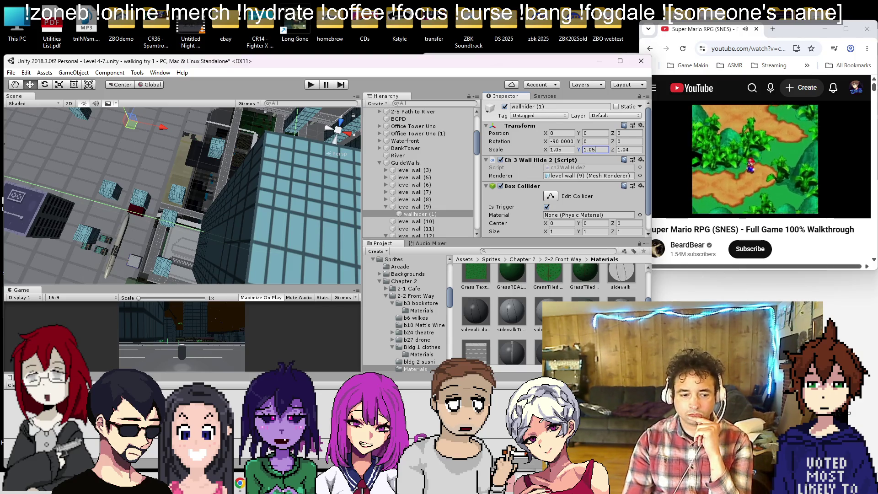
{"action": "key", "text": "ctrl+s"}
{"action": "key", "text": "alt+Tab"}
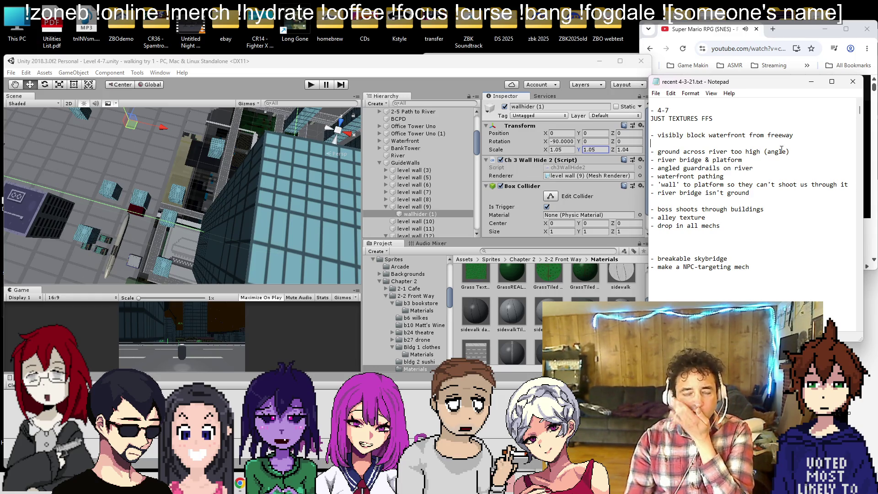
{"action": "mouse_move", "coordinate": [132, 232]}
{"action": "left_mouse_down"}
{"action": "mouse_move", "coordinate": [207, 175]}
{"action": "mouse_move", "coordinate": [270, 193]}
{"action": "mouse_move", "coordinate": [251, 161]}
{"action": "left_mouse_up"}
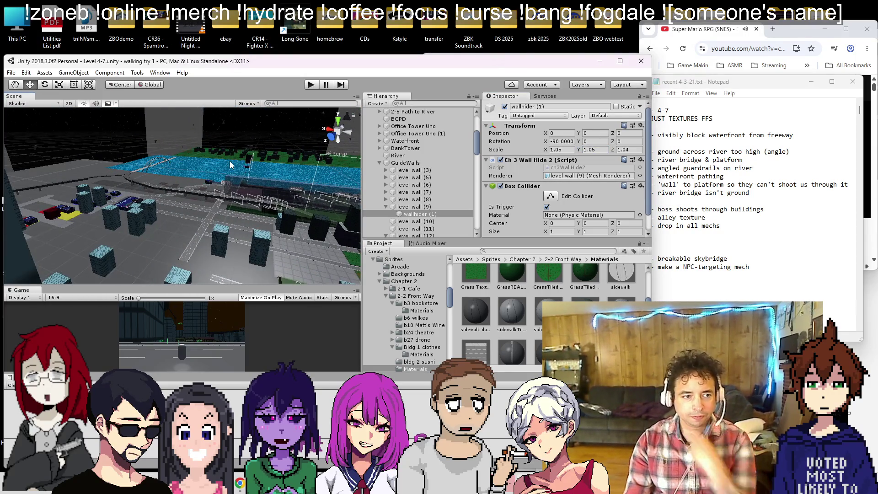
- Play-test the city level with a walk through the Game view, then stop Play mode
{"action": "left_click", "coordinate": [307, 85]}
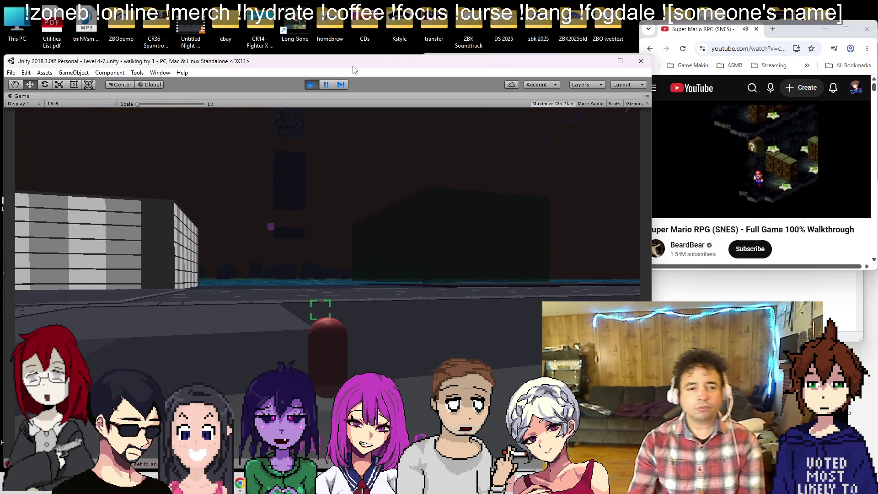
{"action": "left_click", "coordinate": [306, 88]}
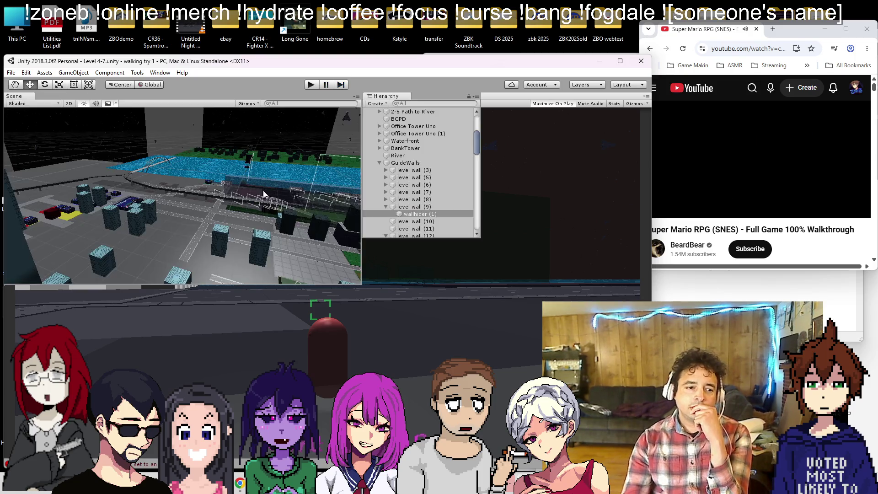
- Orbit around river level walls (13) and (14) to check them, then bring up the to-do list
{"action": "mouse_move", "coordinate": [212, 231]}
{"action": "left_mouse_down"}
{"action": "mouse_move", "coordinate": [186, 262]}
{"action": "mouse_move", "coordinate": [301, 198]}
{"action": "mouse_move", "coordinate": [453, 247]}
{"action": "left_mouse_up"}
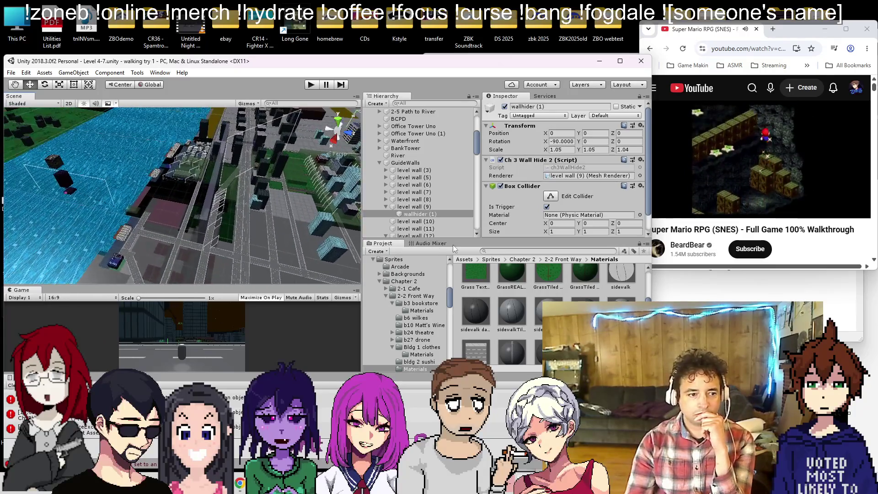
{"action": "left_click", "coordinate": [201, 223]}
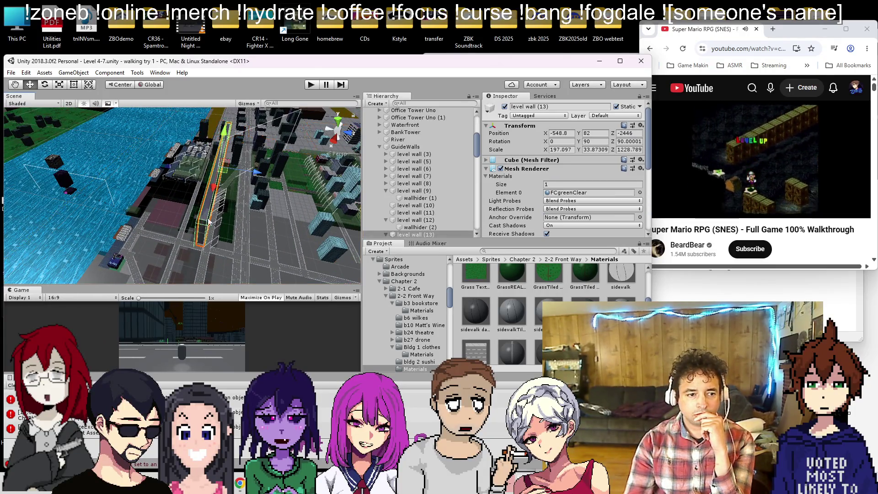
{"action": "left_click", "coordinate": [404, 167]}
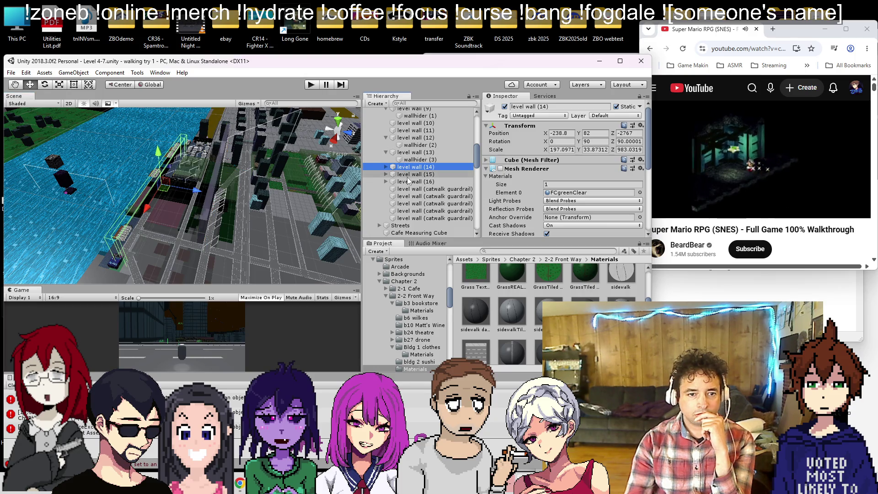
{"action": "left_click_drag", "start_coordinate": [311, 190], "coordinate": [379, 200]}
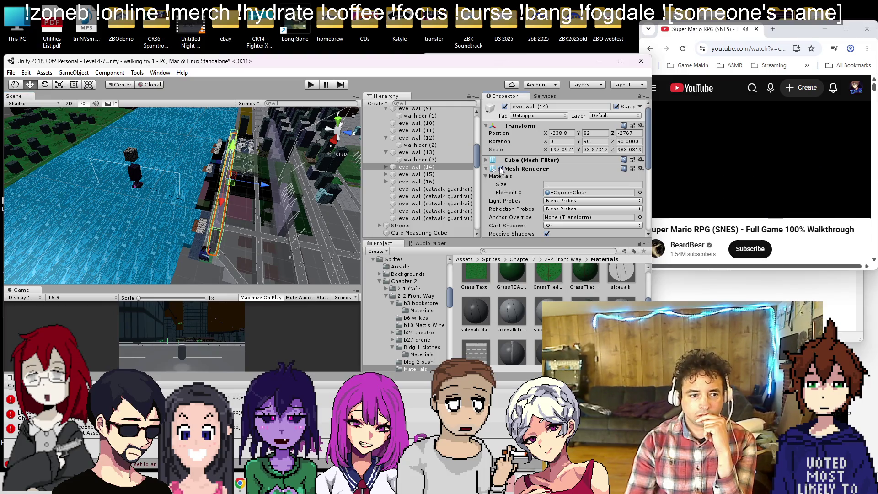
{"action": "left_click_drag", "start_coordinate": [269, 224], "coordinate": [210, 214]}
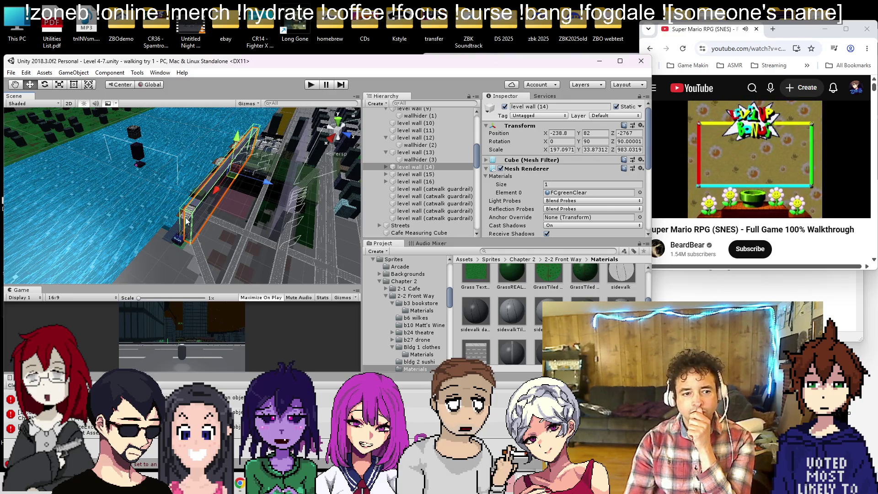
{"action": "mouse_move", "coordinate": [224, 218]}
{"action": "left_mouse_down"}
{"action": "mouse_move", "coordinate": [174, 218]}
{"action": "mouse_move", "coordinate": [334, 212]}
{"action": "mouse_move", "coordinate": [243, 218]}
{"action": "left_mouse_up"}
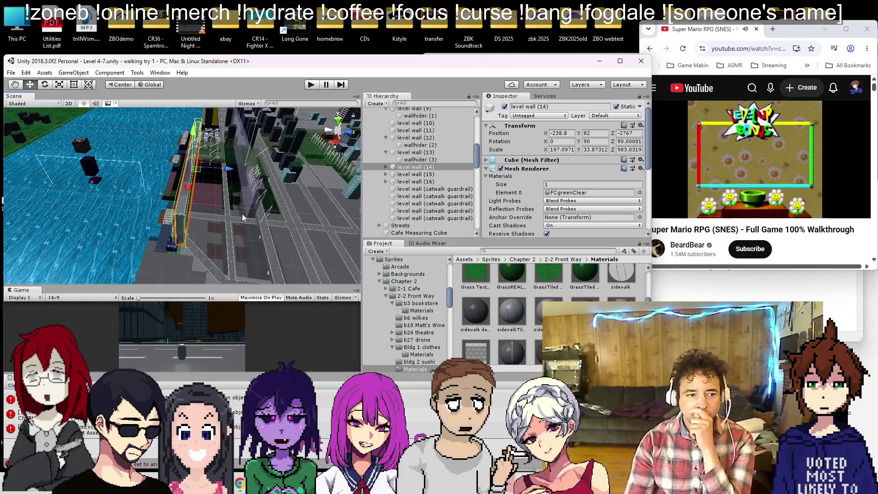
{"action": "left_click", "coordinate": [661, 298]}
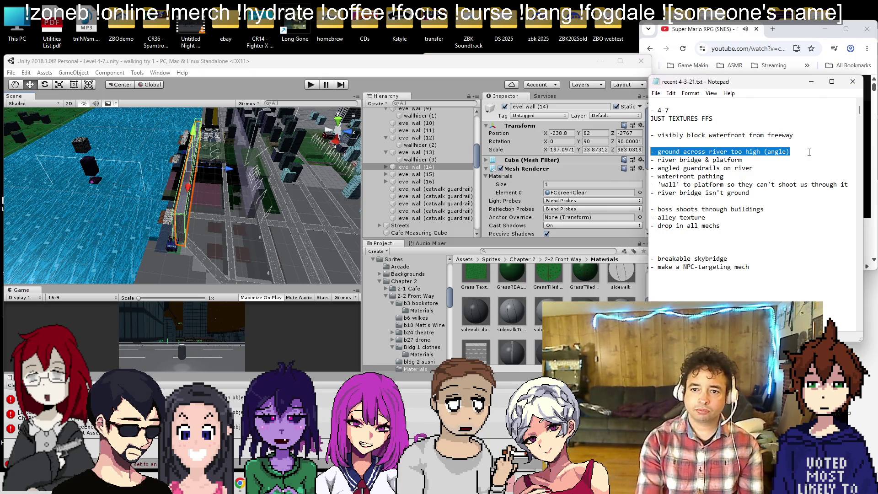
- Select and frame the CC tower cube and orbit closely around it
{"action": "left_click_drag", "start_coordinate": [292, 187], "coordinate": [238, 194]}
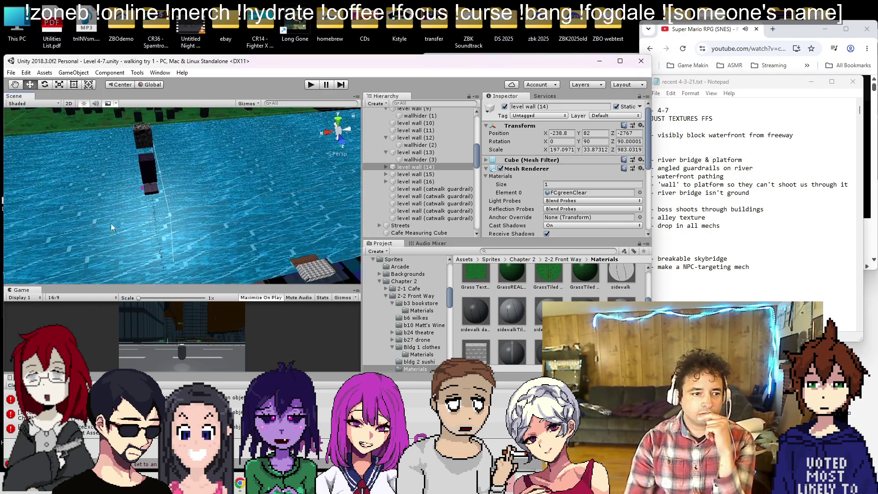
{"action": "left_click", "coordinate": [158, 184]}
{"action": "key", "text": "f"}
{"action": "mouse_move", "coordinate": [157, 184]}
{"action": "left_mouse_down"}
{"action": "mouse_move", "coordinate": [210, 185]}
{"action": "mouse_move", "coordinate": [224, 147]}
{"action": "mouse_move", "coordinate": [130, 233]}
{"action": "mouse_move", "coordinate": [109, 214]}
{"action": "mouse_move", "coordinate": [128, 110]}
{"action": "mouse_move", "coordinate": [133, 205]}
{"action": "mouse_move", "coordinate": [26, 176]}
{"action": "mouse_move", "coordinate": [138, 201]}
{"action": "left_mouse_up"}
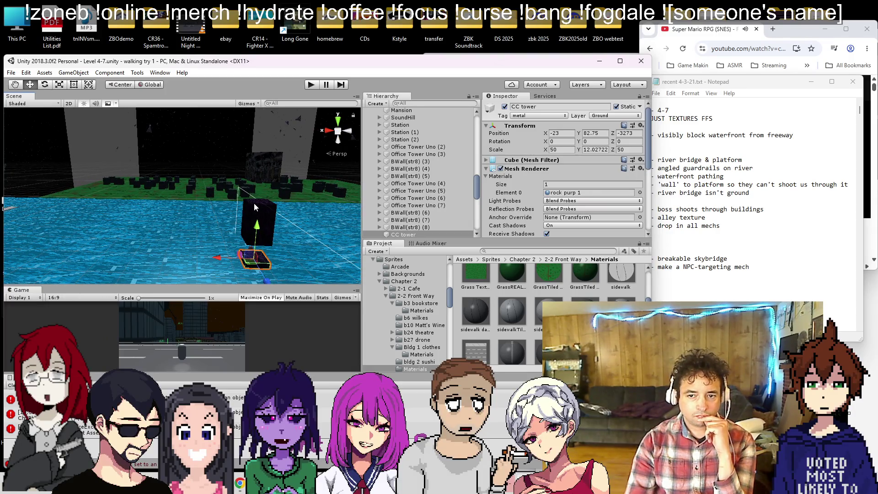
{"action": "mouse_move", "coordinate": [254, 207]}
{"action": "left_mouse_down"}
{"action": "mouse_move", "coordinate": [219, 238]}
{"action": "mouse_move", "coordinate": [235, 260]}
{"action": "mouse_move", "coordinate": [229, 252]}
{"action": "mouse_move", "coordinate": [238, 247]}
{"action": "left_mouse_up"}
{"action": "mouse_move", "coordinate": [333, 213]}
{"action": "left_mouse_down"}
{"action": "mouse_move", "coordinate": [228, 227]}
{"action": "mouse_move", "coordinate": [274, 259]}
{"action": "mouse_move", "coordinate": [283, 247]}
{"action": "left_mouse_up"}
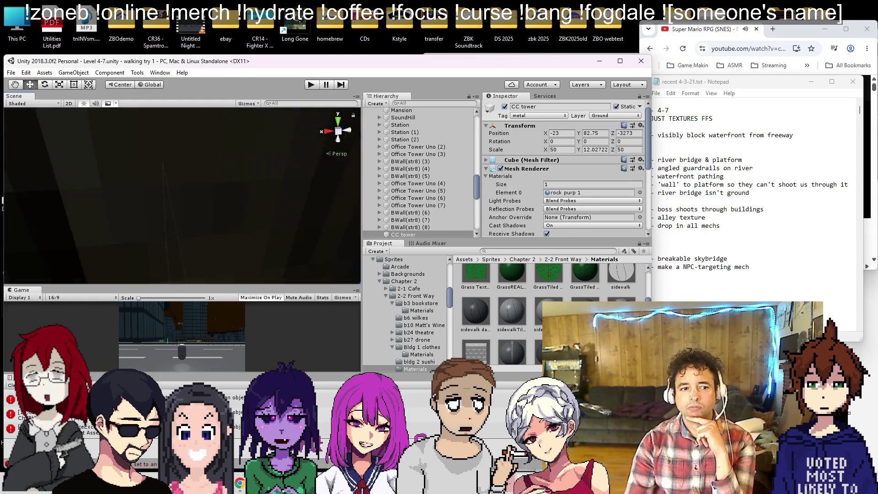
- Pull back over the city blocks, selecting Old bldg (21), new bldg (12) and the Cafe
{"action": "left_click_drag", "start_coordinate": [276, 205], "coordinate": [220, 301]}
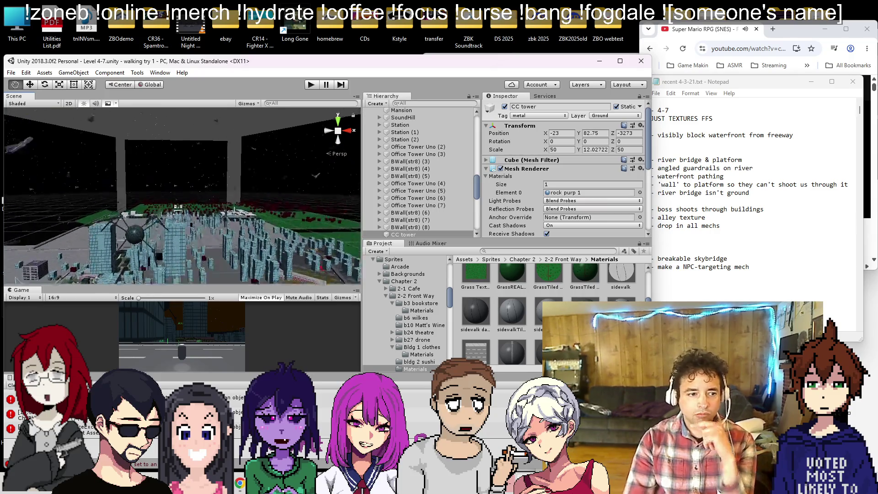
{"action": "left_click_drag", "start_coordinate": [241, 28], "coordinate": [139, 254]}
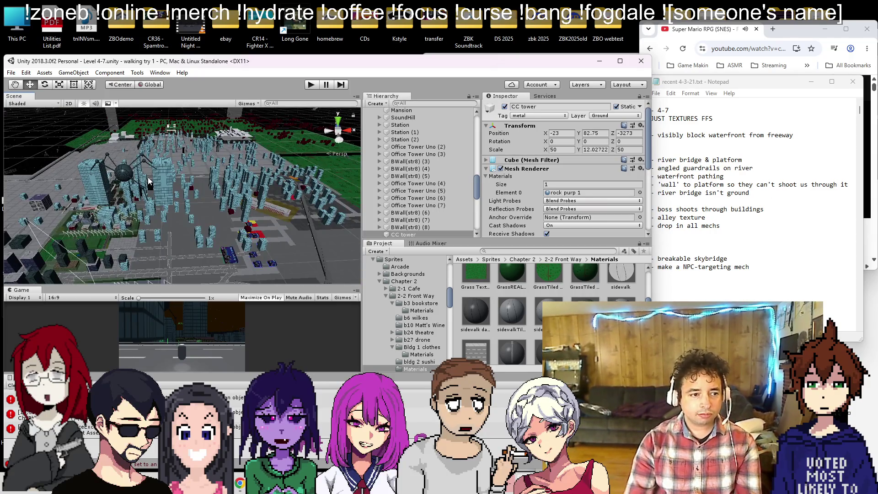
{"action": "left_click", "coordinate": [144, 179]}
{"action": "key", "text": "f"}
{"action": "mouse_move", "coordinate": [164, 188]}
{"action": "left_mouse_down"}
{"action": "mouse_move", "coordinate": [139, 229]}
{"action": "mouse_move", "coordinate": [131, 203]}
{"action": "mouse_move", "coordinate": [217, 136]}
{"action": "mouse_move", "coordinate": [228, 196]}
{"action": "mouse_move", "coordinate": [210, 214]}
{"action": "mouse_move", "coordinate": [215, 196]}
{"action": "mouse_move", "coordinate": [180, 185]}
{"action": "mouse_move", "coordinate": [213, 165]}
{"action": "mouse_move", "coordinate": [182, 225]}
{"action": "left_mouse_up"}
{"action": "left_click", "coordinate": [235, 202]}
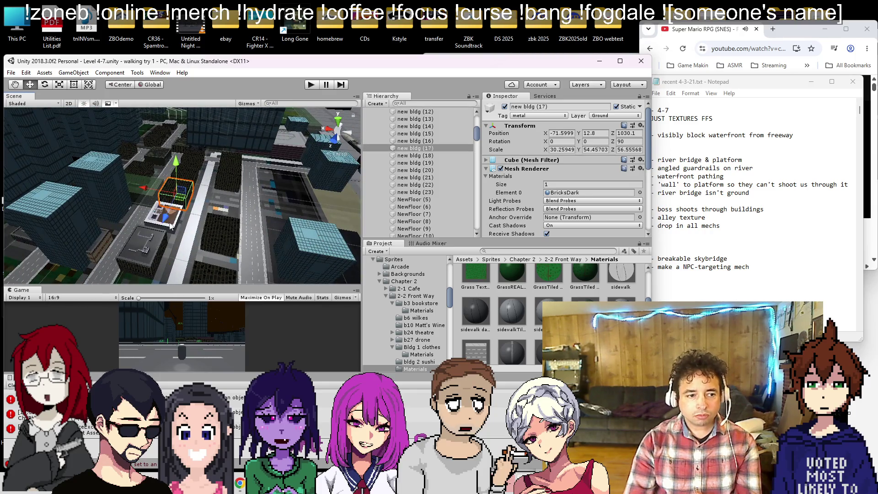
{"action": "left_click", "coordinate": [154, 218]}
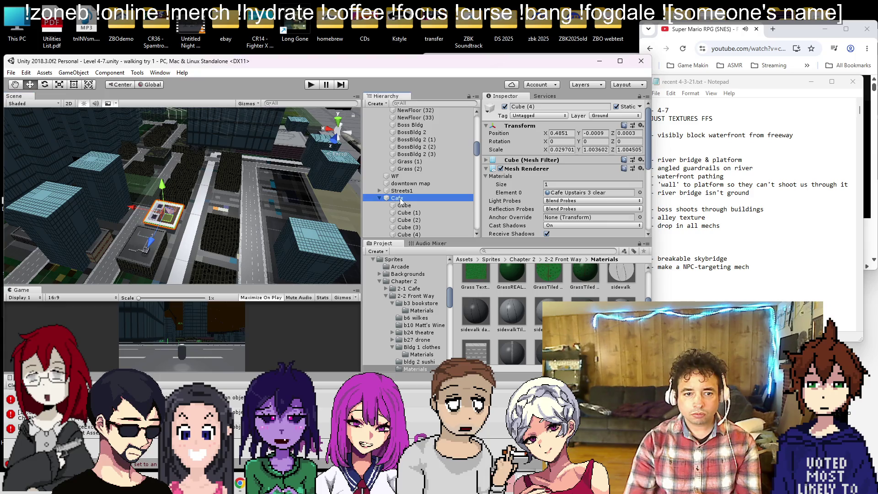
- Tag the Cafe building as metal
{"action": "left_click", "coordinate": [553, 116]}
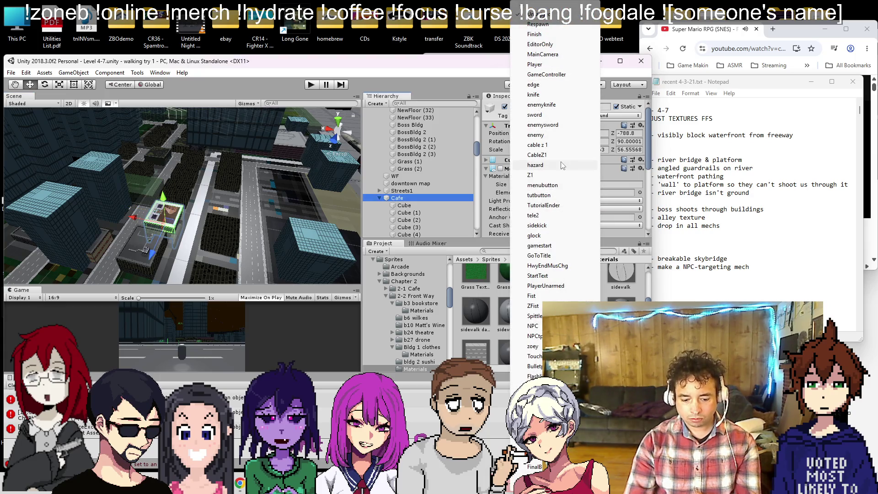
{"action": "scroll", "coordinate": [555, 246], "scroll_direction": "down", "scroll_amount": 8}
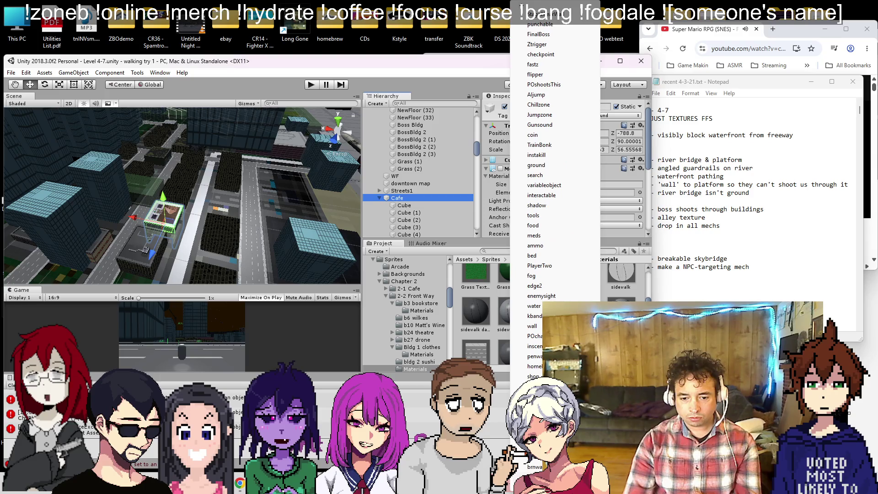
{"action": "left_click", "coordinate": [436, 274]}
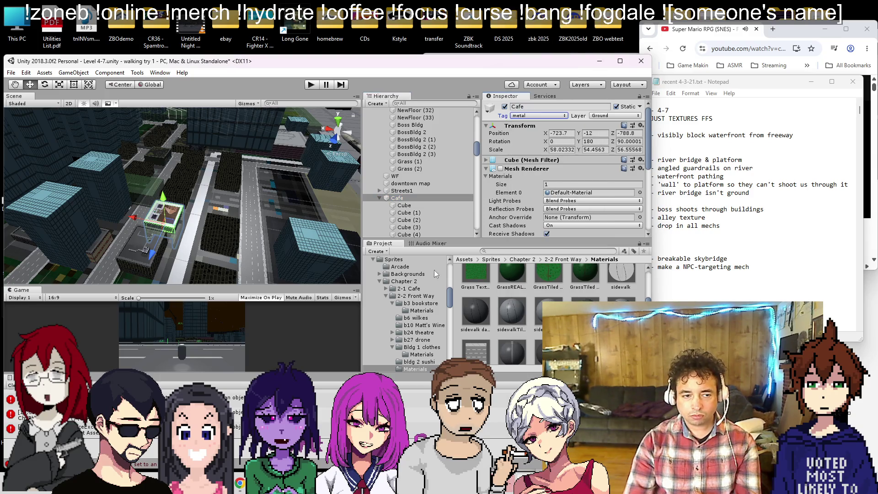
- Select Club Yabai and set its tag to metal
{"action": "left_click", "coordinate": [136, 260]}
{"action": "left_click", "coordinate": [424, 198]}
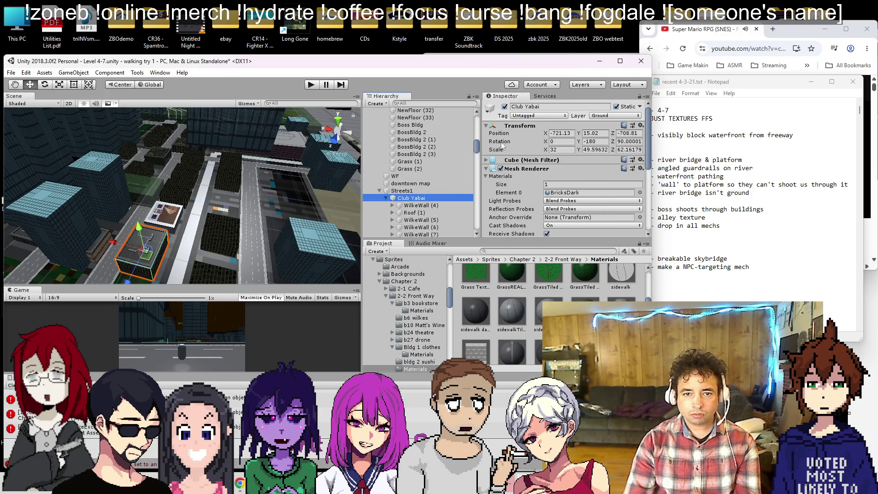
{"action": "left_click", "coordinate": [526, 116]}
{"action": "scroll", "coordinate": [564, 231], "scroll_direction": "down", "scroll_amount": 8}
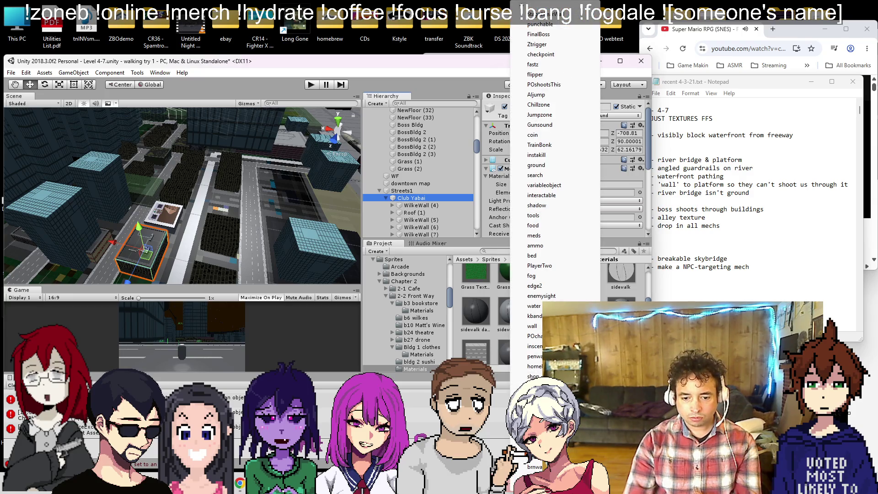
{"action": "key", "text": "Escape"}
{"action": "scroll", "coordinate": [181, 215], "scroll_direction": "up", "scroll_amount": 3}
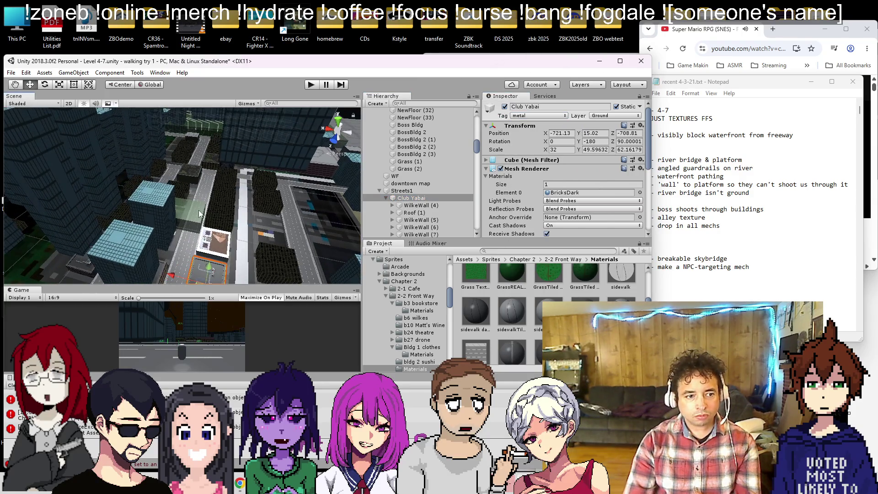
{"action": "scroll", "coordinate": [251, 235], "scroll_direction": "up", "scroll_amount": 10}
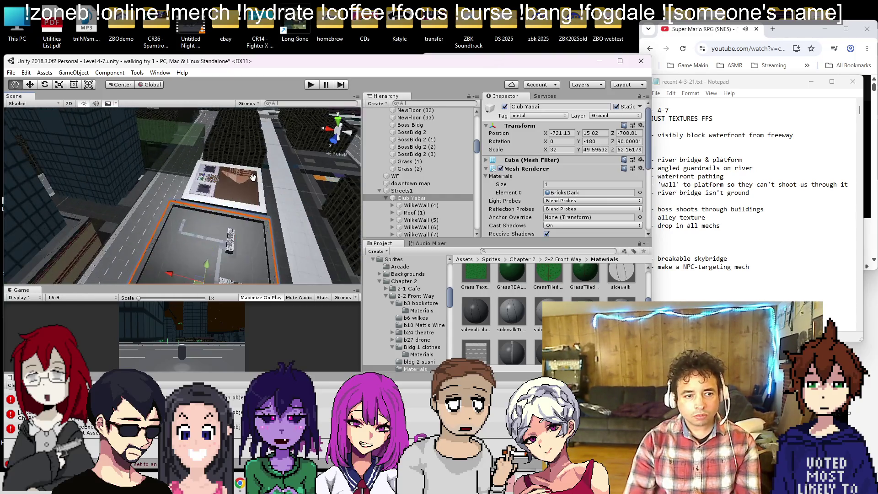
{"action": "scroll", "coordinate": [270, 252], "scroll_direction": "down", "scroll_amount": 10}
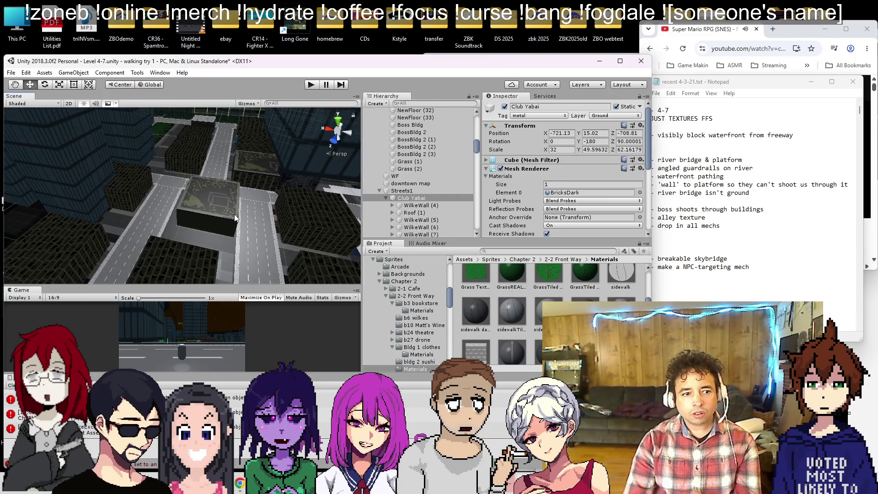
- Select the Spade (1) building and tag it metal
{"action": "left_click", "coordinate": [232, 214]}
{"action": "left_click", "coordinate": [409, 228]}
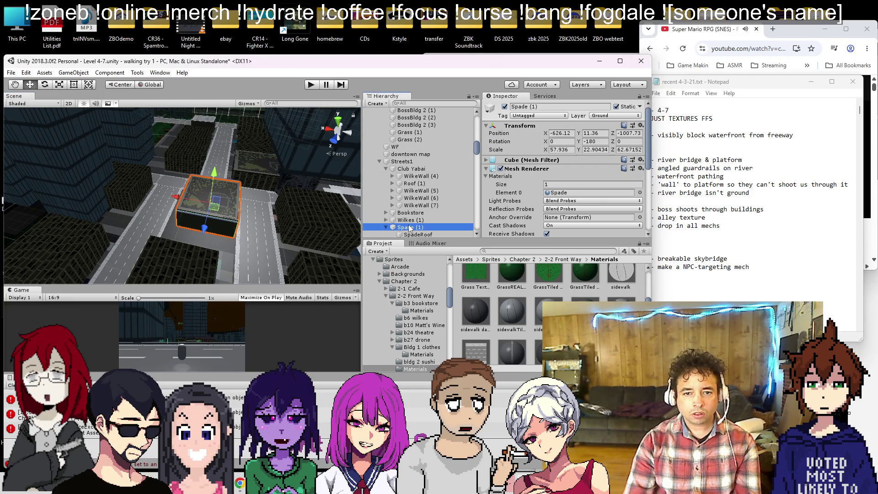
{"action": "left_click", "coordinate": [513, 118]}
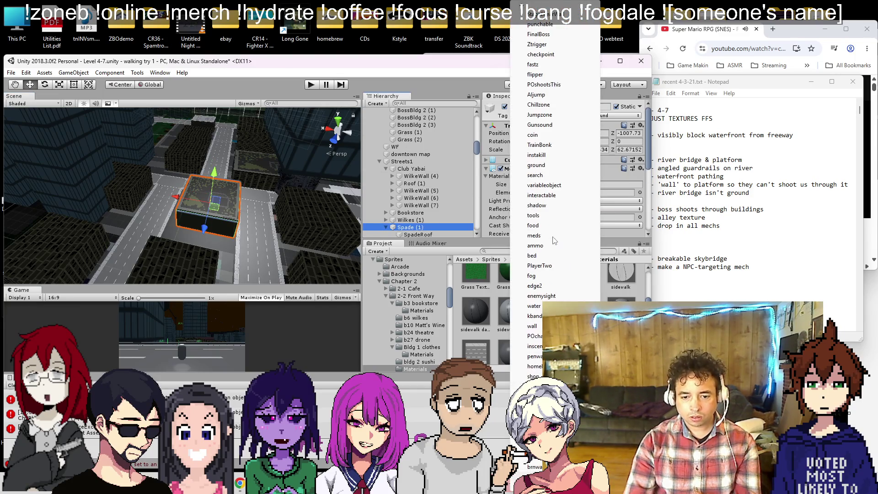
{"action": "left_click", "coordinate": [535, 411]}
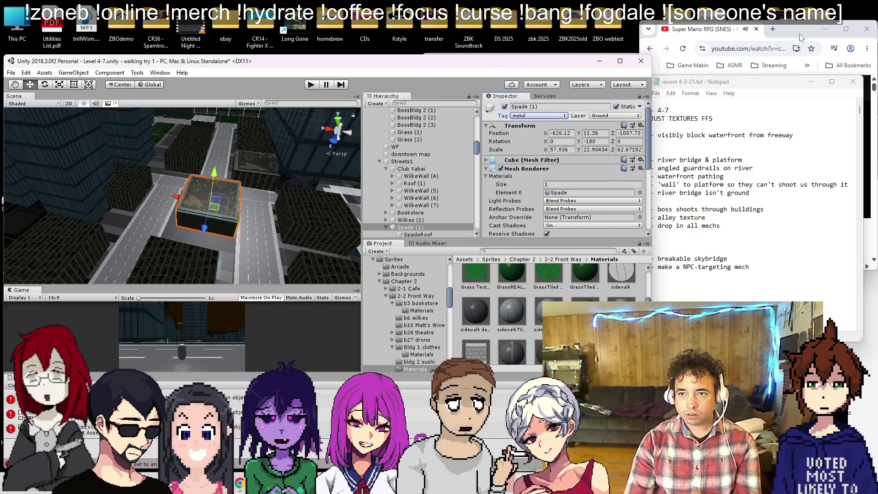
{"action": "left_click", "coordinate": [801, 39]}
{"action": "scroll", "coordinate": [193, 163], "scroll_direction": "down", "scroll_amount": 5}
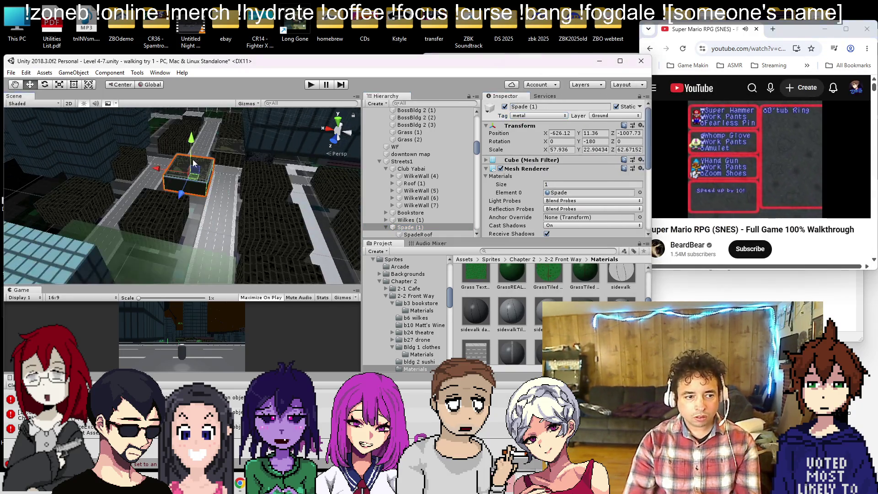
{"action": "mouse_move", "coordinate": [194, 163]}
{"action": "left_mouse_down"}
{"action": "mouse_move", "coordinate": [210, 136]}
{"action": "mouse_move", "coordinate": [190, 146]}
{"action": "mouse_move", "coordinate": [239, 215]}
{"action": "mouse_move", "coordinate": [242, 166]}
{"action": "mouse_move", "coordinate": [161, 155]}
{"action": "mouse_move", "coordinate": [267, 162]}
{"action": "mouse_move", "coordinate": [108, 149]}
{"action": "mouse_move", "coordinate": [177, 152]}
{"action": "mouse_move", "coordinate": [171, 120]}
{"action": "left_mouse_up"}
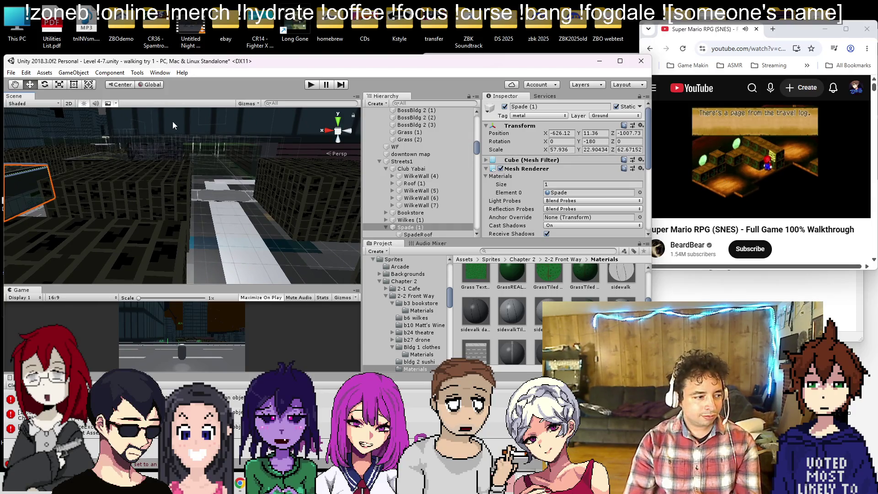
{"action": "left_click", "coordinate": [196, 150]}
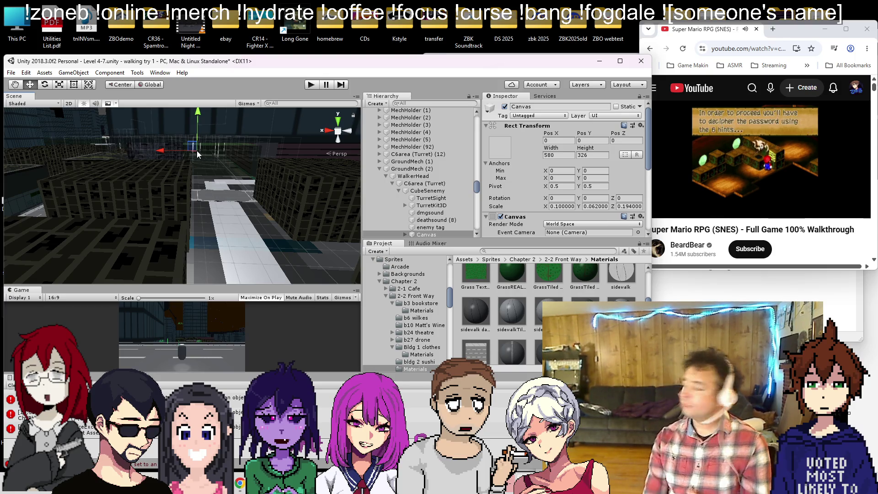
{"action": "mouse_move", "coordinate": [197, 150]}
{"action": "left_mouse_down"}
{"action": "mouse_move", "coordinate": [199, 133]}
{"action": "mouse_move", "coordinate": [181, 172]}
{"action": "left_mouse_up"}
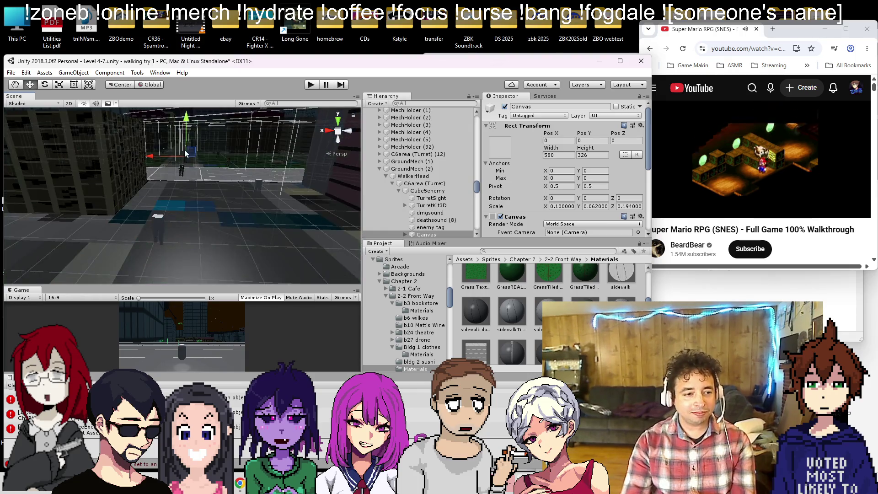
{"action": "left_click", "coordinate": [181, 171]}
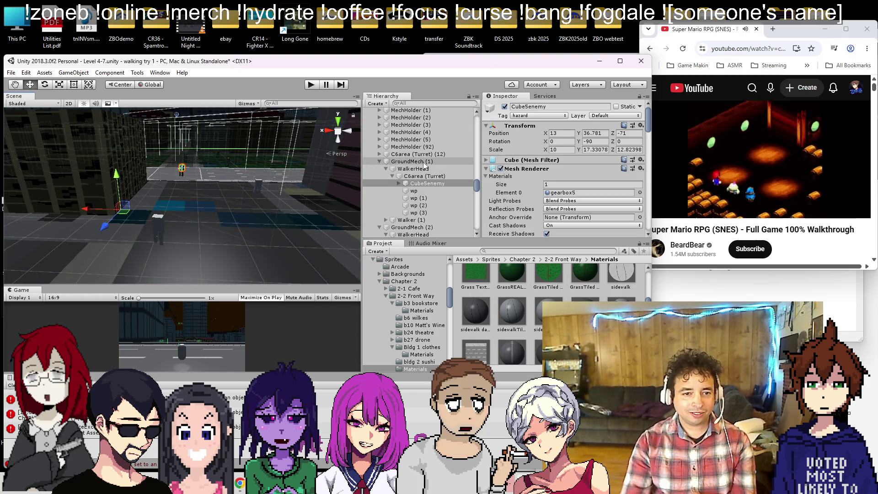
{"action": "double_click", "coordinate": [407, 161]}
{"action": "key", "text": "ctrl+d"}
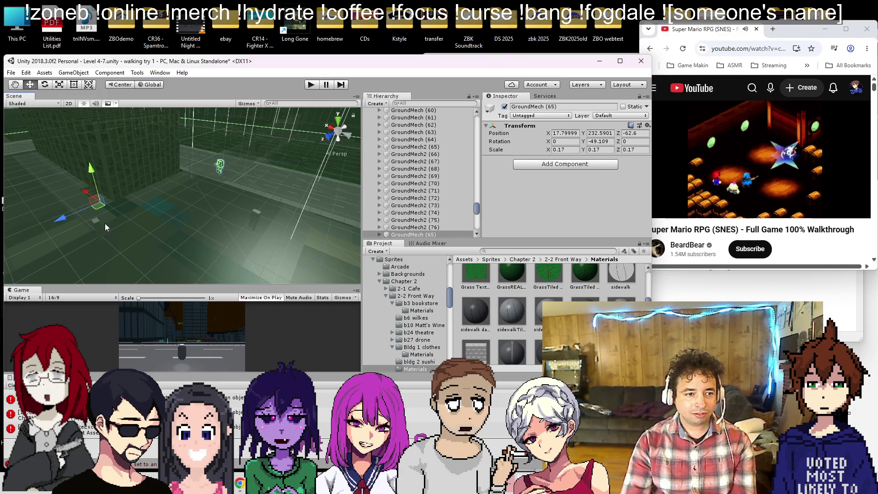
{"action": "left_click", "coordinate": [421, 235]}
{"action": "key", "text": "Delete"}
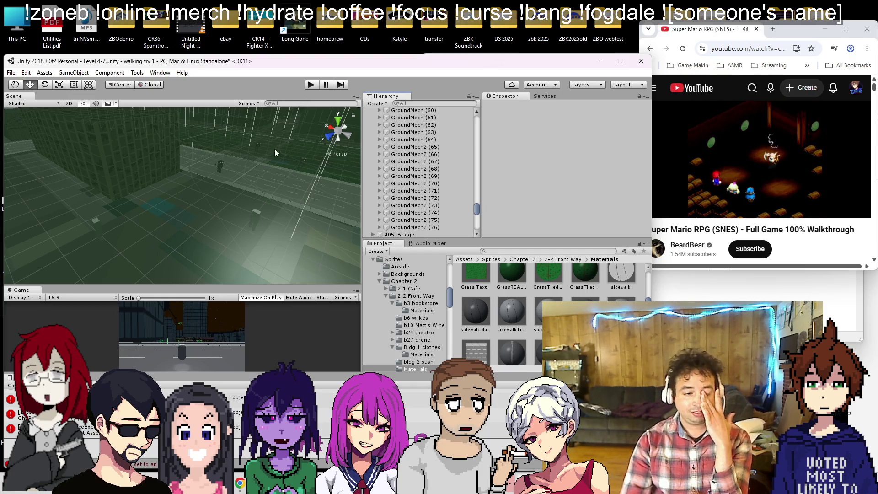
{"action": "mouse_move", "coordinate": [126, 196]}
{"action": "left_mouse_down"}
{"action": "mouse_move", "coordinate": [207, 195]}
{"action": "mouse_move", "coordinate": [216, 203]}
{"action": "left_mouse_up"}
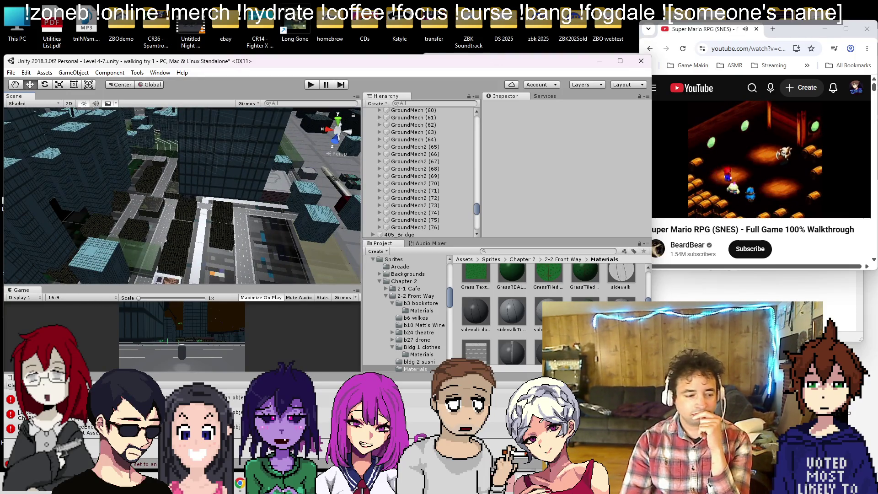
- In Notepad, delete the '- river bridge & platform' and '- angled guardrails on river' lines
{"action": "key", "text": "alt+Tab"}
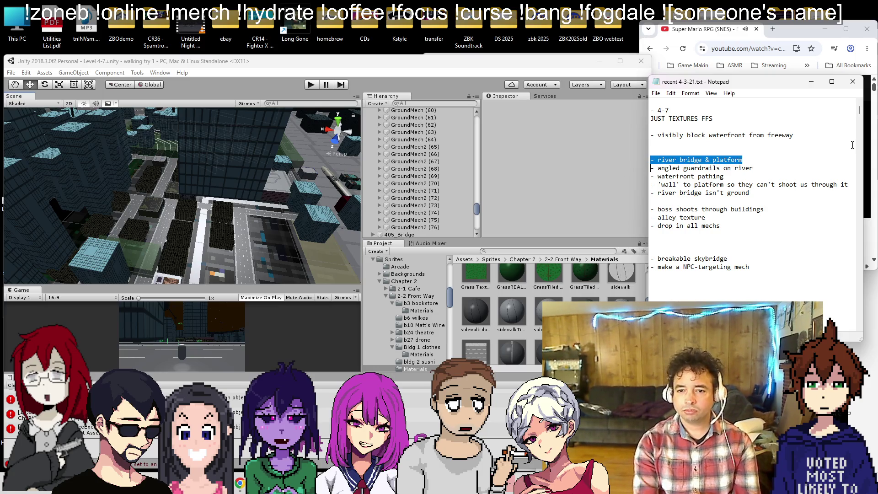
{"action": "key", "text": "Delete"}
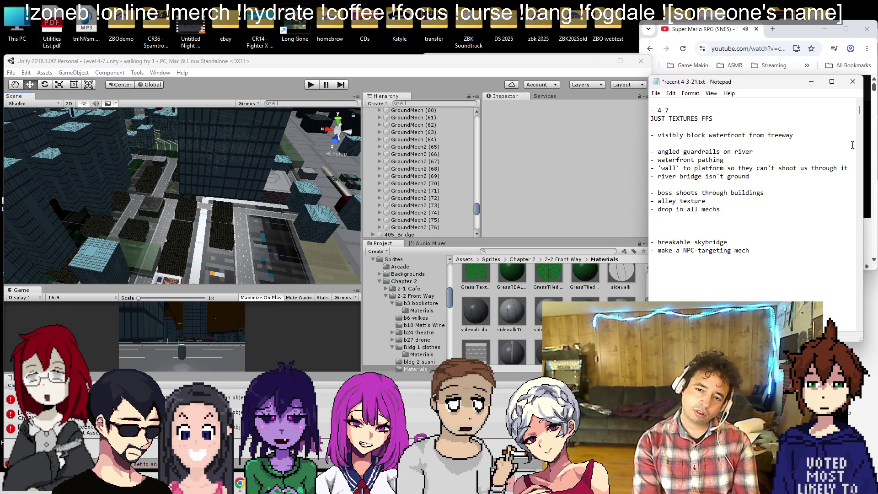
{"action": "key", "text": "shift+Down"}
{"action": "key", "text": "Delete"}
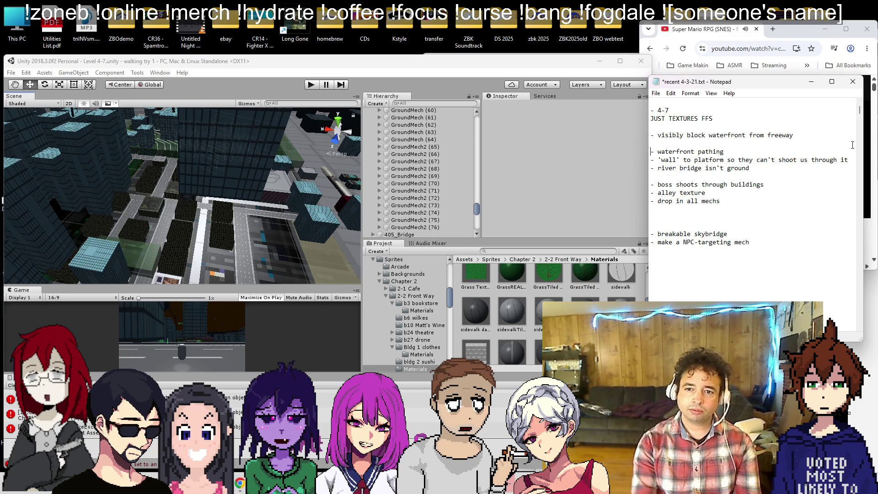
{"action": "scroll", "coordinate": [197, 247], "scroll_direction": "down", "scroll_amount": 10}
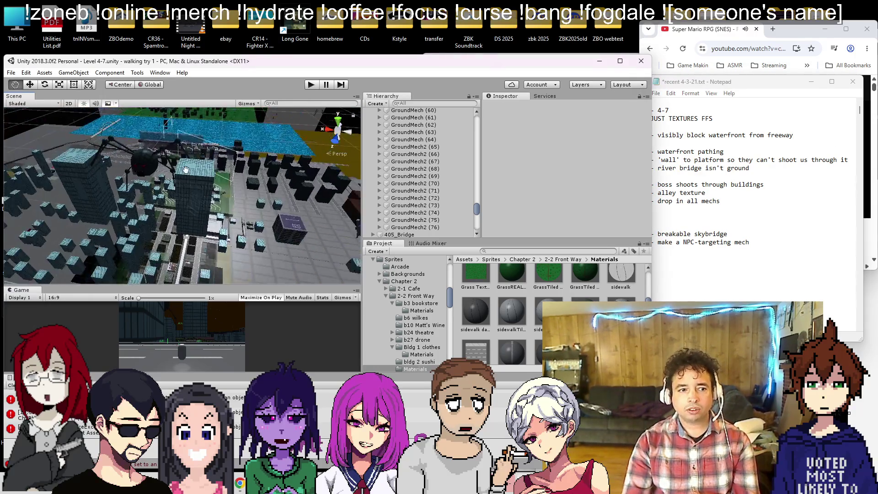
{"action": "mouse_move", "coordinate": [198, 241]}
{"action": "left_mouse_down"}
{"action": "mouse_move", "coordinate": [257, 191]}
{"action": "mouse_move", "coordinate": [531, 245]}
{"action": "mouse_move", "coordinate": [218, 223]}
{"action": "mouse_move", "coordinate": [151, 197]}
{"action": "left_mouse_up"}
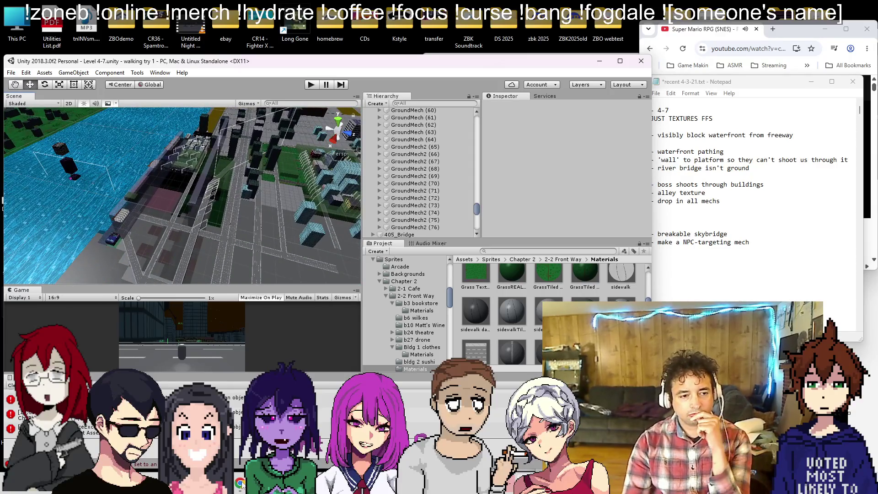
{"action": "mouse_move", "coordinate": [197, 256]}
{"action": "left_mouse_down"}
{"action": "mouse_move", "coordinate": [175, 285]}
{"action": "mouse_move", "coordinate": [239, 190]}
{"action": "mouse_move", "coordinate": [94, 247]}
{"action": "mouse_move", "coordinate": [175, 193]}
{"action": "mouse_move", "coordinate": [220, 179]}
{"action": "left_mouse_up"}
{"action": "left_click", "coordinate": [685, 271]}
{"action": "scroll", "coordinate": [778, 183], "scroll_direction": "up", "scroll_amount": 5}
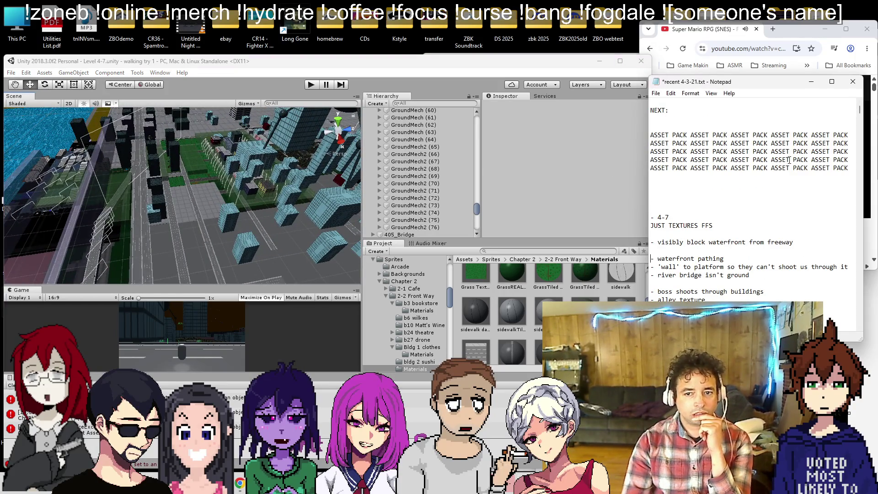
{"action": "scroll", "coordinate": [746, 184], "scroll_direction": "down", "scroll_amount": 5}
{"action": "mouse_move", "coordinate": [275, 183]}
{"action": "left_mouse_down"}
{"action": "mouse_move", "coordinate": [659, 148]}
{"action": "mouse_move", "coordinate": [725, 221]}
{"action": "left_mouse_up"}
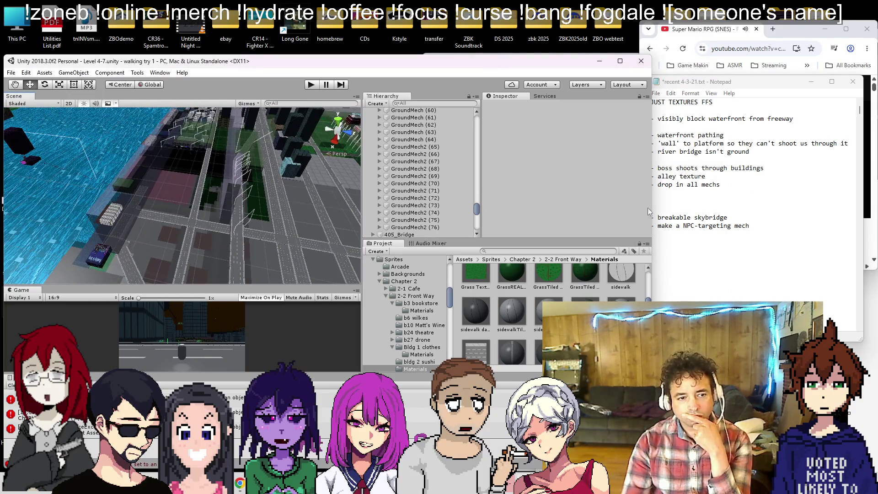
{"action": "left_click_drag", "start_coordinate": [165, 180], "coordinate": [173, 160]}
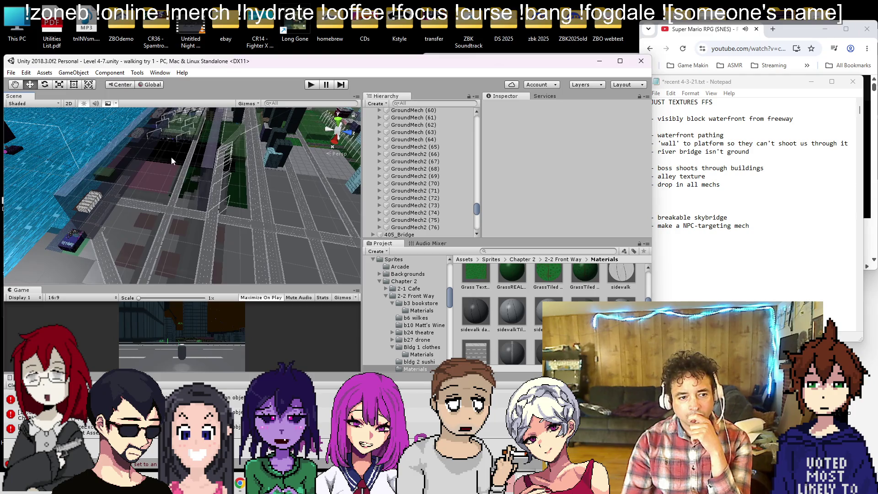
- Move the NewFloor (34) tile to the waterfront and stretch it across the block to the street edge
{"action": "left_click", "coordinate": [303, 168]}
{"action": "mouse_move", "coordinate": [350, 171]}
{"action": "left_mouse_down"}
{"action": "mouse_move", "coordinate": [199, 176]}
{"action": "mouse_move", "coordinate": [190, 188]}
{"action": "mouse_move", "coordinate": [202, 245]}
{"action": "mouse_move", "coordinate": [289, 201]}
{"action": "mouse_move", "coordinate": [265, 218]}
{"action": "mouse_move", "coordinate": [267, 170]}
{"action": "mouse_move", "coordinate": [197, 114]}
{"action": "left_mouse_up"}
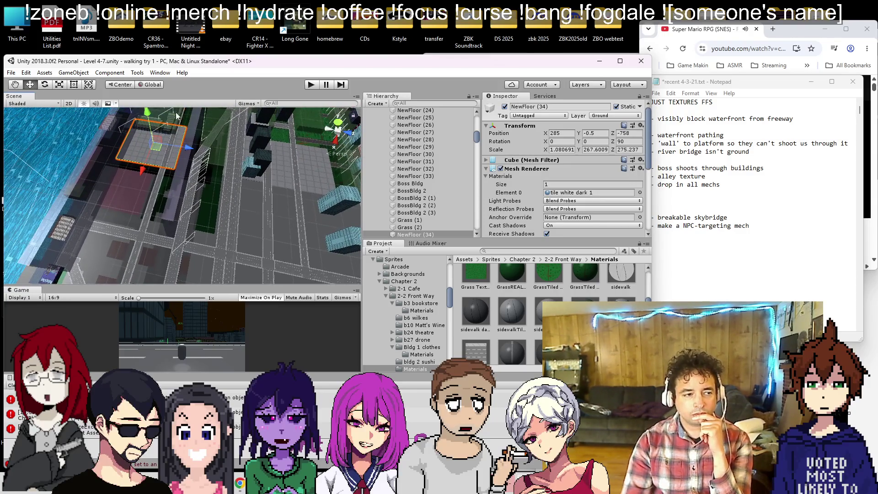
{"action": "left_click_drag", "start_coordinate": [180, 145], "coordinate": [240, 163]}
{"action": "mouse_move", "coordinate": [179, 179]}
{"action": "left_mouse_down"}
{"action": "mouse_move", "coordinate": [142, 292]}
{"action": "mouse_move", "coordinate": [194, 145]}
{"action": "mouse_move", "coordinate": [196, 90]}
{"action": "left_mouse_up"}
{"action": "mouse_move", "coordinate": [170, 212]}
{"action": "left_mouse_down"}
{"action": "mouse_move", "coordinate": [188, 265]}
{"action": "mouse_move", "coordinate": [256, 200]}
{"action": "mouse_move", "coordinate": [218, 196]}
{"action": "left_mouse_up"}
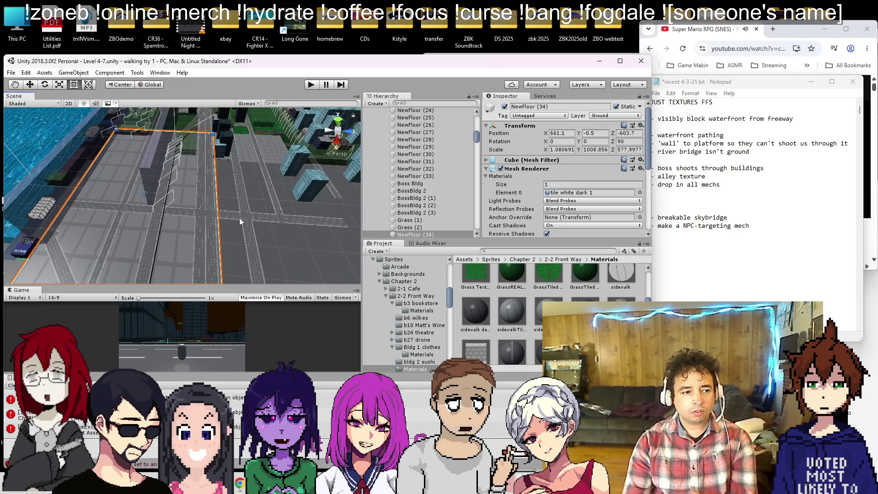
- Save the scene and look over the stretched floor tile
{"action": "key", "text": "ctrl+s"}
{"action": "mouse_move", "coordinate": [123, 171]}
{"action": "left_mouse_down"}
{"action": "mouse_move", "coordinate": [231, 257]}
{"action": "mouse_move", "coordinate": [183, 190]}
{"action": "mouse_move", "coordinate": [145, 168]}
{"action": "mouse_move", "coordinate": [115, 102]}
{"action": "left_mouse_up"}
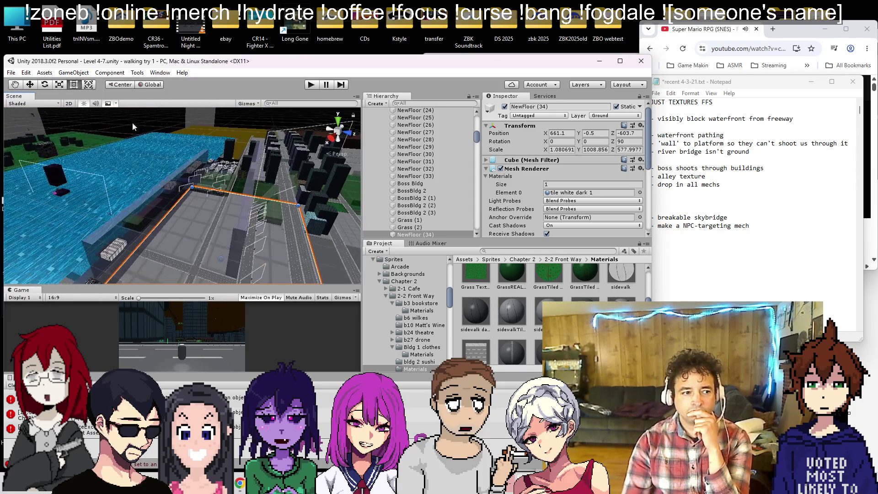
{"action": "mouse_move", "coordinate": [141, 199]}
{"action": "left_mouse_down"}
{"action": "mouse_move", "coordinate": [156, 219]}
{"action": "mouse_move", "coordinate": [151, 233]}
{"action": "left_mouse_up"}
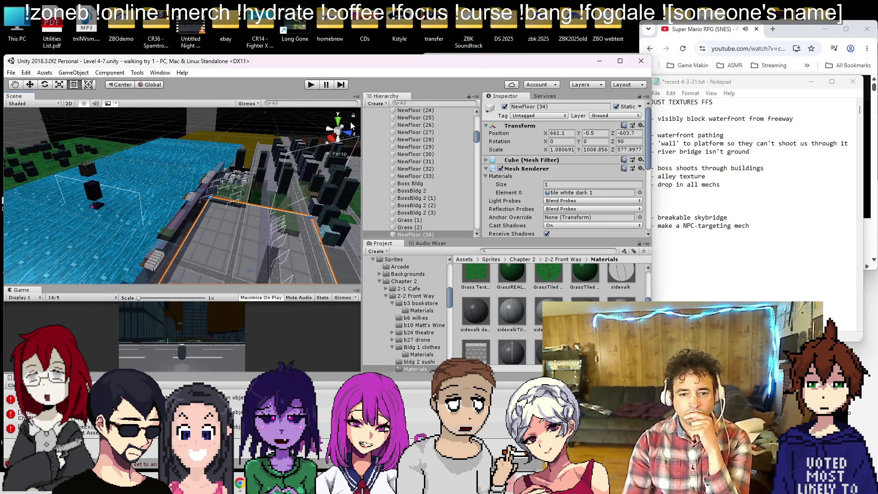
- Frame NewFloor (34) and try the BrickWhite material on it
{"action": "key", "text": "f"}
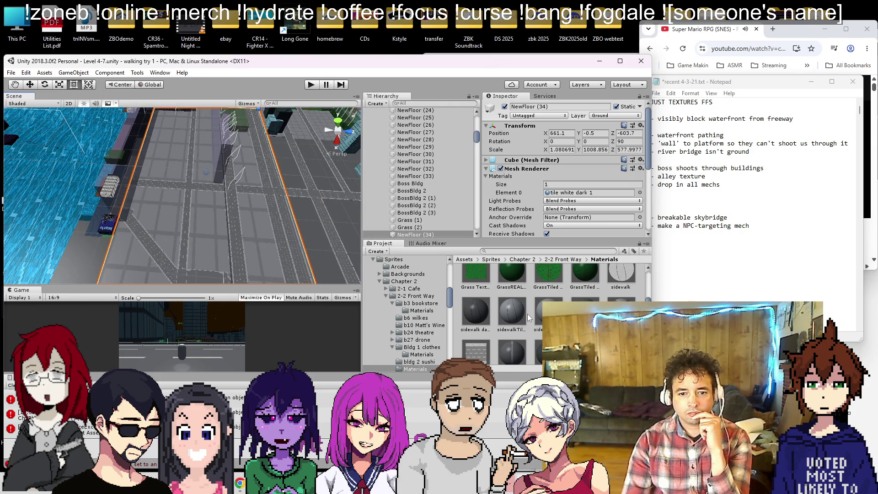
{"action": "scroll", "coordinate": [527, 313], "scroll_direction": "up", "scroll_amount": 2}
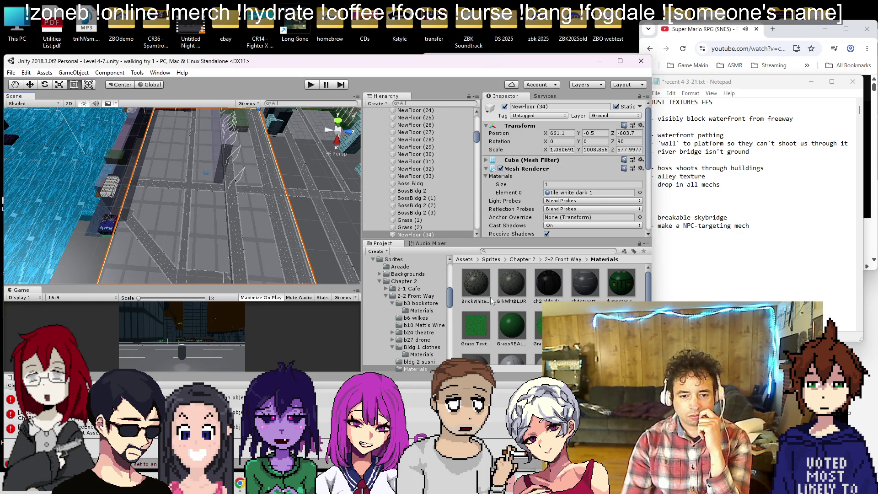
{"action": "left_click_drag", "start_coordinate": [363, 280], "coordinate": [153, 224]}
{"action": "scroll", "coordinate": [160, 219], "scroll_direction": "up", "scroll_amount": 5}
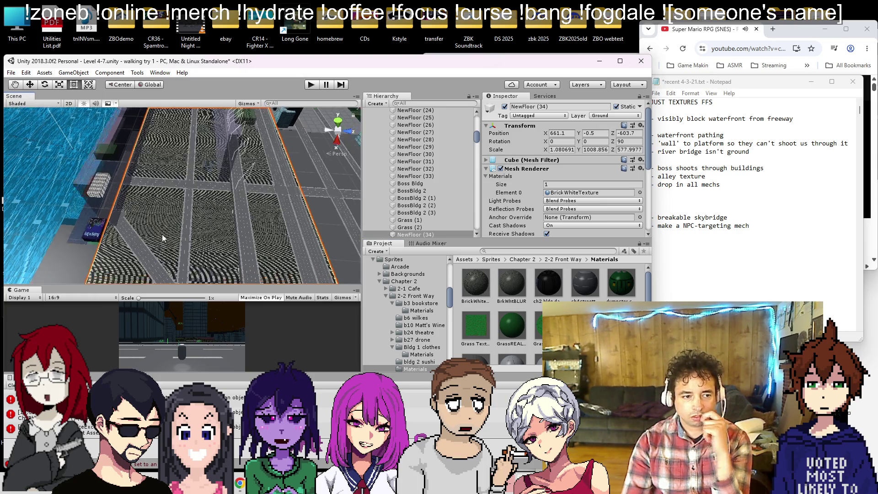
{"action": "scroll", "coordinate": [156, 237], "scroll_direction": "up", "scroll_amount": 5}
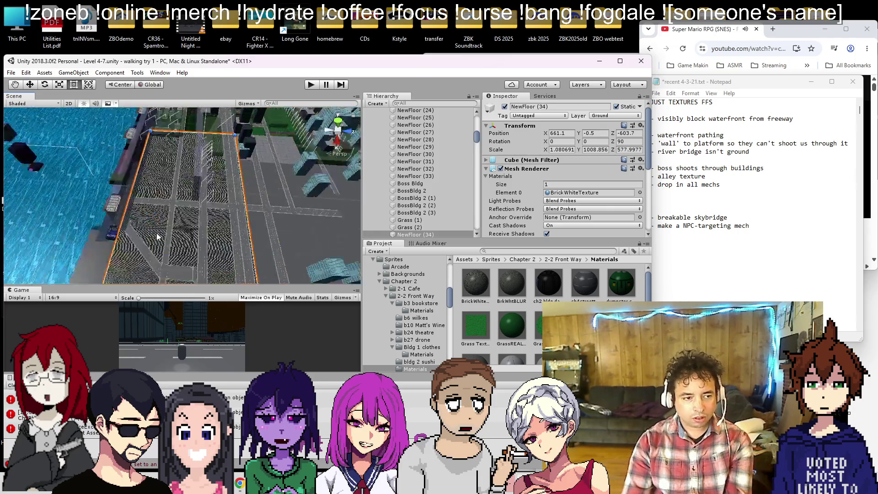
{"action": "scroll", "coordinate": [156, 237], "scroll_direction": "up", "scroll_amount": 3}
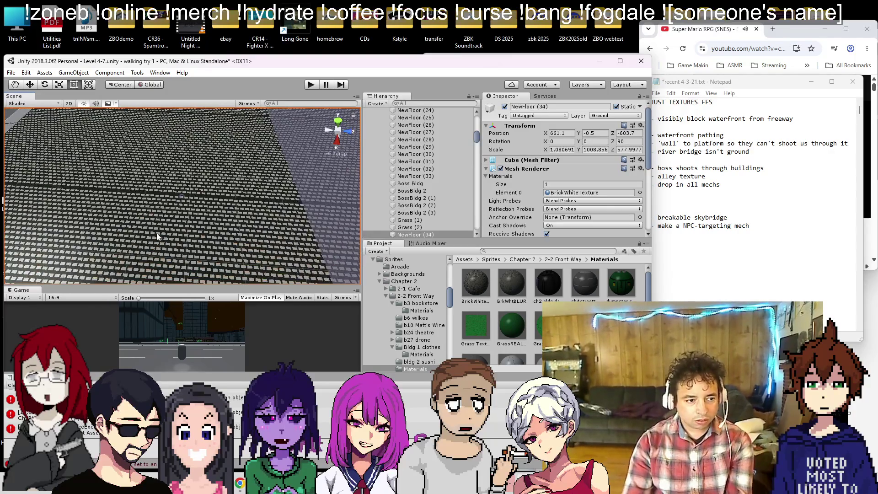
- Undo the brick texture back to tile white dark 1 and move the Notepad window lower
{"action": "mouse_move", "coordinate": [157, 237]}
{"action": "left_mouse_down"}
{"action": "mouse_move", "coordinate": [145, 161]}
{"action": "mouse_move", "coordinate": [130, 192]}
{"action": "mouse_move", "coordinate": [140, 322]}
{"action": "mouse_move", "coordinate": [20, 319]}
{"action": "left_mouse_up"}
{"action": "key", "text": "ctrl+z"}
{"action": "mouse_move", "coordinate": [207, 176]}
{"action": "left_mouse_down"}
{"action": "mouse_move", "coordinate": [382, 246]}
{"action": "mouse_move", "coordinate": [251, 200]}
{"action": "mouse_move", "coordinate": [171, 194]}
{"action": "mouse_move", "coordinate": [178, 205]}
{"action": "left_mouse_up"}
{"action": "left_click_drag", "start_coordinate": [754, 78], "coordinate": [759, 240]}
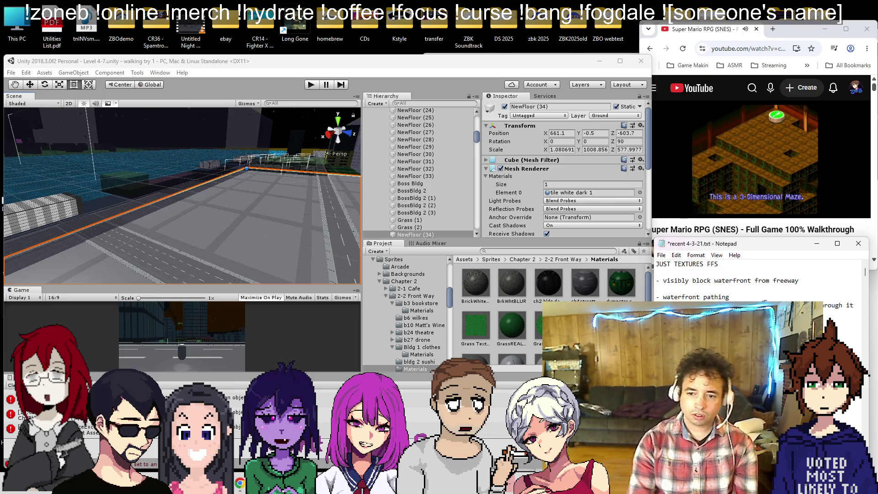
- Save the to-do notes file in Notepad
{"action": "key", "text": "ctrl+s"}
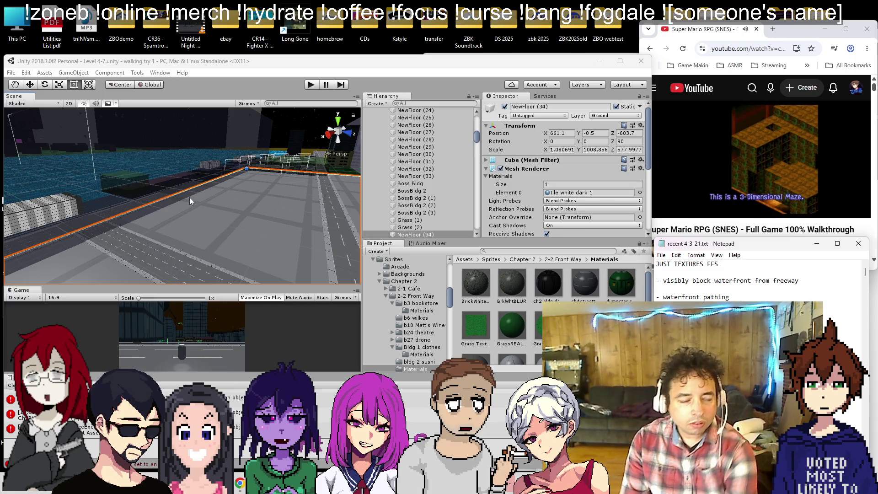
{"action": "mouse_move", "coordinate": [190, 197]}
{"action": "left_mouse_down"}
{"action": "mouse_move", "coordinate": [213, 185]}
{"action": "mouse_move", "coordinate": [241, 279]}
{"action": "mouse_move", "coordinate": [836, 225]}
{"action": "left_mouse_up"}
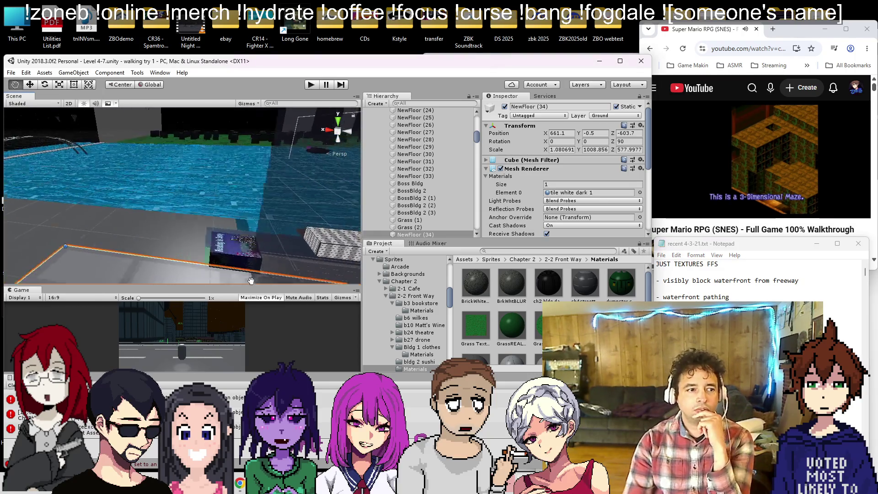
{"action": "scroll", "coordinate": [256, 184], "scroll_direction": "up", "scroll_amount": 5}
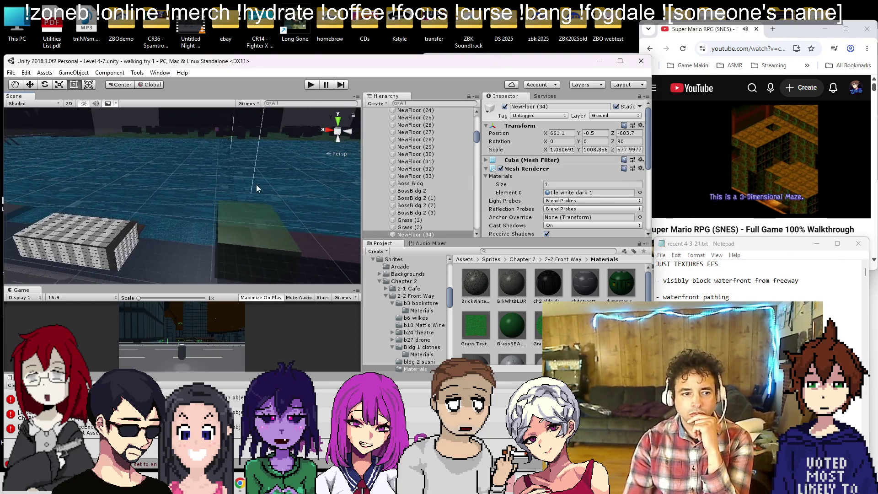
- Inspect the River, Cylinder (1) and ramp objects by the water
{"action": "left_click", "coordinate": [242, 171]}
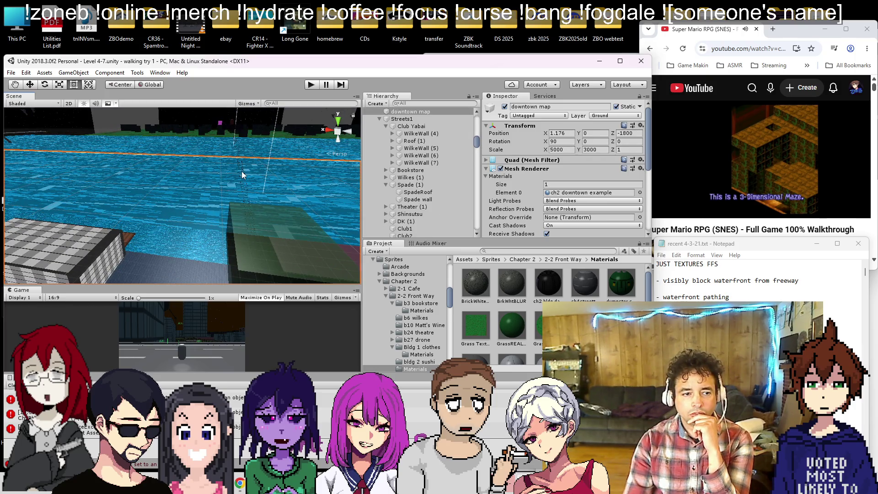
{"action": "left_click", "coordinate": [241, 171]}
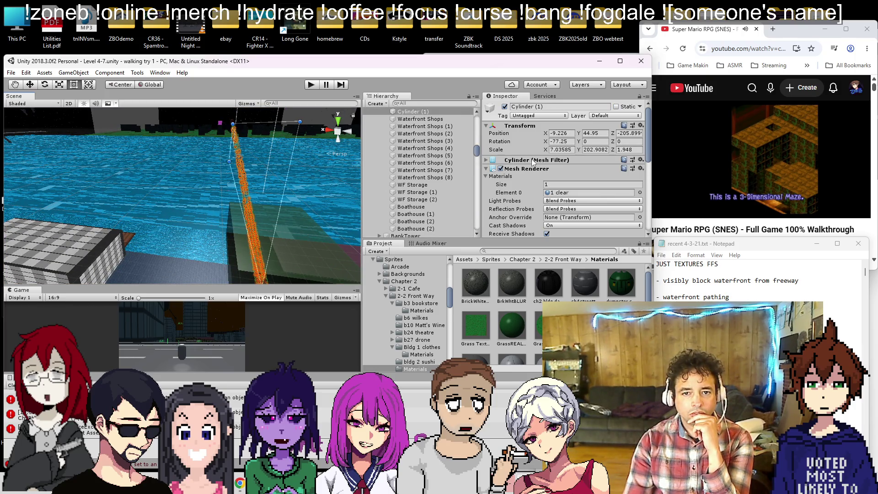
{"action": "scroll", "coordinate": [415, 158], "scroll_direction": "up", "scroll_amount": 3}
{"action": "left_click", "coordinate": [404, 152]}
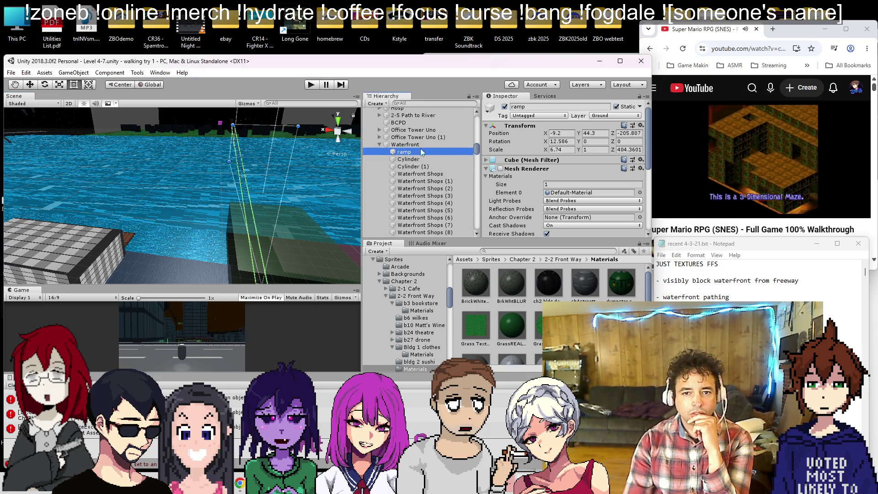
{"action": "left_click", "coordinate": [781, 301]}
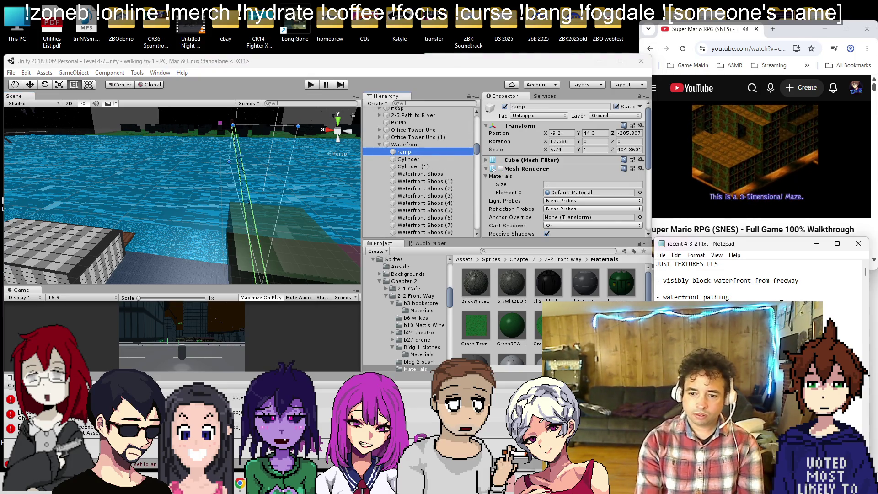
- Orbit over the city and inspect the BossBldg 2 (3) building
{"action": "mouse_move", "coordinate": [293, 147]}
{"action": "left_mouse_down"}
{"action": "mouse_move", "coordinate": [344, 185]}
{"action": "mouse_move", "coordinate": [316, 199]}
{"action": "left_mouse_up"}
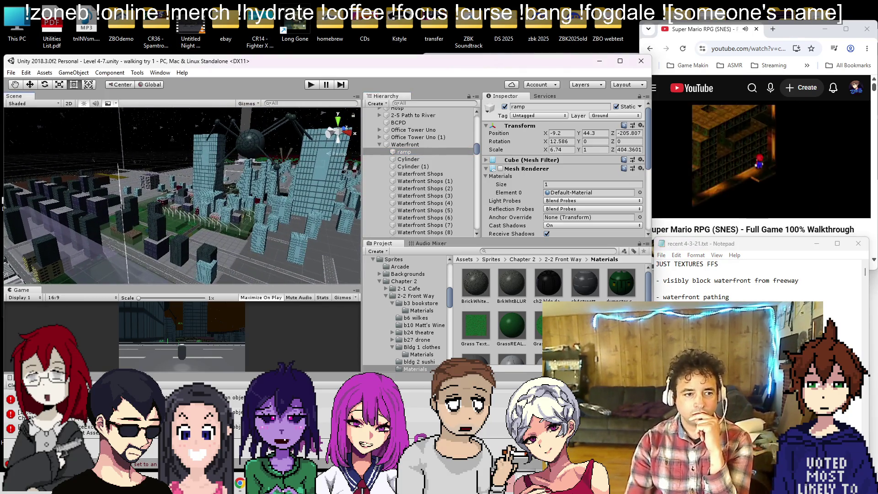
{"action": "left_click_drag", "start_coordinate": [66, 248], "coordinate": [874, 214]}
{"action": "mouse_move", "coordinate": [224, 240]}
{"action": "left_mouse_down"}
{"action": "mouse_move", "coordinate": [137, 192]}
{"action": "mouse_move", "coordinate": [771, 86]}
{"action": "left_mouse_up"}
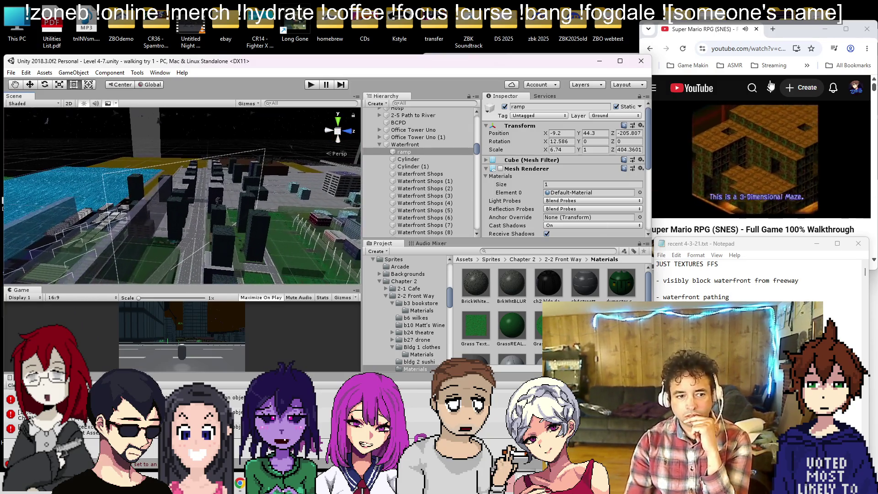
{"action": "left_click", "coordinate": [257, 230]}
{"action": "left_click_drag", "start_coordinate": [168, 234], "coordinate": [167, 280]}
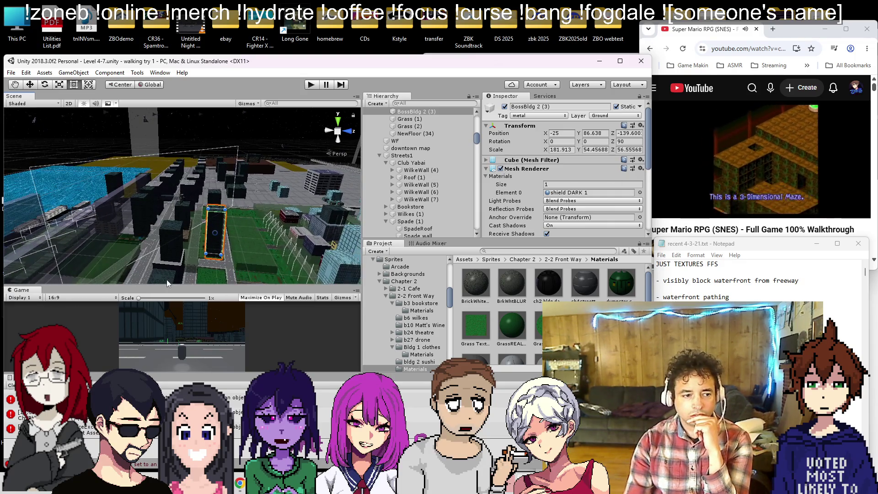
- Give BankTower the metal tag in the Inspector and save the scene
{"action": "left_click", "coordinate": [165, 264]}
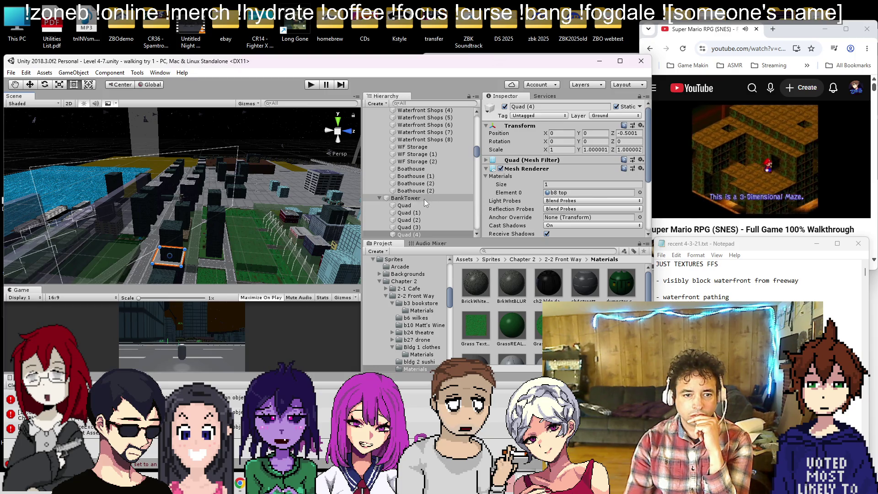
{"action": "left_click", "coordinate": [405, 198]}
{"action": "left_click", "coordinate": [548, 116]}
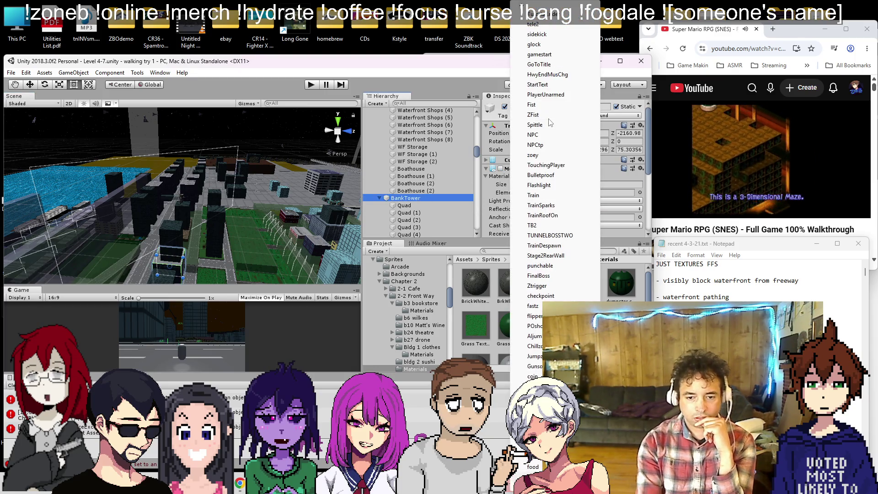
{"action": "scroll", "coordinate": [555, 247], "scroll_direction": "down", "scroll_amount": 8}
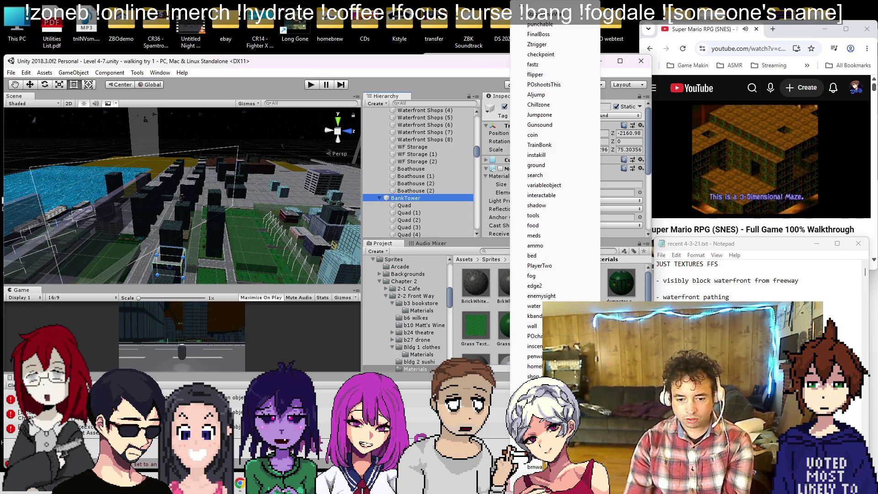
{"action": "left_click", "coordinate": [537, 427]}
{"action": "mouse_move", "coordinate": [205, 197]}
{"action": "left_mouse_down"}
{"action": "mouse_move", "coordinate": [289, 238]}
{"action": "mouse_move", "coordinate": [135, 184]}
{"action": "left_mouse_up"}
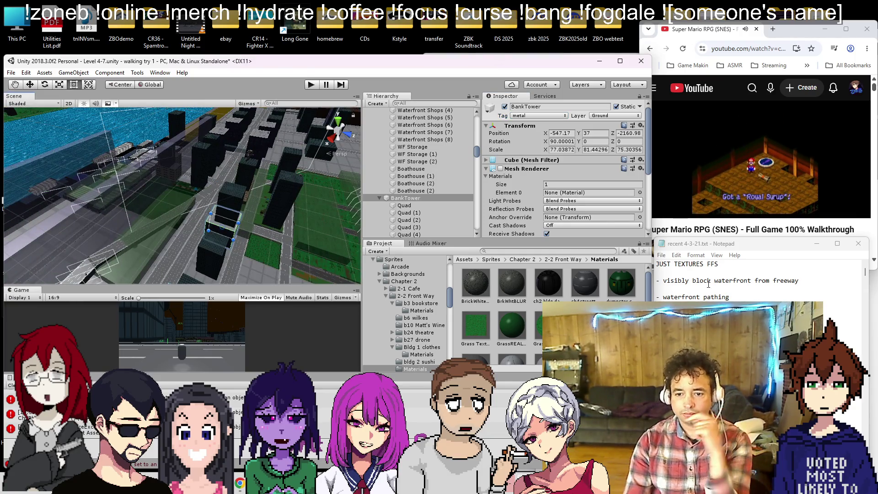
{"action": "key", "text": "ctrl+s"}
{"action": "key", "text": "alt+Tab"}
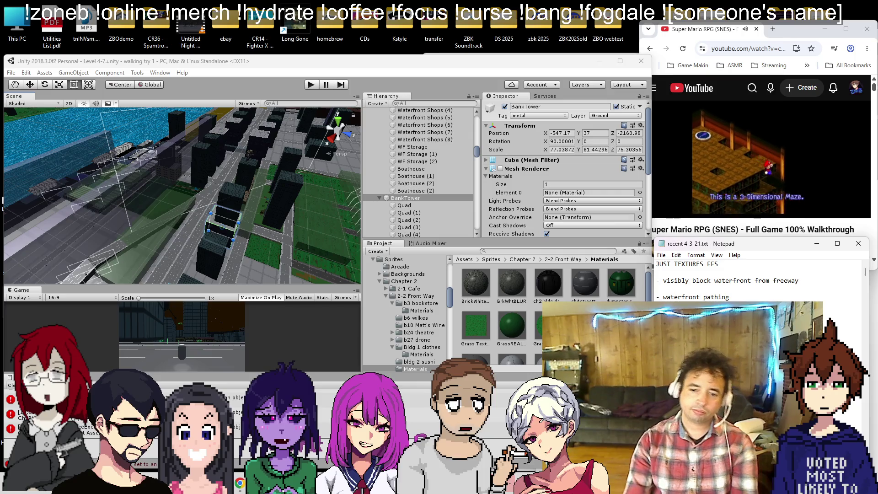
- Frame new bldg (11) in the Scene view and start the level in Play mode
{"action": "left_click_drag", "start_coordinate": [158, 174], "coordinate": [261, 159]}
{"action": "left_click", "coordinate": [263, 165]}
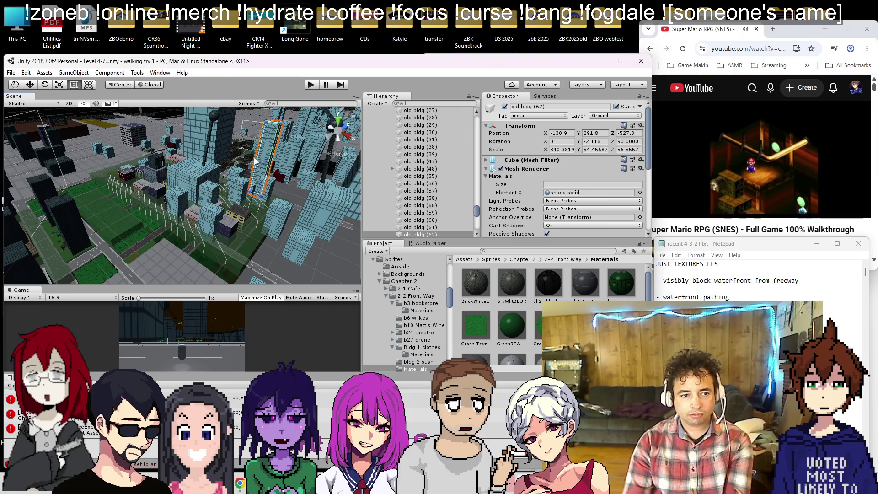
{"action": "key", "text": "f"}
{"action": "mouse_move", "coordinate": [252, 143]}
{"action": "left_mouse_down"}
{"action": "mouse_move", "coordinate": [229, 253]}
{"action": "mouse_move", "coordinate": [67, 240]}
{"action": "mouse_move", "coordinate": [97, 246]}
{"action": "mouse_move", "coordinate": [47, 111]}
{"action": "mouse_move", "coordinate": [191, 202]}
{"action": "mouse_move", "coordinate": [368, 142]}
{"action": "mouse_move", "coordinate": [464, 84]}
{"action": "left_mouse_up"}
{"action": "left_click", "coordinate": [307, 85]}
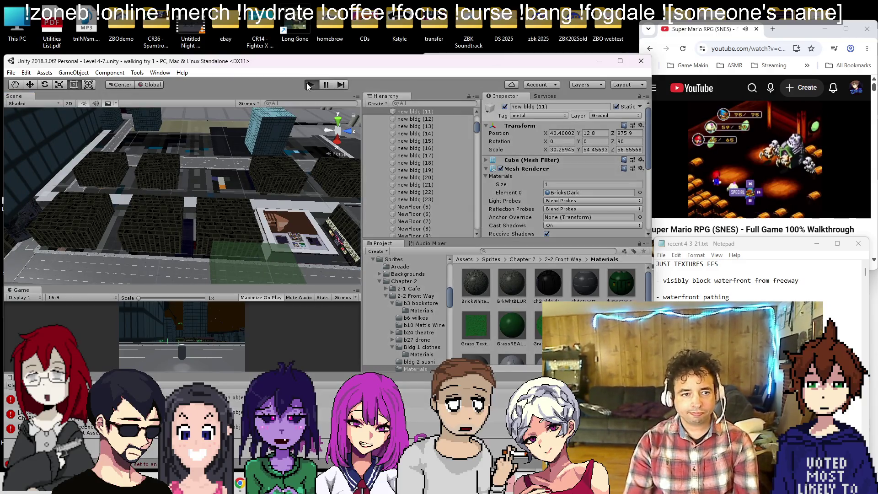
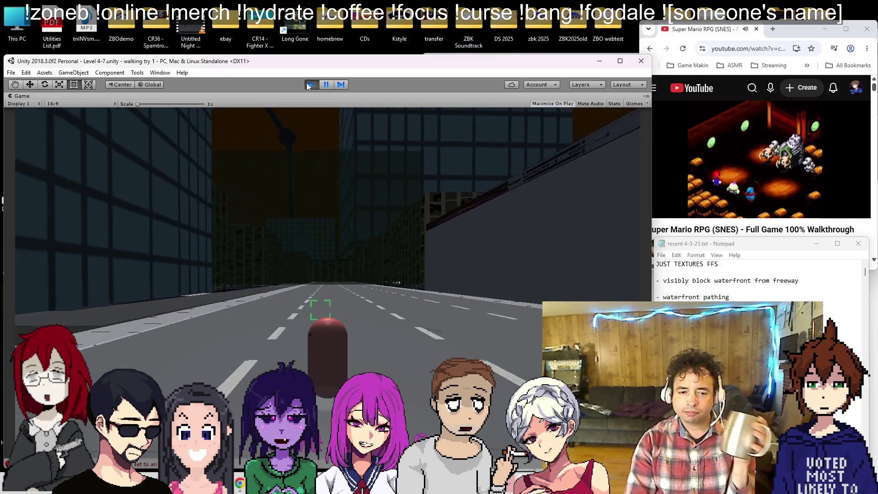
- Pause the running game, frame the cafe at street level, and select its Cube (2)
{"action": "left_click", "coordinate": [330, 84]}
{"action": "mouse_move", "coordinate": [347, 183]}
{"action": "left_mouse_down"}
{"action": "mouse_move", "coordinate": [214, 177]}
{"action": "mouse_move", "coordinate": [19, 191]}
{"action": "left_mouse_up"}
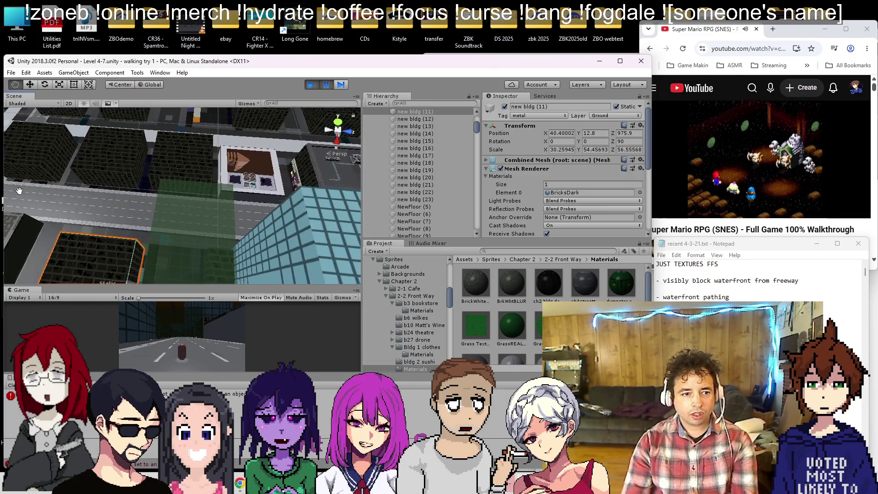
{"action": "left_click", "coordinate": [259, 193]}
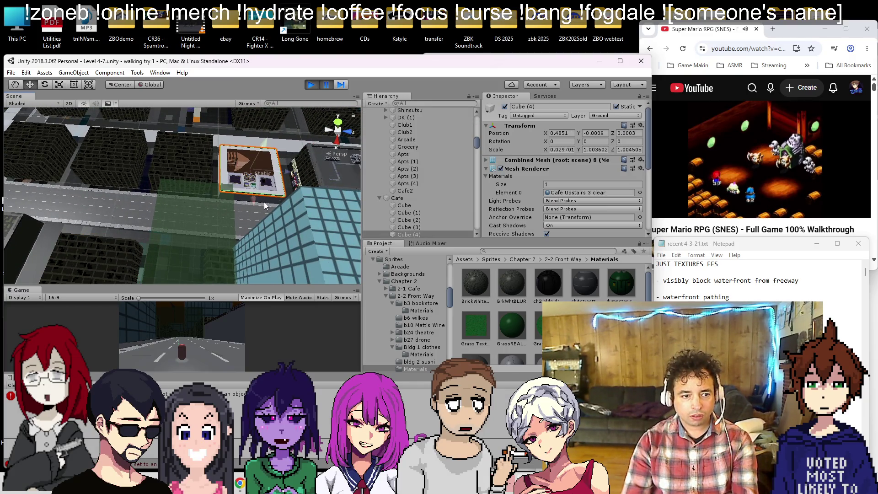
{"action": "key", "text": "f"}
{"action": "left_click_drag", "start_coordinate": [210, 228], "coordinate": [119, 122]}
{"action": "left_click", "coordinate": [184, 162]}
{"action": "left_click_drag", "start_coordinate": [183, 160], "coordinate": [213, 179]}
{"action": "left_click", "coordinate": [208, 189]}
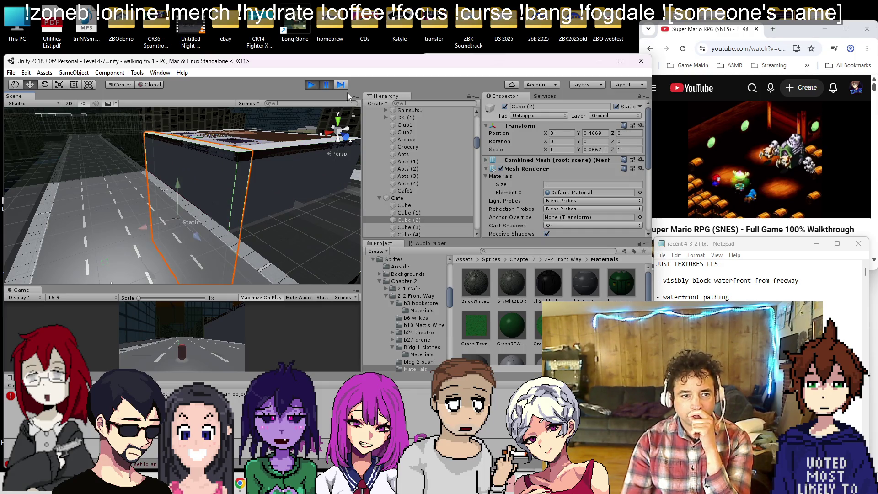
- Exit Play mode and select the Cafe's Cube through Cube (8) in the Hierarchy
{"action": "key", "text": "ctrl+p"}
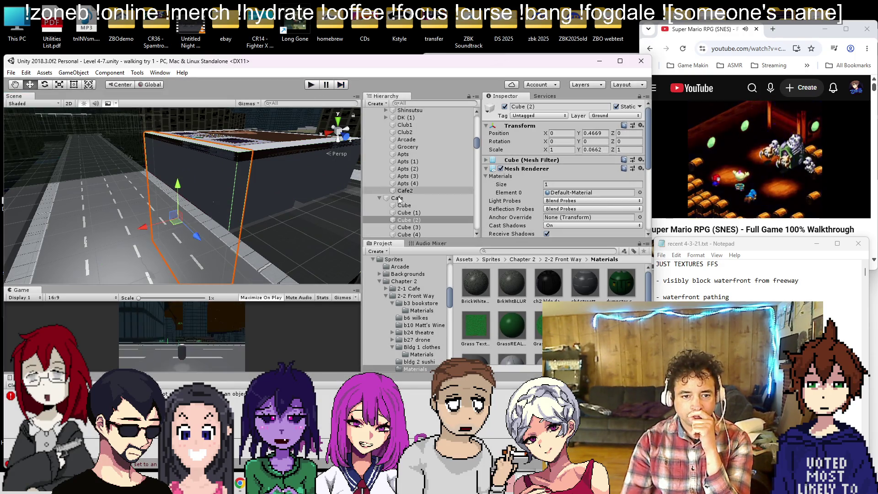
{"action": "left_click", "coordinate": [413, 206]}
{"action": "scroll", "coordinate": [415, 208], "scroll_direction": "down", "scroll_amount": 2}
{"action": "scroll", "coordinate": [415, 208], "scroll_direction": "down", "scroll_amount": 3}
{"action": "left_click", "coordinate": [417, 182], "text": "shift"}
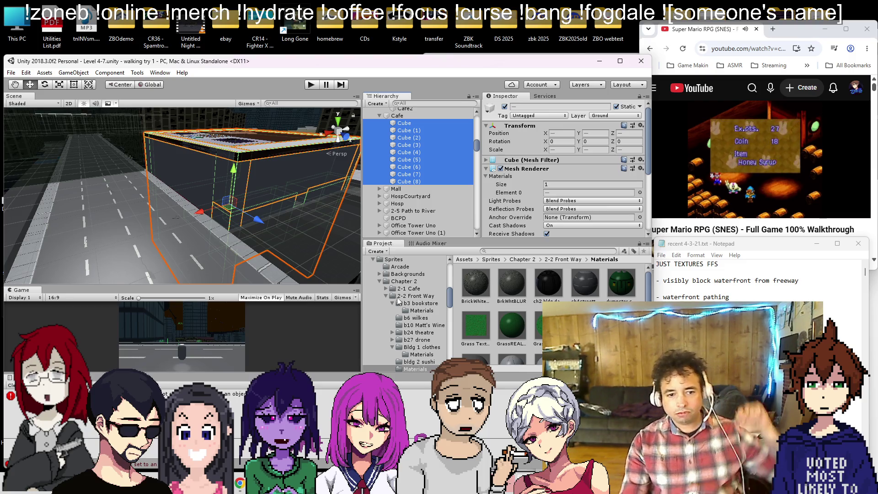
- Collapse the Chapter 2 folder and open Materials > Ch4 Materials in the Project panel
{"action": "left_click", "coordinate": [380, 281]}
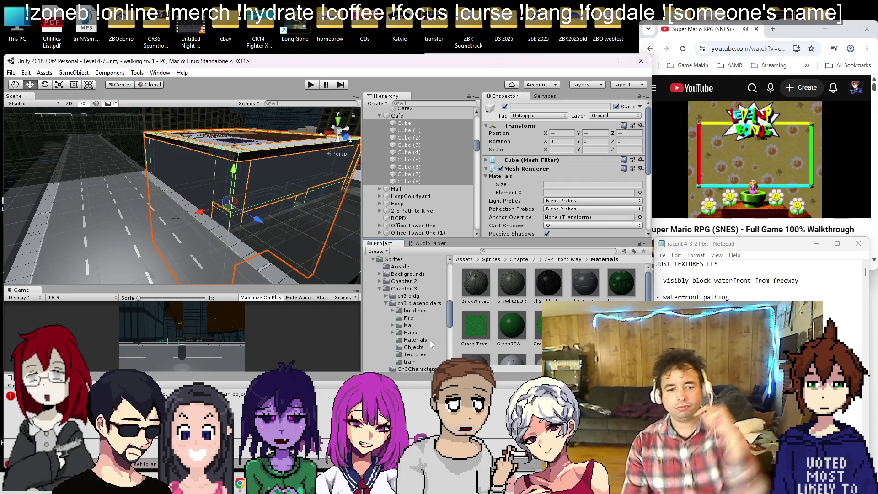
{"action": "scroll", "coordinate": [412, 334], "scroll_direction": "down", "scroll_amount": 3}
{"action": "left_click", "coordinate": [407, 316]}
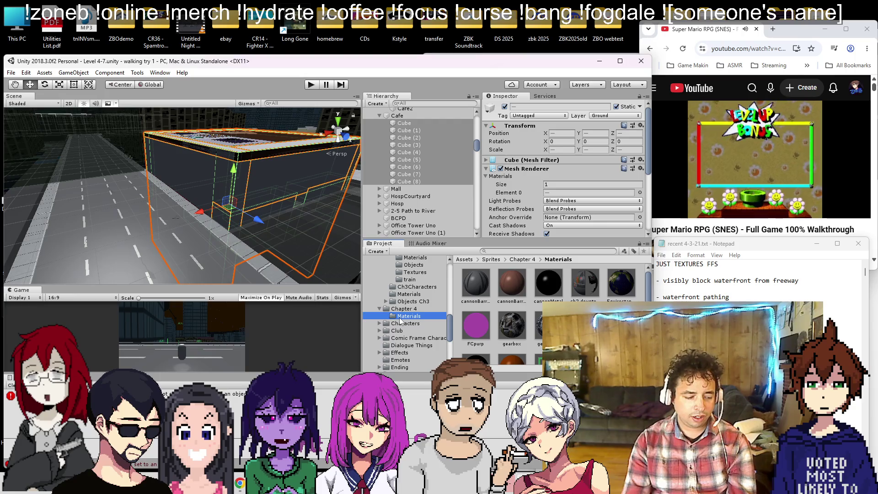
{"action": "scroll", "coordinate": [531, 320], "scroll_direction": "down", "scroll_amount": 3}
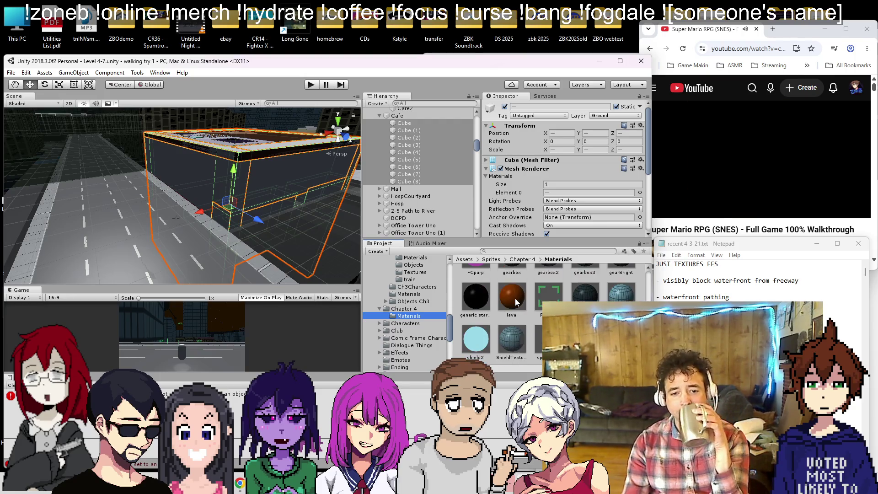
{"action": "scroll", "coordinate": [485, 292], "scroll_direction": "up", "scroll_amount": 3}
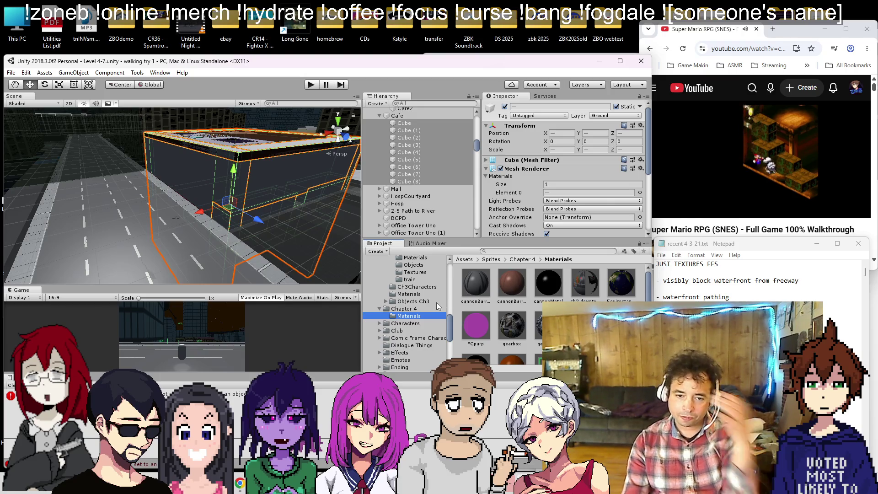
{"action": "scroll", "coordinate": [429, 303], "scroll_direction": "up", "scroll_amount": 10}
{"action": "left_click", "coordinate": [407, 339]}
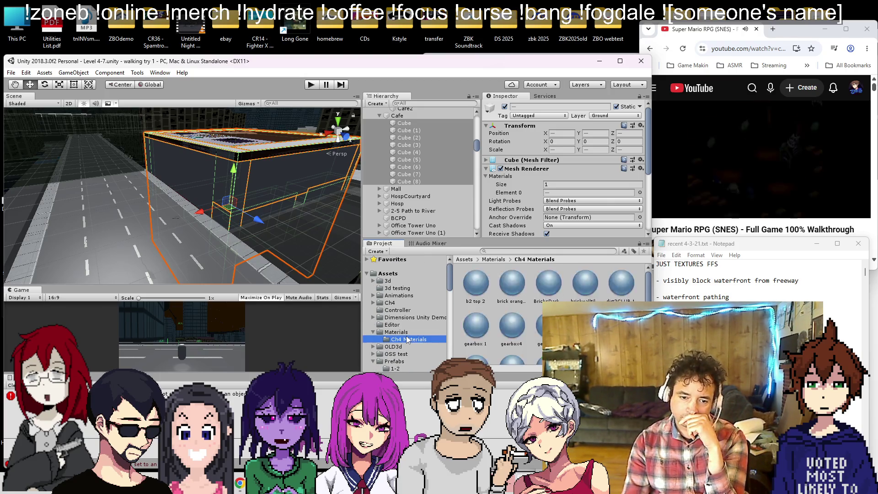
- Apply the brick orangish material to all the selected Cafe cubes
{"action": "mouse_move", "coordinate": [506, 287]}
{"action": "left_mouse_down"}
{"action": "mouse_move", "coordinate": [551, 194]}
{"action": "mouse_move", "coordinate": [533, 211]}
{"action": "left_mouse_up"}
{"action": "scroll", "coordinate": [197, 174], "scroll_direction": "up", "scroll_amount": 5}
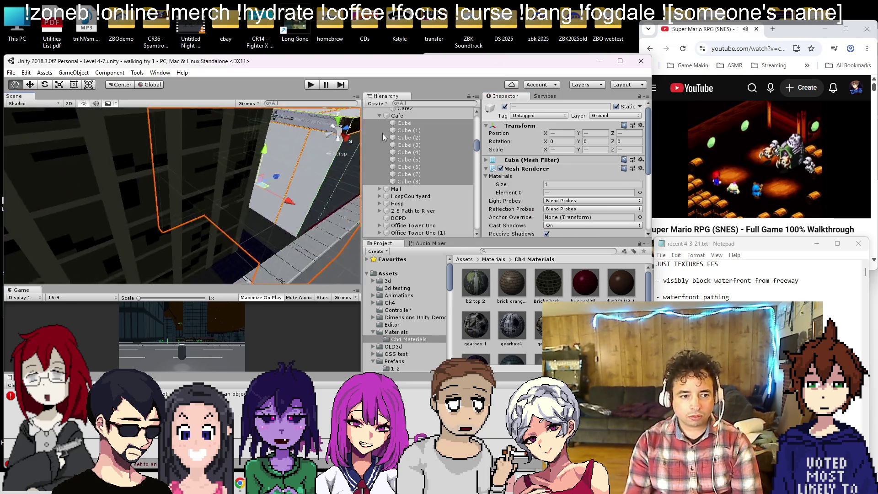
{"action": "key", "text": "f"}
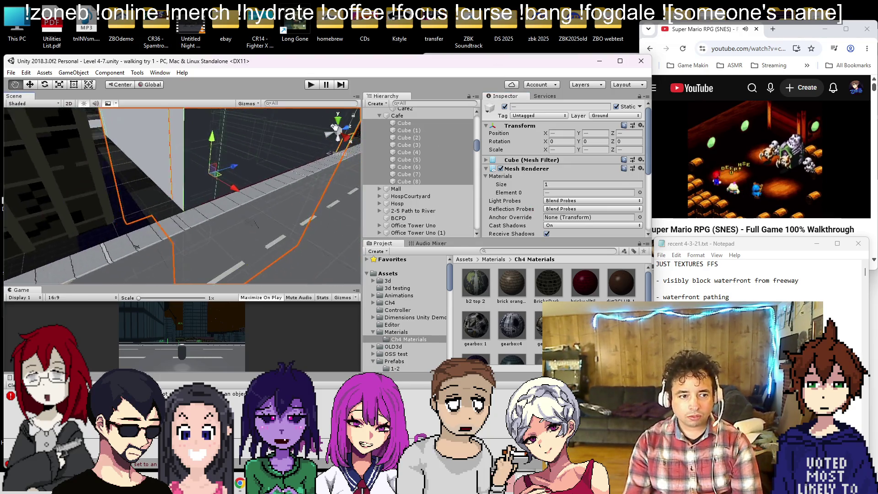
{"action": "mouse_move", "coordinate": [314, 255]}
{"action": "left_mouse_down"}
{"action": "mouse_move", "coordinate": [256, 215]}
{"action": "mouse_move", "coordinate": [192, 192]}
{"action": "left_mouse_up"}
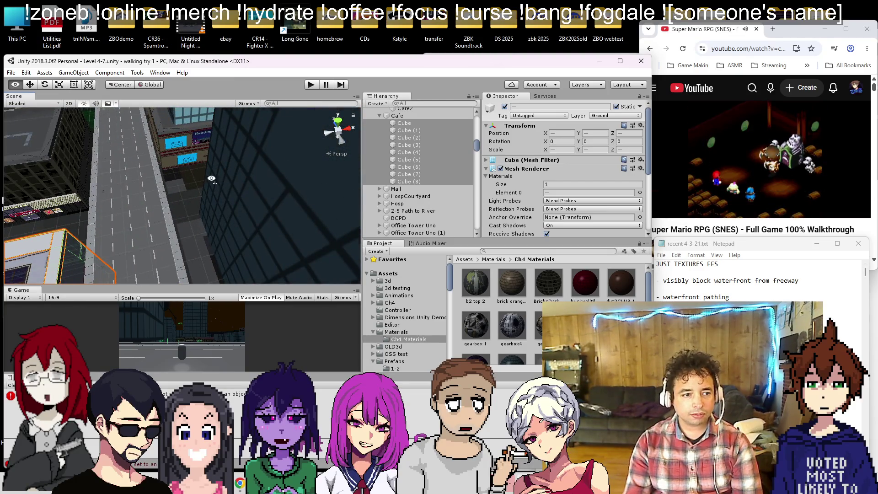
{"action": "key", "text": "f"}
{"action": "key", "text": "f"}
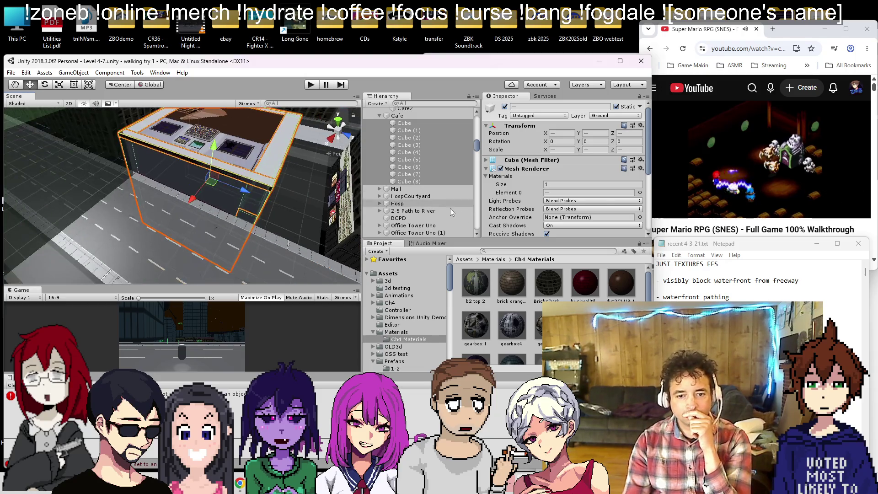
{"action": "left_click_drag", "start_coordinate": [515, 280], "coordinate": [200, 158]}
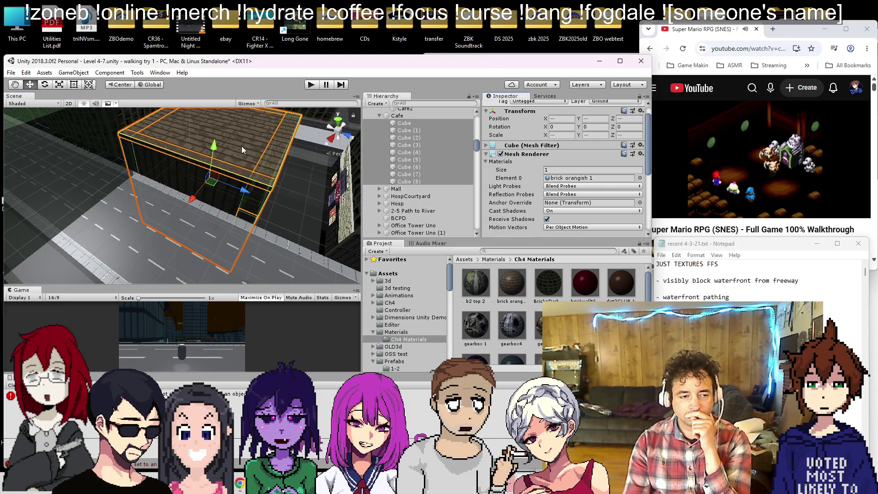
{"action": "scroll", "coordinate": [241, 147], "scroll_direction": "down", "scroll_amount": 3}
- Give roof Cube (4) the b2 top 2 material, then select the Cafe's front wall
{"action": "left_click", "coordinate": [213, 144]}
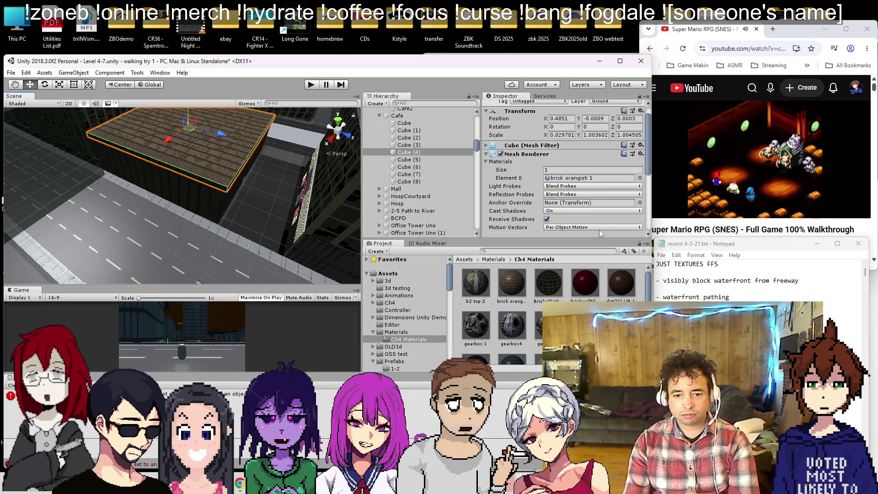
{"action": "mouse_move", "coordinate": [478, 281]}
{"action": "left_mouse_down"}
{"action": "mouse_move", "coordinate": [284, 155]}
{"action": "mouse_move", "coordinate": [205, 144]}
{"action": "left_mouse_up"}
{"action": "mouse_move", "coordinate": [244, 242]}
{"action": "left_mouse_down"}
{"action": "mouse_move", "coordinate": [310, 221]}
{"action": "mouse_move", "coordinate": [248, 149]}
{"action": "mouse_move", "coordinate": [156, 215]}
{"action": "mouse_move", "coordinate": [171, 259]}
{"action": "left_mouse_up"}
{"action": "left_click", "coordinate": [171, 259]}
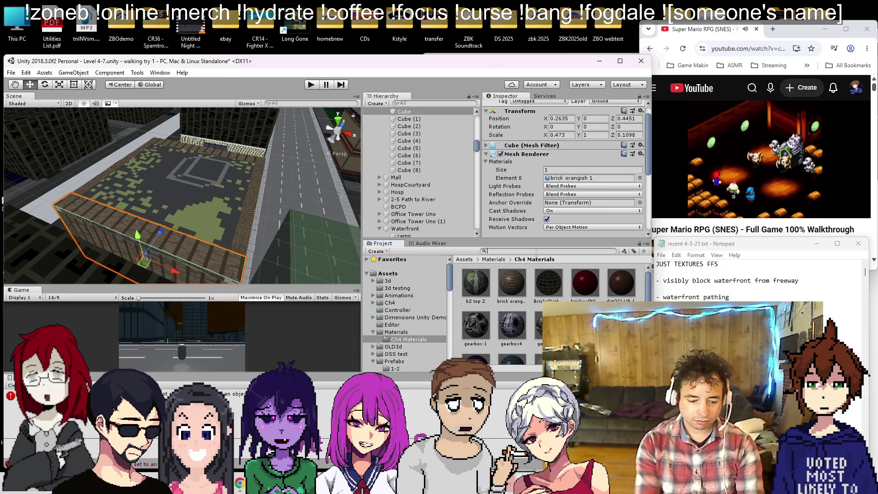
- Search the Project for 'lup' and apply rollup door clear to the front wall
{"action": "type", "text": "rollup"}
{"action": "mouse_move", "coordinate": [482, 287]}
{"action": "left_mouse_down"}
{"action": "mouse_move", "coordinate": [71, 245]}
{"action": "mouse_move", "coordinate": [90, 241]}
{"action": "left_mouse_up"}
{"action": "left_click_drag", "start_coordinate": [167, 194], "coordinate": [151, 176]}
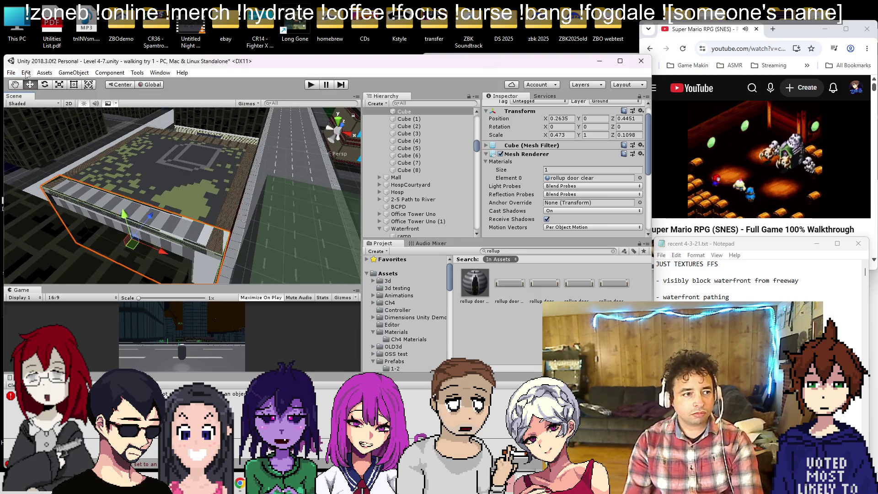
- Narrow the rollup-door wall with the Rect tool to fit the storefront
{"action": "left_click", "coordinate": [73, 84]}
{"action": "key", "text": "f"}
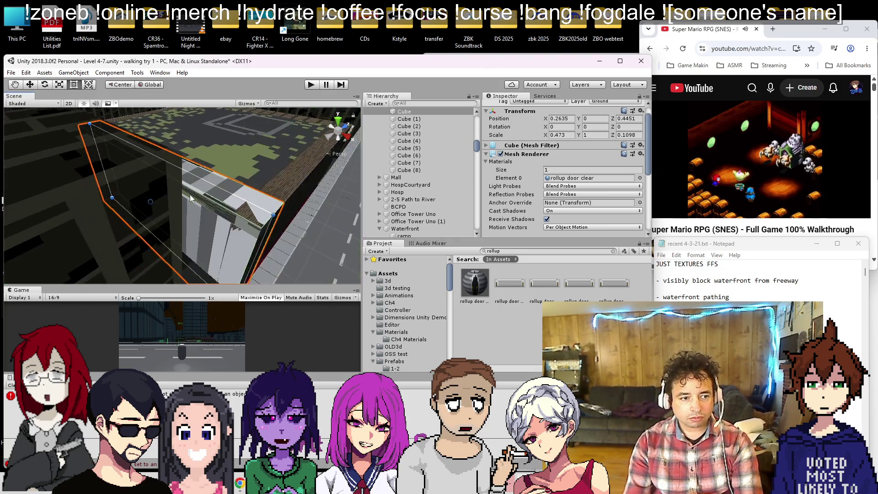
{"action": "mouse_move", "coordinate": [221, 162]}
{"action": "left_mouse_down"}
{"action": "mouse_move", "coordinate": [360, 153]}
{"action": "mouse_move", "coordinate": [280, 249]}
{"action": "mouse_move", "coordinate": [272, 227]}
{"action": "mouse_move", "coordinate": [166, 204]}
{"action": "mouse_move", "coordinate": [331, 186]}
{"action": "mouse_move", "coordinate": [185, 155]}
{"action": "mouse_move", "coordinate": [275, 183]}
{"action": "left_mouse_up"}
{"action": "key", "text": "f"}
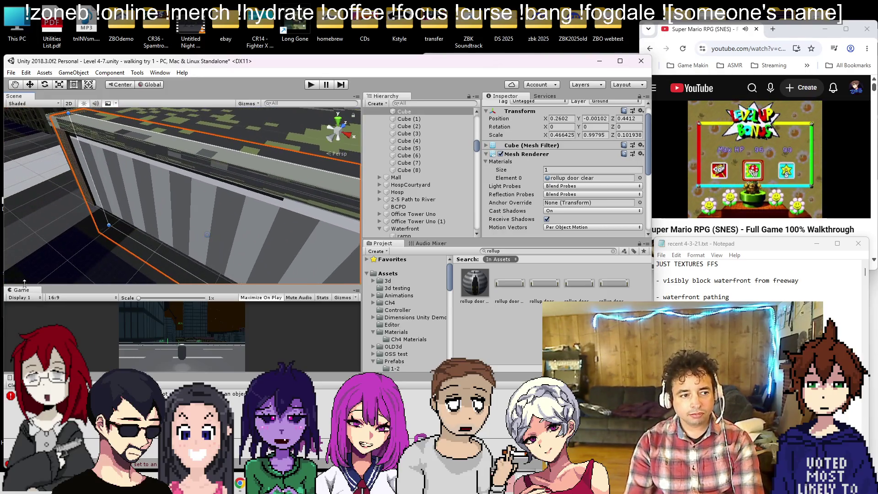
{"action": "left_click_drag", "start_coordinate": [96, 121], "coordinate": [316, 170]}
{"action": "key", "text": "f"}
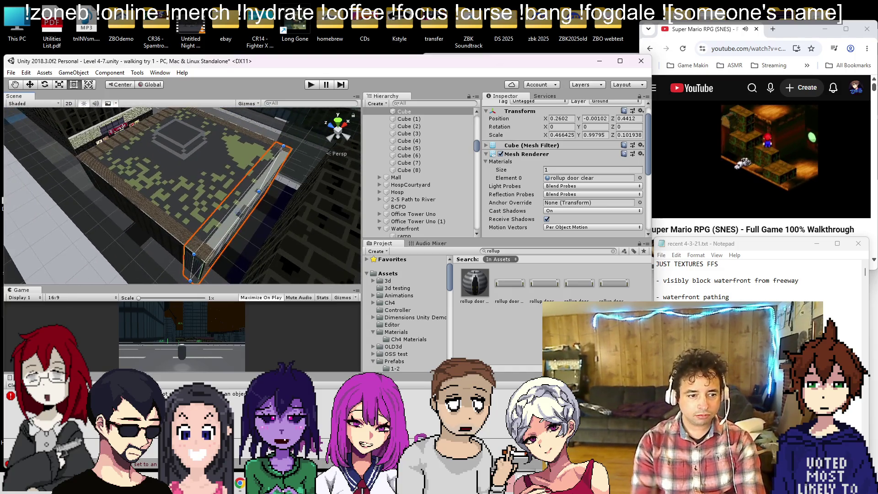
{"action": "mouse_move", "coordinate": [168, 269]}
{"action": "left_mouse_down"}
{"action": "mouse_move", "coordinate": [230, 231]}
{"action": "mouse_move", "coordinate": [184, 163]}
{"action": "mouse_move", "coordinate": [280, 248]}
{"action": "left_mouse_up"}
{"action": "left_click_drag", "start_coordinate": [225, 234], "coordinate": [240, 216]}
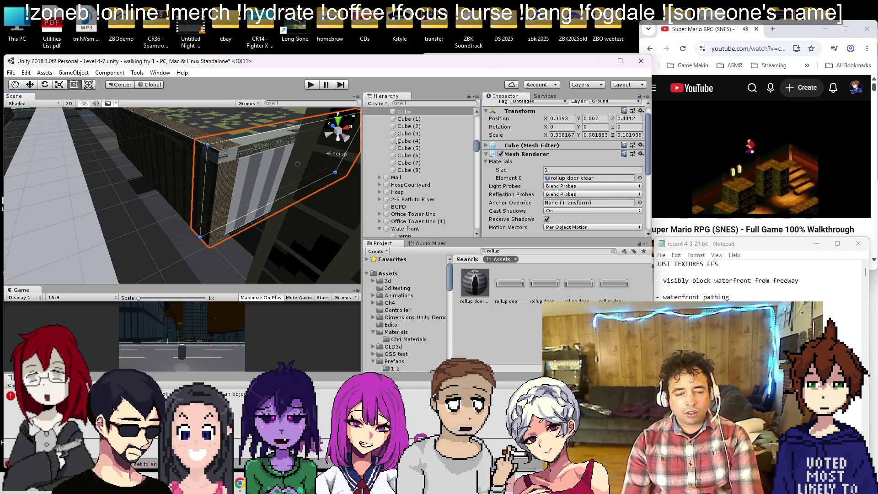
{"action": "mouse_move", "coordinate": [297, 192]}
{"action": "left_mouse_down"}
{"action": "mouse_move", "coordinate": [284, 183]}
{"action": "mouse_move", "coordinate": [355, 180]}
{"action": "left_mouse_up"}
- Move the view past the sphere building to look down on the road between buildings
{"action": "mouse_move", "coordinate": [92, 276]}
{"action": "left_mouse_down"}
{"action": "mouse_move", "coordinate": [227, 224]}
{"action": "mouse_move", "coordinate": [200, 230]}
{"action": "mouse_move", "coordinate": [376, 65]}
{"action": "left_mouse_up"}
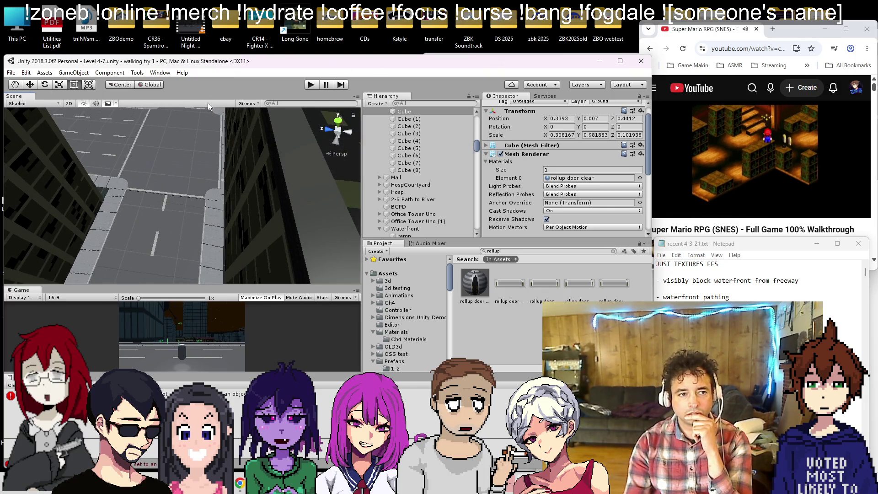
{"action": "mouse_move", "coordinate": [208, 110]}
{"action": "left_mouse_down"}
{"action": "mouse_move", "coordinate": [215, 204]}
{"action": "mouse_move", "coordinate": [220, 176]}
{"action": "mouse_move", "coordinate": [238, 173]}
{"action": "mouse_move", "coordinate": [207, 201]}
{"action": "mouse_move", "coordinate": [237, 155]}
{"action": "mouse_move", "coordinate": [247, 209]}
{"action": "mouse_move", "coordinate": [219, 179]}
{"action": "left_mouse_up"}
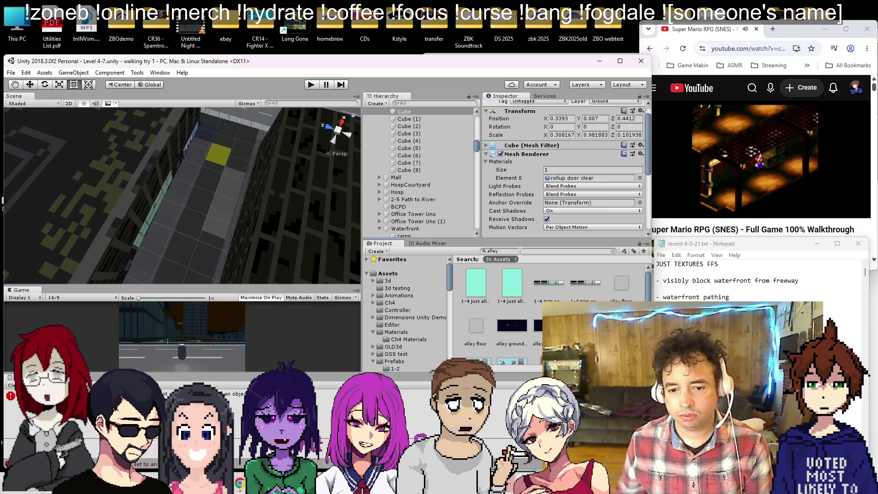
{"action": "mouse_move", "coordinate": [95, 244]}
{"action": "left_mouse_down"}
{"action": "mouse_move", "coordinate": [319, 171]}
{"action": "mouse_move", "coordinate": [254, 210]}
{"action": "mouse_move", "coordinate": [276, 170]}
{"action": "left_mouse_up"}
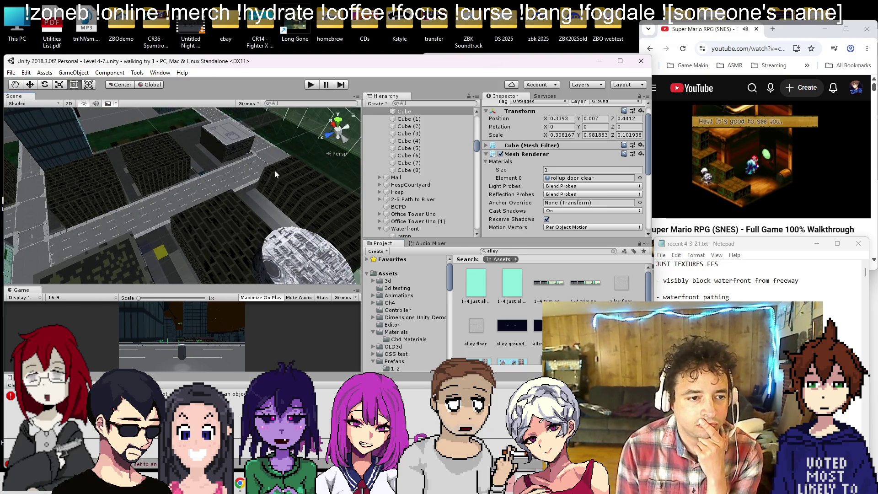
- Duplicate a street tile, move it to Z -587.4 between buildings, and rename it Alley
{"action": "left_click", "coordinate": [275, 162]}
{"action": "key", "text": "ctrl+d"}
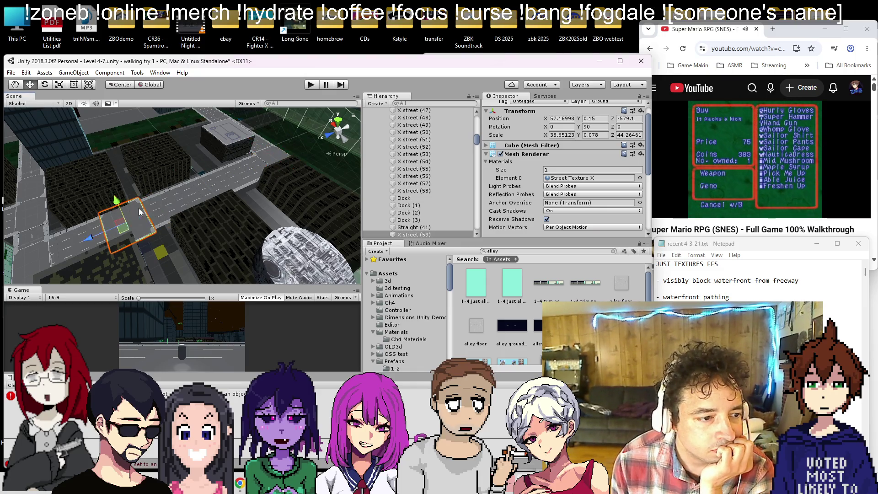
{"action": "left_click_drag", "start_coordinate": [152, 212], "coordinate": [148, 232]}
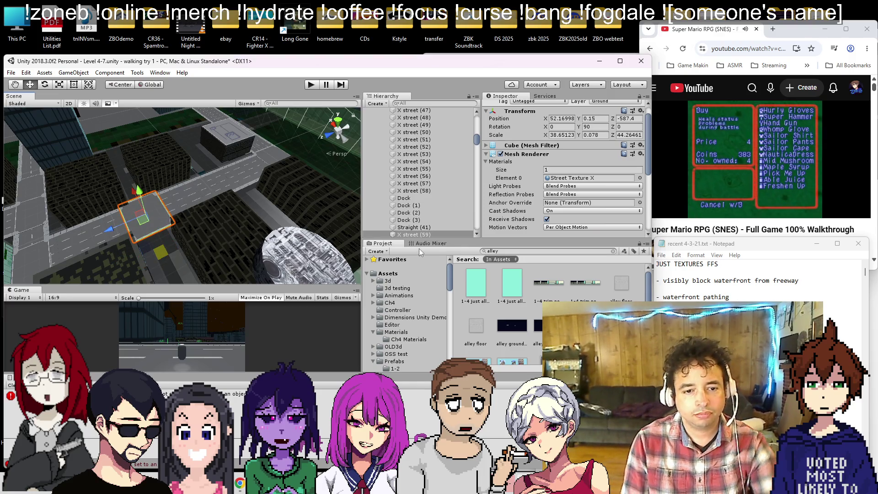
{"action": "right_click", "coordinate": [426, 236]}
{"action": "left_click", "coordinate": [450, 265]}
{"action": "type", "text": "Alley"}
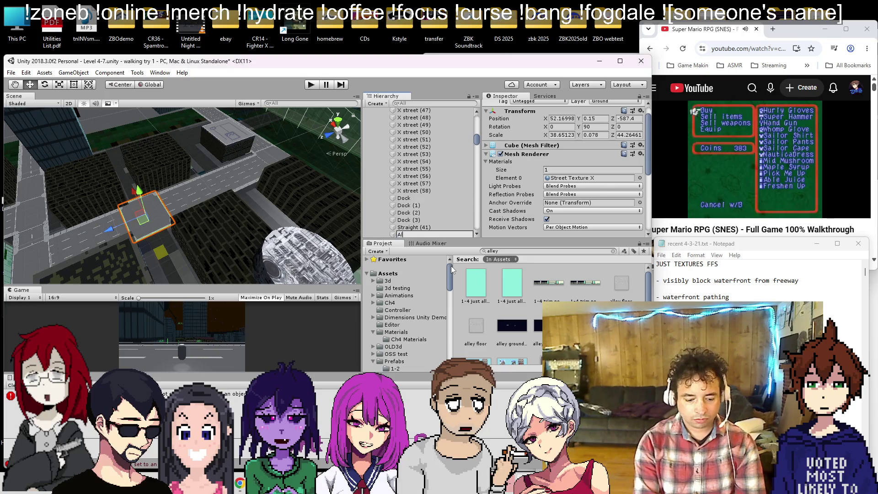
{"action": "key", "text": "Return"}
{"action": "left_click_drag", "start_coordinate": [119, 175], "coordinate": [130, 207]}
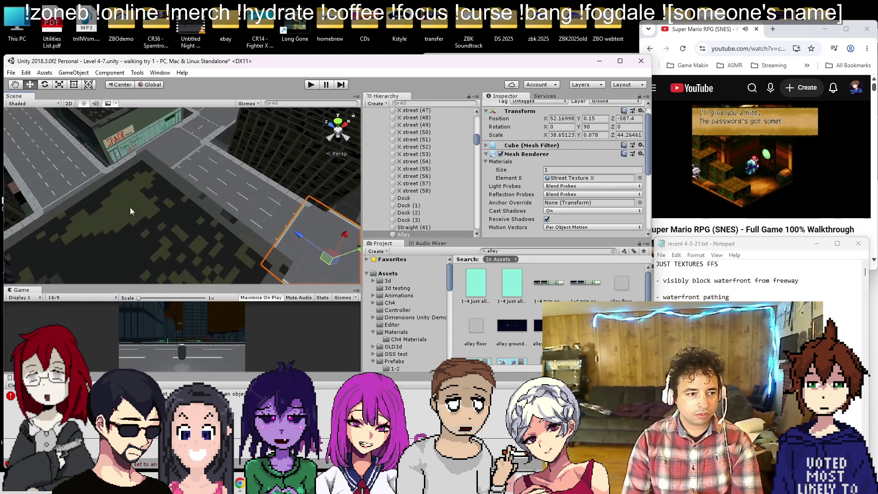
- Resize the Alley tile to fill the gap and apply the alley ground tiled material
{"action": "mouse_move", "coordinate": [332, 185]}
{"action": "left_mouse_down"}
{"action": "mouse_move", "coordinate": [221, 173]}
{"action": "mouse_move", "coordinate": [191, 226]}
{"action": "mouse_move", "coordinate": [236, 215]}
{"action": "mouse_move", "coordinate": [251, 239]}
{"action": "mouse_move", "coordinate": [230, 257]}
{"action": "mouse_move", "coordinate": [323, 247]}
{"action": "mouse_move", "coordinate": [125, 86]}
{"action": "left_mouse_up"}
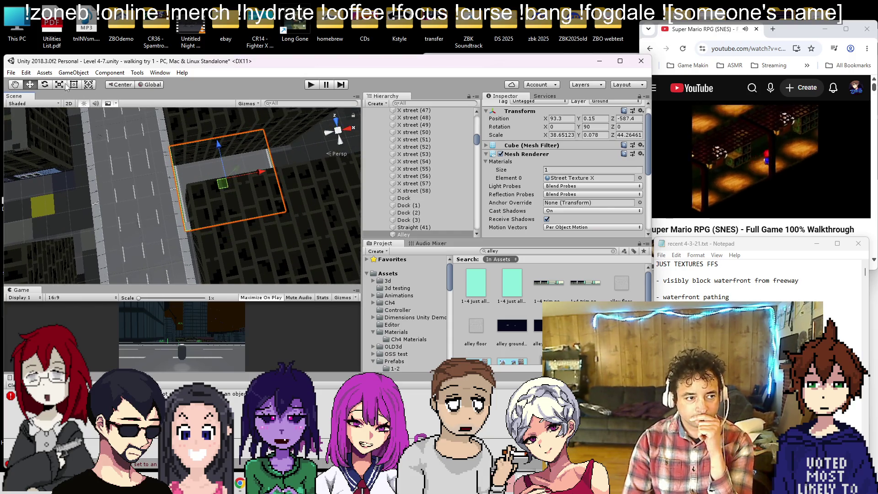
{"action": "left_click_drag", "start_coordinate": [201, 161], "coordinate": [202, 158]}
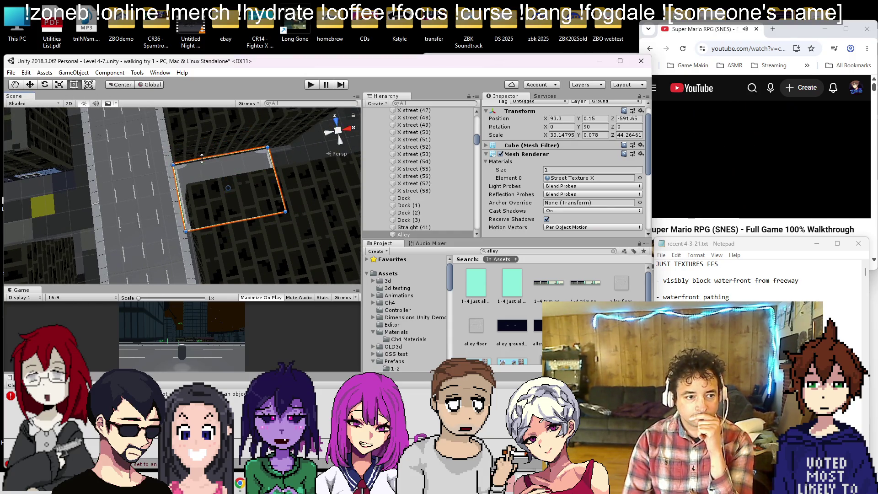
{"action": "left_click_drag", "start_coordinate": [208, 195], "coordinate": [496, 313]}
{"action": "left_click_drag", "start_coordinate": [196, 242], "coordinate": [215, 238]}
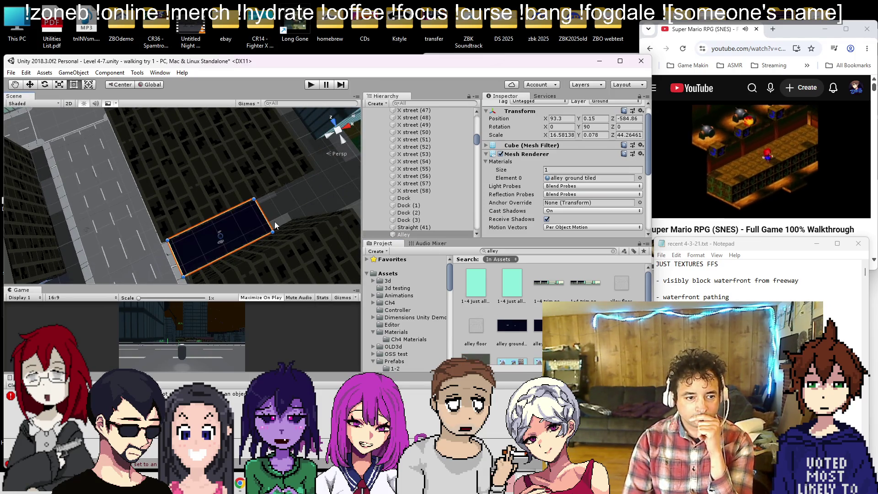
{"action": "left_click_drag", "start_coordinate": [267, 220], "coordinate": [317, 195]}
{"action": "scroll", "coordinate": [175, 220], "scroll_direction": "up", "scroll_amount": 3}
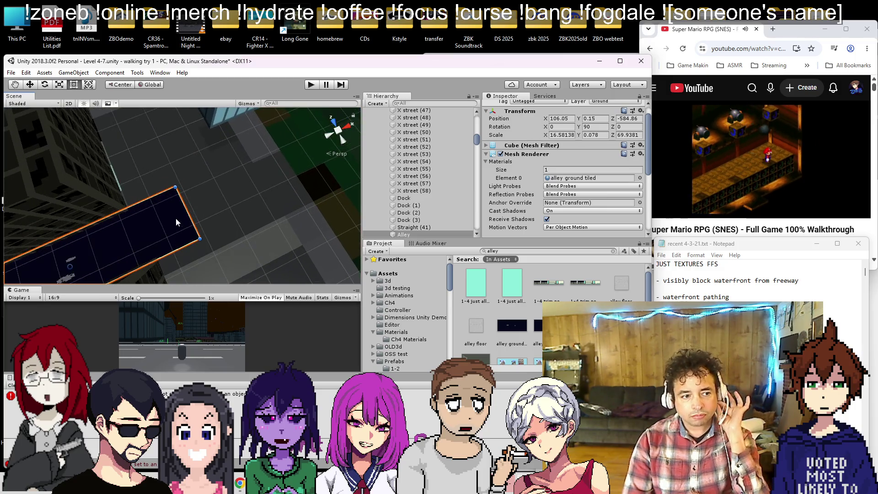
{"action": "mouse_move", "coordinate": [181, 209]}
{"action": "left_mouse_down"}
{"action": "mouse_move", "coordinate": [123, 223]}
{"action": "mouse_move", "coordinate": [128, 147]}
{"action": "mouse_move", "coordinate": [647, 85]}
{"action": "mouse_move", "coordinate": [137, 183]}
{"action": "mouse_move", "coordinate": [182, 157]}
{"action": "mouse_move", "coordinate": [237, 244]}
{"action": "mouse_move", "coordinate": [220, 249]}
{"action": "mouse_move", "coordinate": [204, 207]}
{"action": "mouse_move", "coordinate": [155, 197]}
{"action": "mouse_move", "coordinate": [223, 183]}
{"action": "left_mouse_up"}
{"action": "scroll", "coordinate": [211, 238], "scroll_direction": "down", "scroll_amount": 3}
- Duplicate the alley tile and move Alley (1) along Z to X 55.7, Z -408.3
{"action": "key", "text": "ctrl+d"}
{"action": "key", "text": "w"}
{"action": "mouse_move", "coordinate": [93, 233]}
{"action": "left_mouse_down"}
{"action": "mouse_move", "coordinate": [275, 219]}
{"action": "mouse_move", "coordinate": [263, 226]}
{"action": "left_mouse_up"}
- Widen Alley (1) with the Rect tool to fill its gap
{"action": "key", "text": "f"}
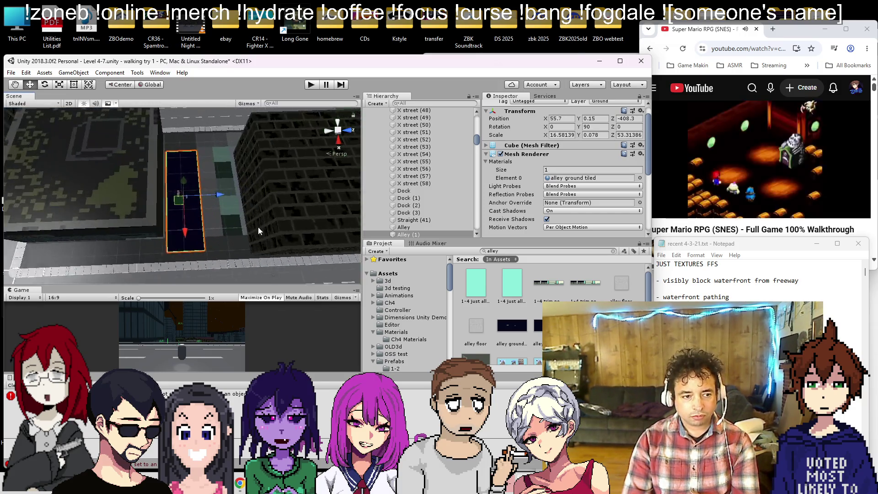
{"action": "key", "text": "y"}
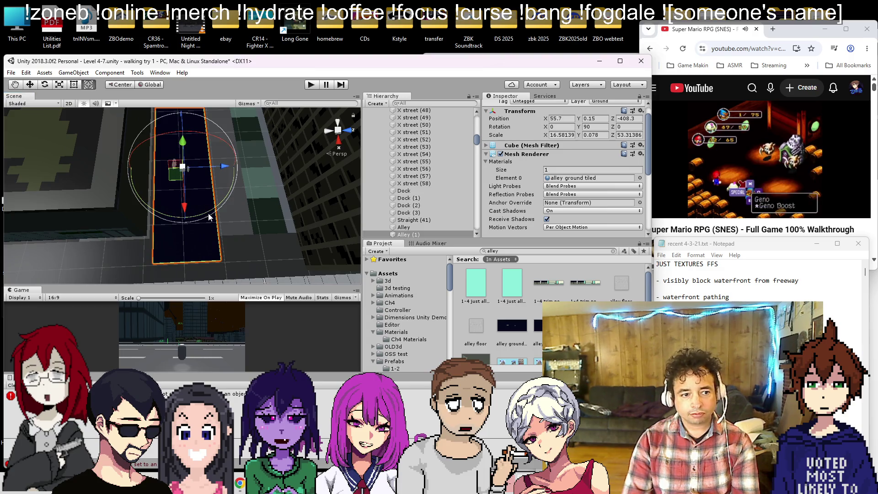
{"action": "left_click", "coordinate": [74, 85]}
{"action": "left_click_drag", "start_coordinate": [215, 218], "coordinate": [293, 219]}
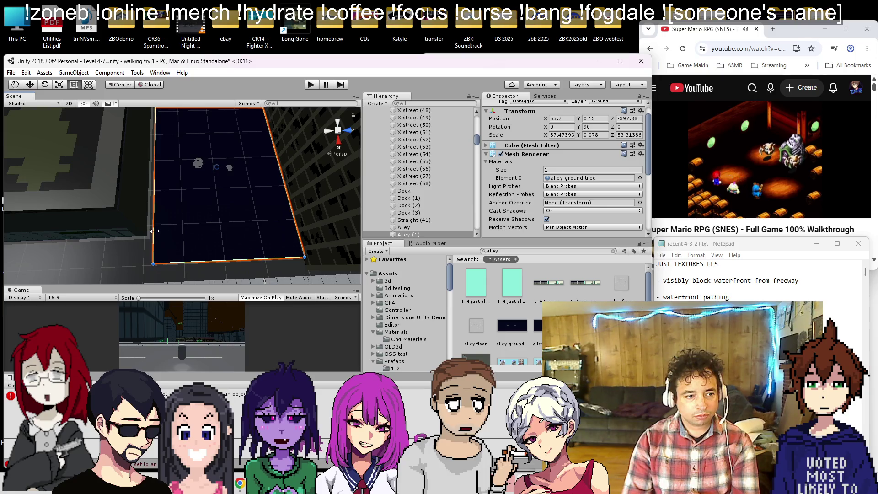
{"action": "mouse_move", "coordinate": [164, 224]}
{"action": "left_mouse_down"}
{"action": "mouse_move", "coordinate": [205, 230]}
{"action": "mouse_move", "coordinate": [204, 210]}
{"action": "mouse_move", "coordinate": [216, 256]}
{"action": "mouse_move", "coordinate": [418, 249]}
{"action": "mouse_move", "coordinate": [215, 206]}
{"action": "mouse_move", "coordinate": [214, 222]}
{"action": "left_mouse_up"}
{"action": "mouse_move", "coordinate": [217, 219]}
{"action": "left_mouse_down"}
{"action": "mouse_move", "coordinate": [210, 227]}
{"action": "mouse_move", "coordinate": [245, 182]}
{"action": "left_mouse_up"}
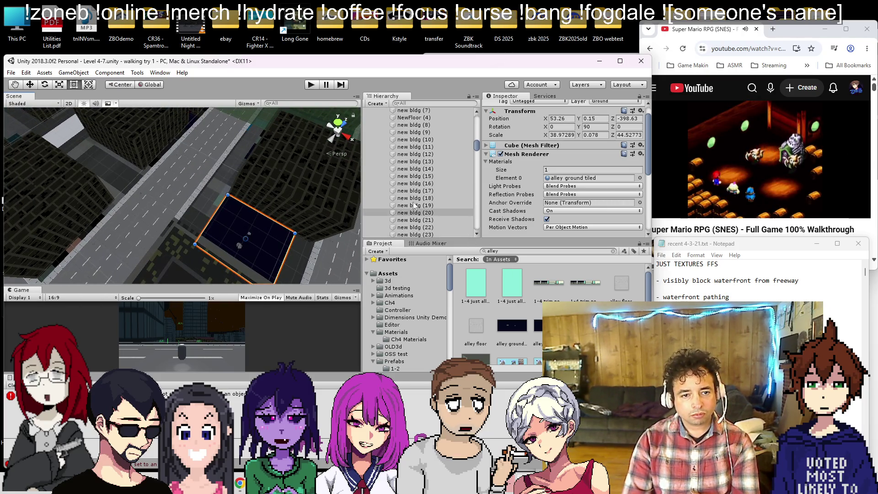
- Move Alley (2) along X and Z into another block's gap
{"action": "left_click", "coordinate": [265, 241]}
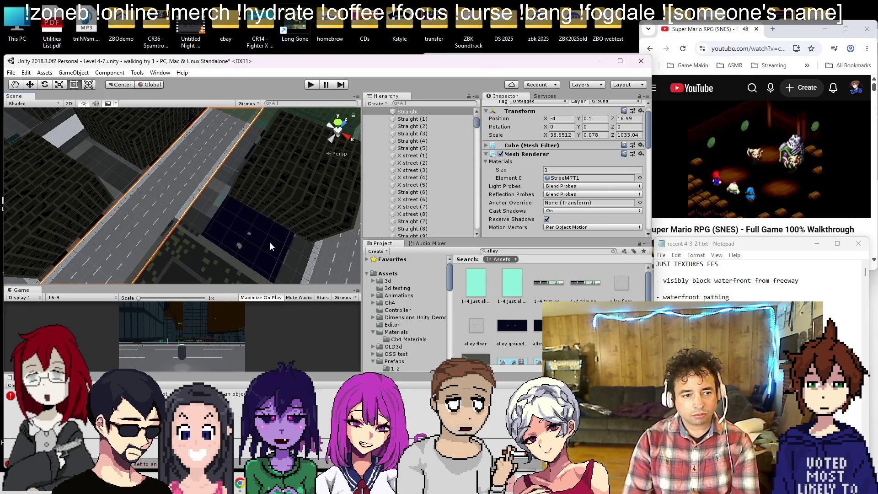
{"action": "left_click", "coordinate": [268, 240]}
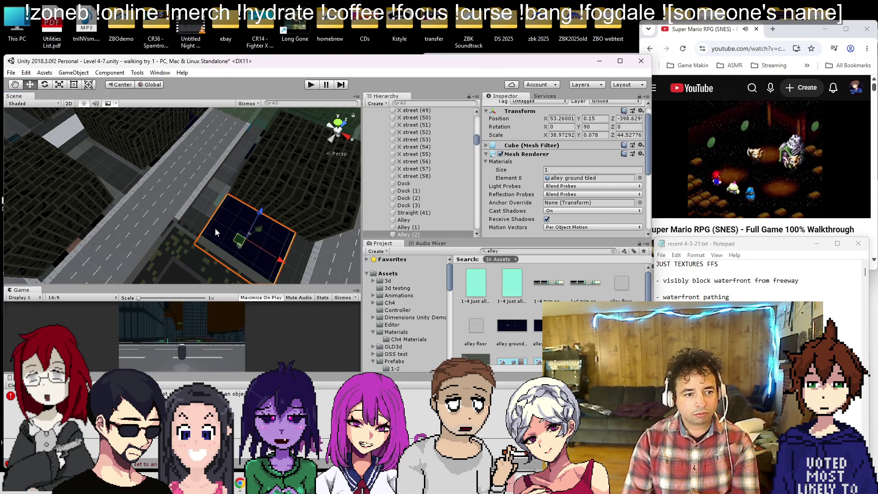
{"action": "mouse_move", "coordinate": [284, 264]}
{"action": "left_mouse_down"}
{"action": "mouse_move", "coordinate": [136, 219]}
{"action": "mouse_move", "coordinate": [99, 218]}
{"action": "mouse_move", "coordinate": [134, 222]}
{"action": "mouse_move", "coordinate": [208, 203]}
{"action": "left_mouse_up"}
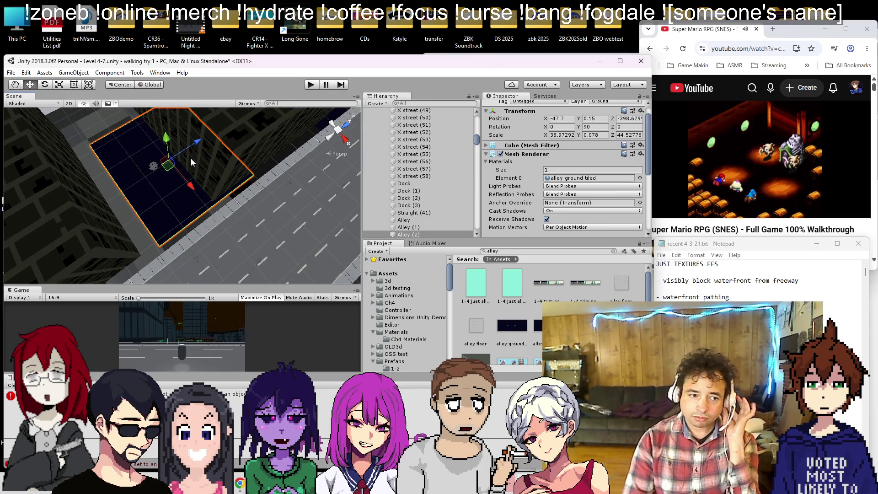
{"action": "mouse_move", "coordinate": [195, 147]}
{"action": "left_mouse_down"}
{"action": "mouse_move", "coordinate": [194, 191]}
{"action": "mouse_move", "coordinate": [185, 184]}
{"action": "left_mouse_up"}
{"action": "mouse_move", "coordinate": [196, 145]}
{"action": "left_mouse_down"}
{"action": "mouse_move", "coordinate": [179, 150]}
{"action": "mouse_move", "coordinate": [193, 174]}
{"action": "left_mouse_up"}
{"action": "left_click", "coordinate": [79, 85]}
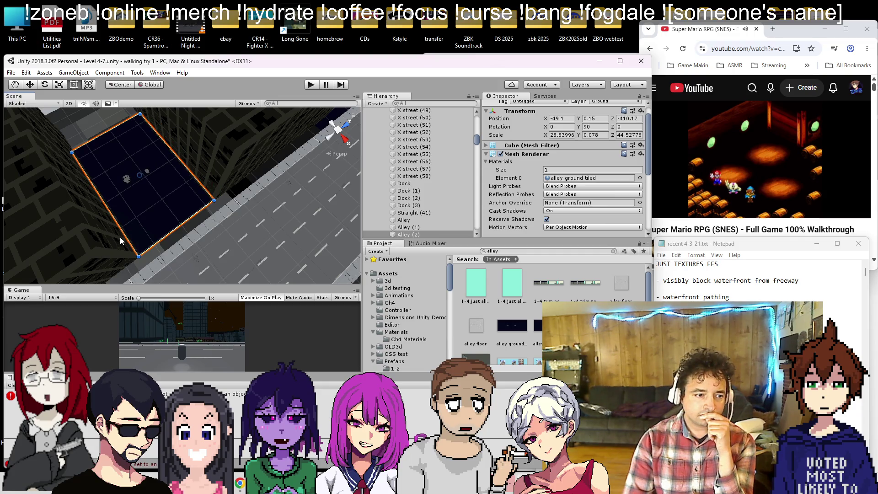
{"action": "mouse_move", "coordinate": [122, 233]}
{"action": "left_mouse_down"}
{"action": "mouse_move", "coordinate": [207, 225]}
{"action": "mouse_move", "coordinate": [169, 213]}
{"action": "mouse_move", "coordinate": [262, 216]}
{"action": "left_mouse_up"}
- Duplicate the tile as Alley (3) and slide it left and along Z into another gap
{"action": "key", "text": "ctrl+d"}
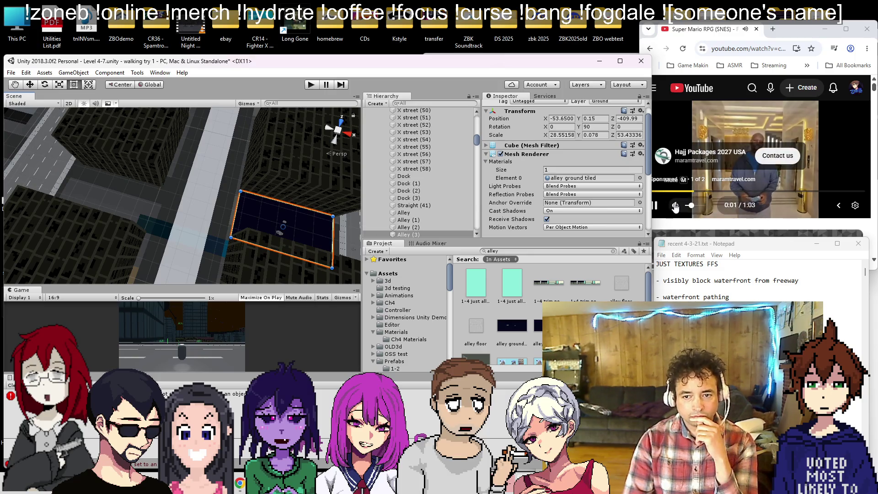
{"action": "left_click", "coordinate": [675, 207]}
{"action": "left_click", "coordinate": [391, 228]}
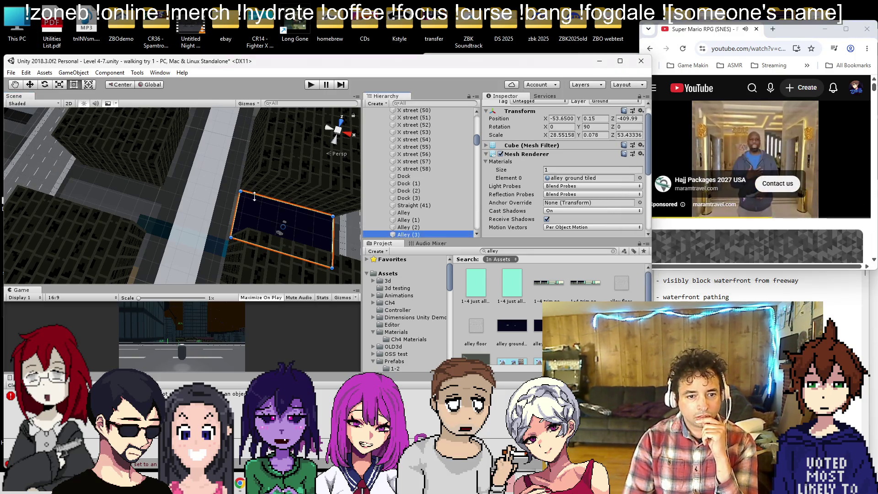
{"action": "left_click", "coordinate": [307, 247]}
{"action": "mouse_move", "coordinate": [304, 237]}
{"action": "left_mouse_down"}
{"action": "mouse_move", "coordinate": [117, 214]}
{"action": "mouse_move", "coordinate": [136, 223]}
{"action": "left_mouse_up"}
{"action": "left_click", "coordinate": [840, 178]}
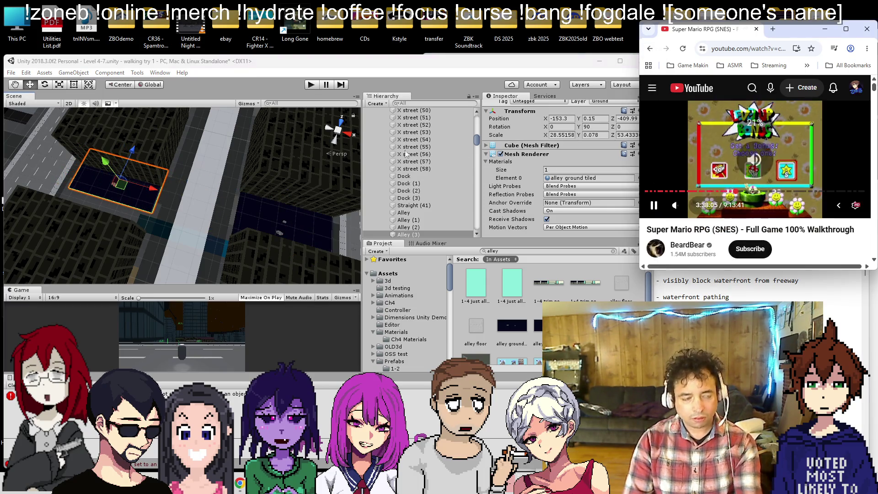
{"action": "scroll", "coordinate": [175, 184], "scroll_direction": "up", "scroll_amount": 5}
{"action": "mouse_move", "coordinate": [127, 136]}
{"action": "left_mouse_down"}
{"action": "mouse_move", "coordinate": [100, 167]}
{"action": "mouse_move", "coordinate": [106, 160]}
{"action": "mouse_move", "coordinate": [287, 247]}
{"action": "left_mouse_up"}
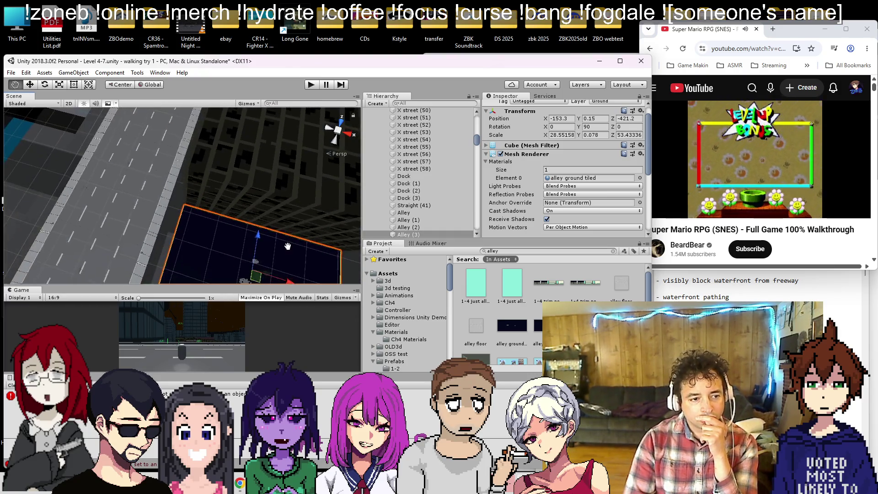
{"action": "scroll", "coordinate": [287, 247], "scroll_direction": "down", "scroll_amount": 5}
- Shift the alley tile right along X and resize it to fit between buildings
{"action": "mouse_move", "coordinate": [228, 229]}
{"action": "left_mouse_down"}
{"action": "mouse_move", "coordinate": [111, 283]}
{"action": "mouse_move", "coordinate": [102, 235]}
{"action": "mouse_move", "coordinate": [98, 257]}
{"action": "left_mouse_up"}
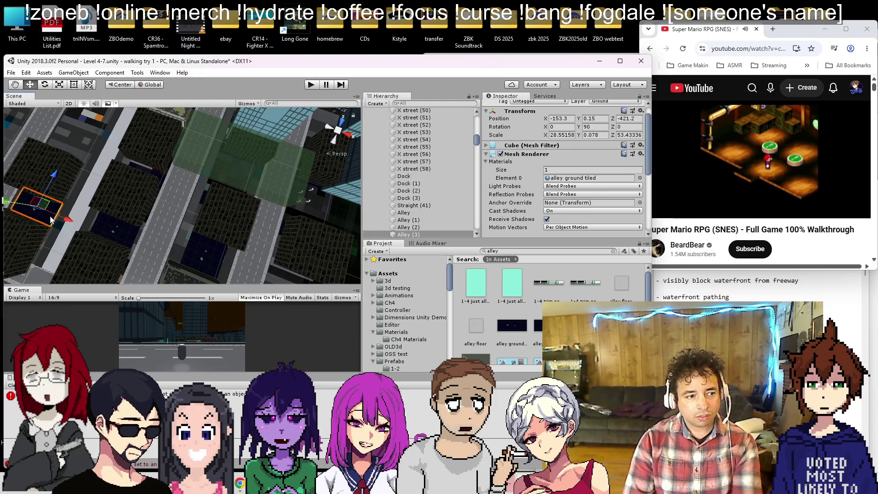
{"action": "left_click_drag", "start_coordinate": [75, 229], "coordinate": [138, 246]}
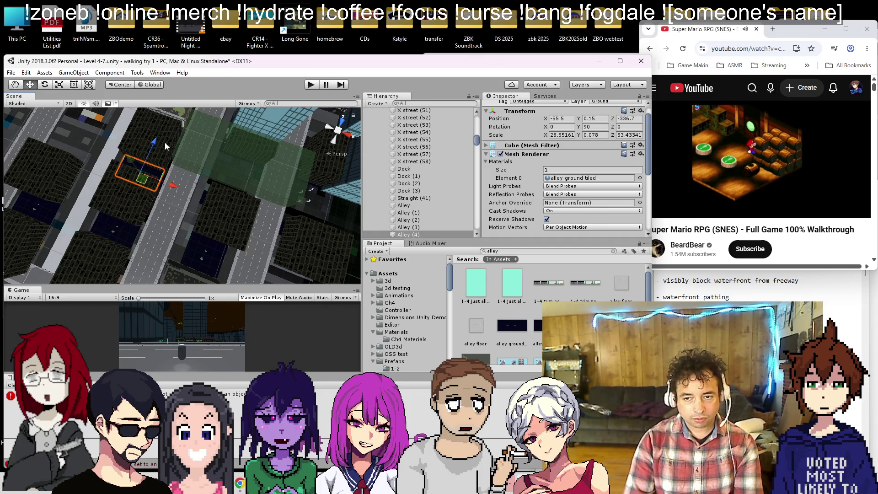
{"action": "scroll", "coordinate": [165, 142], "scroll_direction": "up", "scroll_amount": 5}
{"action": "mouse_move", "coordinate": [67, 238]}
{"action": "left_mouse_down"}
{"action": "mouse_move", "coordinate": [149, 180]}
{"action": "mouse_move", "coordinate": [70, 165]}
{"action": "left_mouse_up"}
{"action": "left_click", "coordinate": [73, 84]}
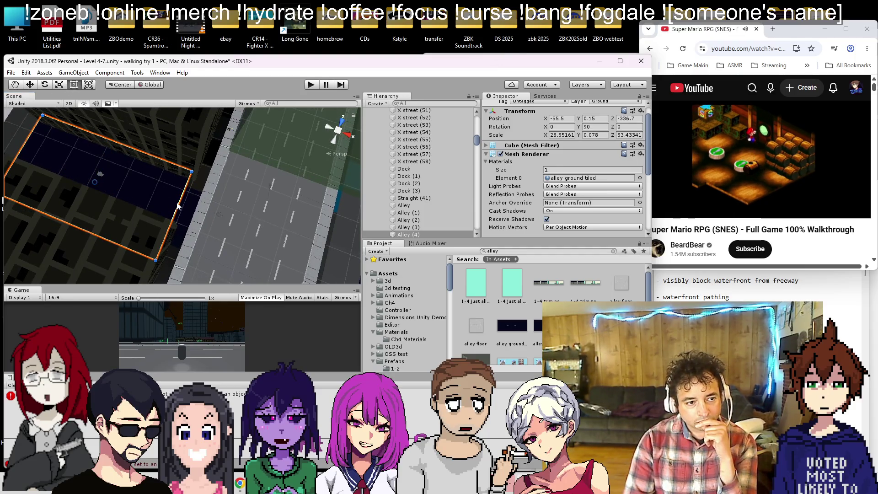
{"action": "mouse_move", "coordinate": [180, 202]}
{"action": "left_mouse_down"}
{"action": "mouse_move", "coordinate": [176, 177]}
{"action": "mouse_move", "coordinate": [157, 218]}
{"action": "mouse_move", "coordinate": [306, 293]}
{"action": "left_mouse_up"}
{"action": "scroll", "coordinate": [214, 231], "scroll_direction": "up", "scroll_amount": 2}
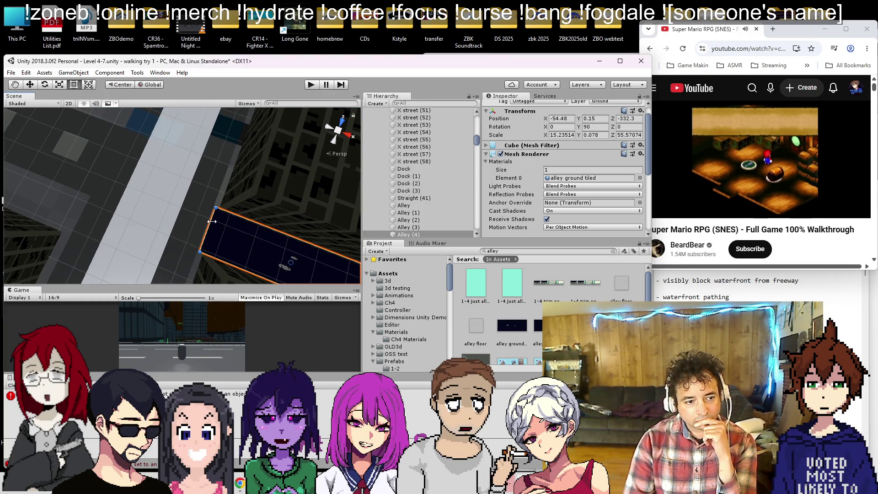
{"action": "scroll", "coordinate": [216, 223], "scroll_direction": "down", "scroll_amount": 8}
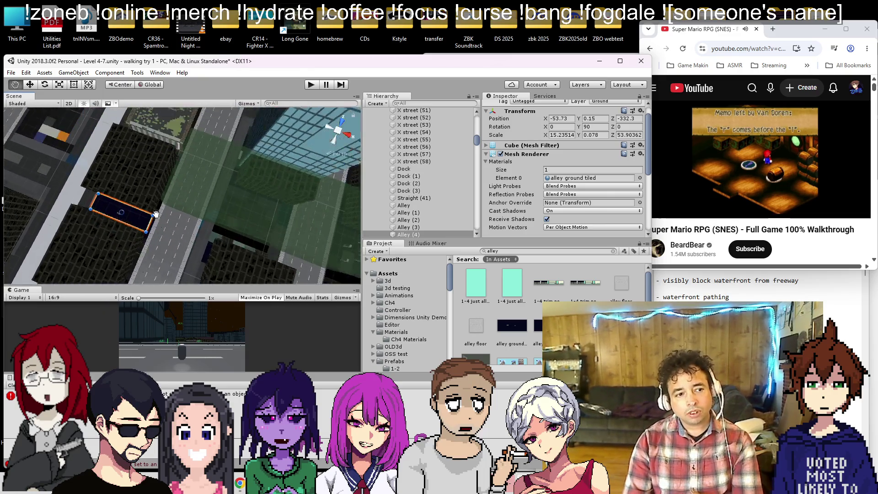
{"action": "scroll", "coordinate": [156, 215], "scroll_direction": "down", "scroll_amount": 3}
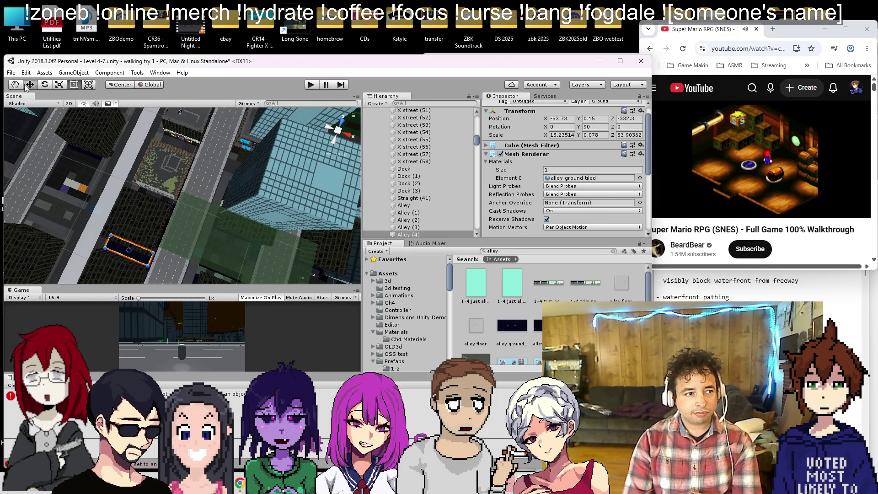
- Duplicate Alley (4) as Alley (5), place it at X -52.07, Z -263.66, 51.72 long
{"action": "key", "text": "ctrl+d"}
{"action": "left_click_drag", "start_coordinate": [130, 218], "coordinate": [155, 194]}
{"action": "left_click_drag", "start_coordinate": [185, 163], "coordinate": [182, 160]}
{"action": "scroll", "coordinate": [88, 158], "scroll_direction": "up", "scroll_amount": 10}
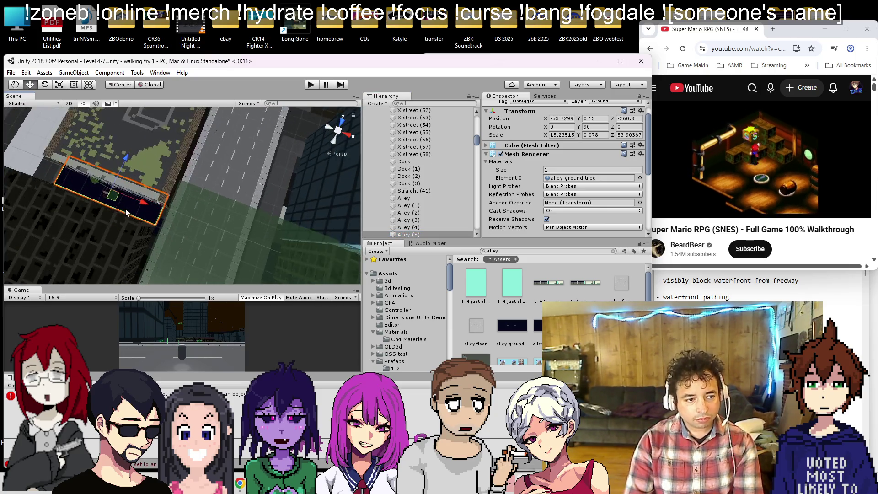
{"action": "left_click", "coordinate": [72, 85]}
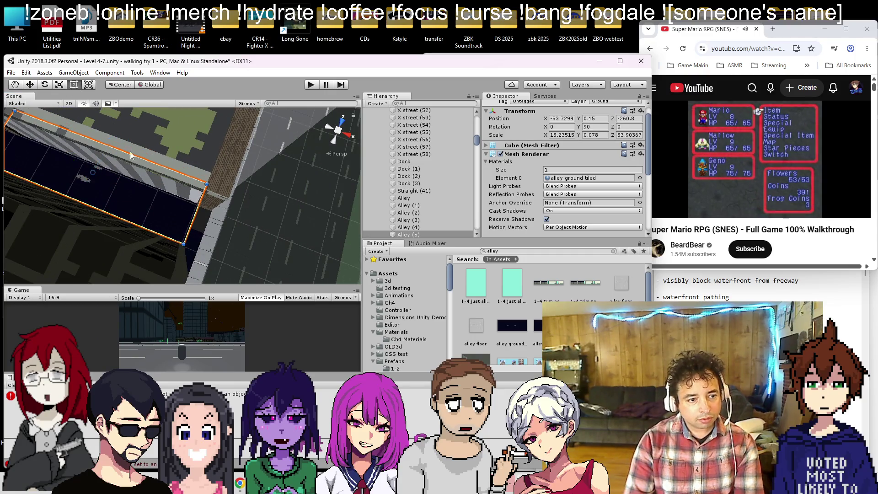
{"action": "left_click_drag", "start_coordinate": [186, 174], "coordinate": [194, 231]}
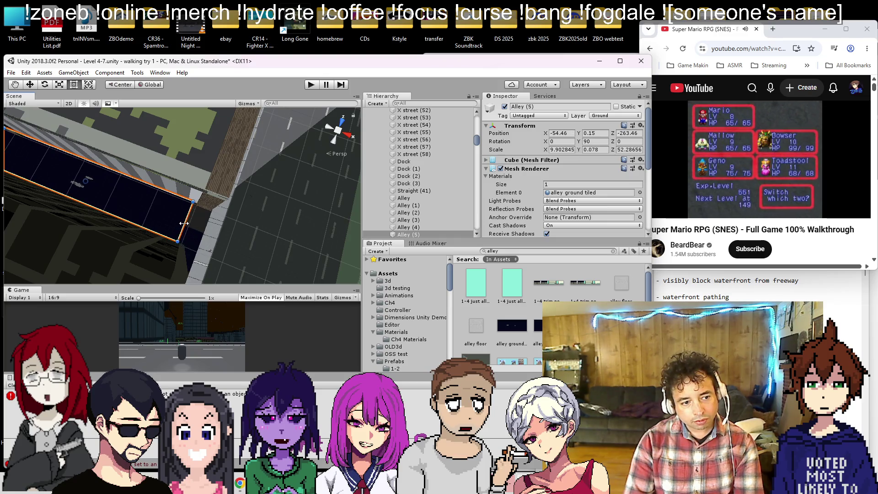
{"action": "left_click_drag", "start_coordinate": [147, 232], "coordinate": [149, 234]}
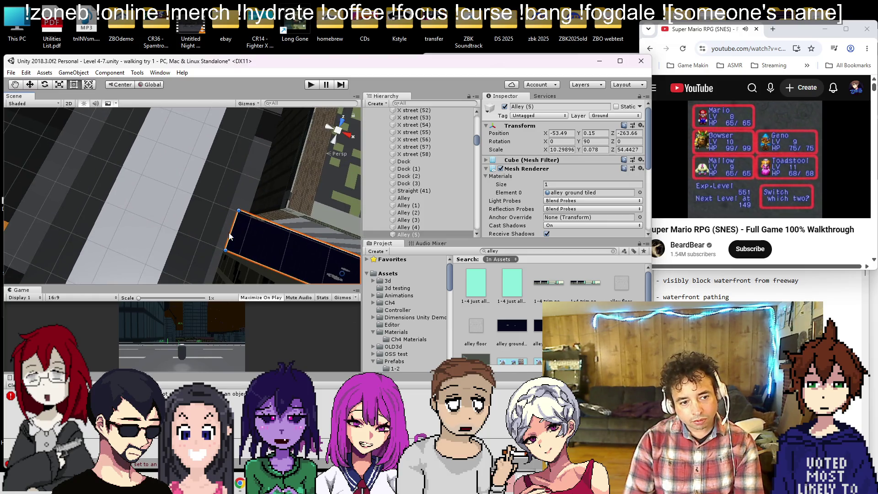
{"action": "left_click_drag", "start_coordinate": [235, 236], "coordinate": [241, 239]}
{"action": "scroll", "coordinate": [242, 155], "scroll_direction": "down", "scroll_amount": 10}
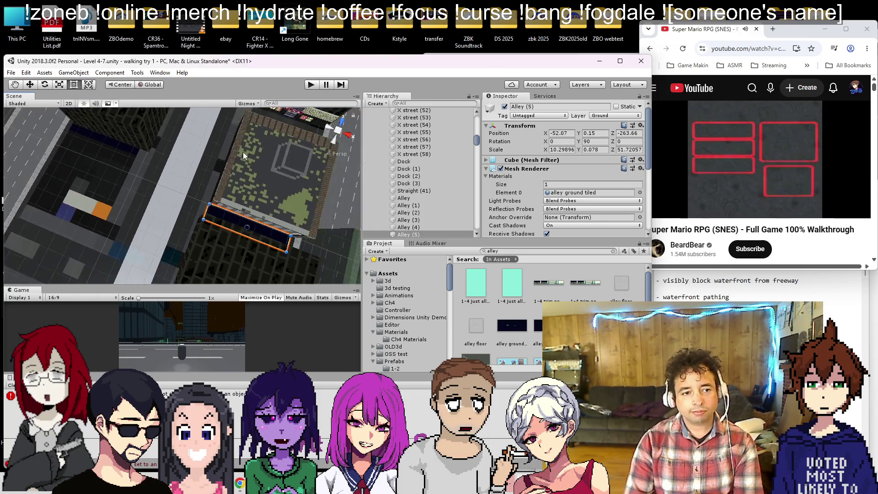
- Pan the Scene view over the rooftops toward the park and plaza
{"action": "left_click_drag", "start_coordinate": [250, 164], "coordinate": [186, 221]}
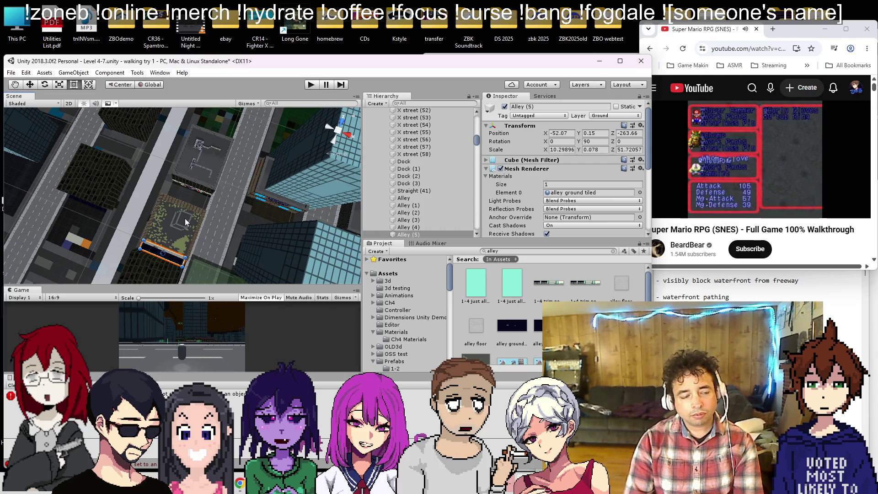
{"action": "scroll", "coordinate": [243, 213], "scroll_direction": "down", "scroll_amount": 10}
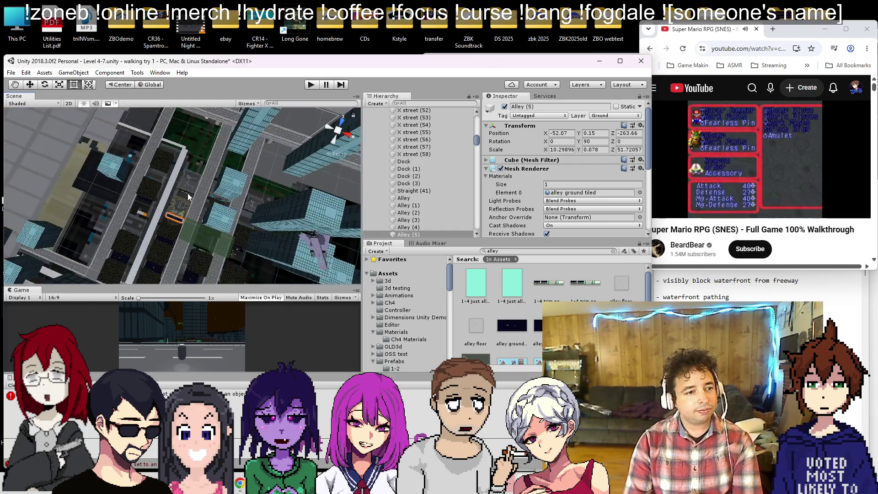
{"action": "left_click_drag", "start_coordinate": [158, 234], "coordinate": [213, 202]}
{"action": "scroll", "coordinate": [212, 201], "scroll_direction": "up", "scroll_amount": 5}
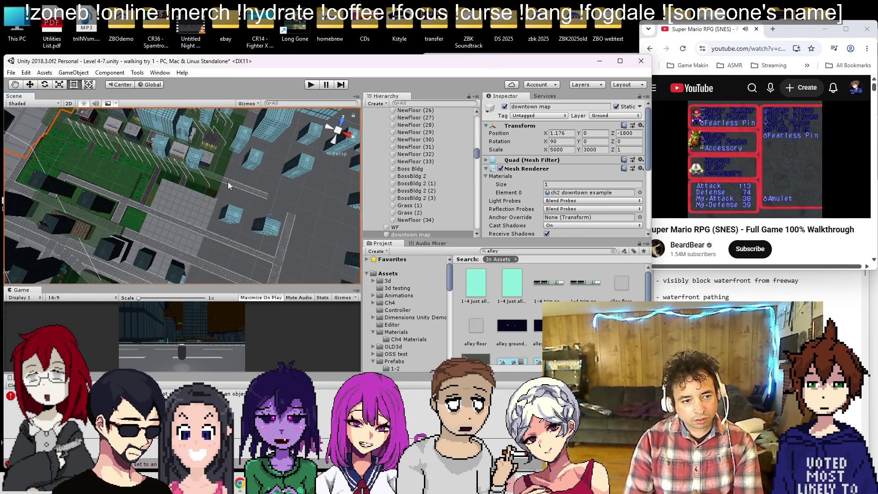
- Duplicate Straight (7) as Straight (42) and slide it along Z to Z -192.45
{"action": "left_click", "coordinate": [229, 183]}
{"action": "scroll", "coordinate": [229, 185], "scroll_direction": "down", "scroll_amount": 5}
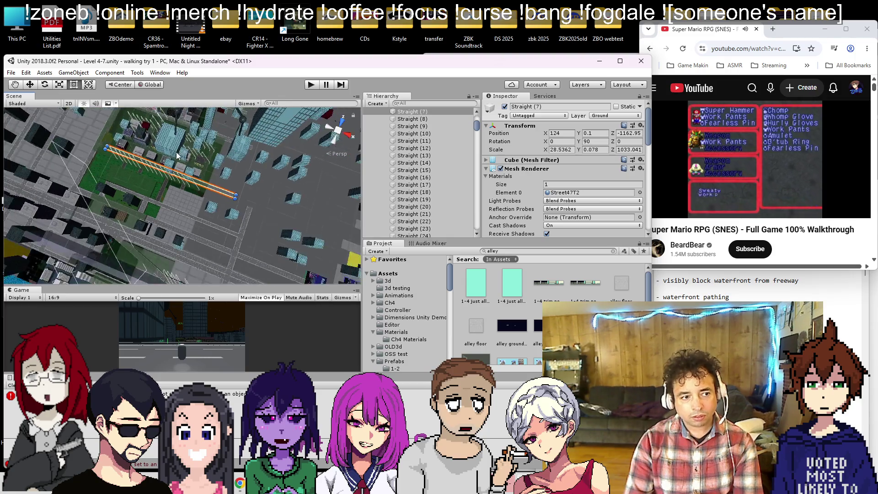
{"action": "key", "text": "ctrl+d"}
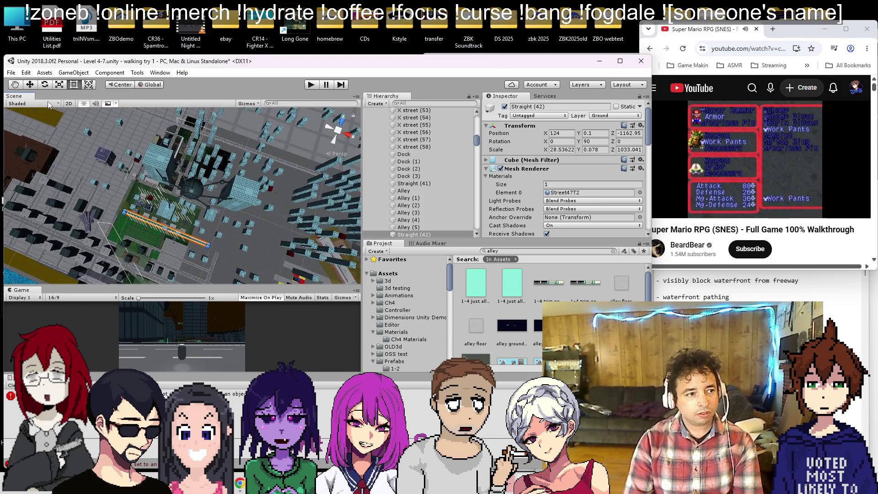
{"action": "left_click_drag", "start_coordinate": [177, 217], "coordinate": [231, 125]}
{"action": "key", "text": "f"}
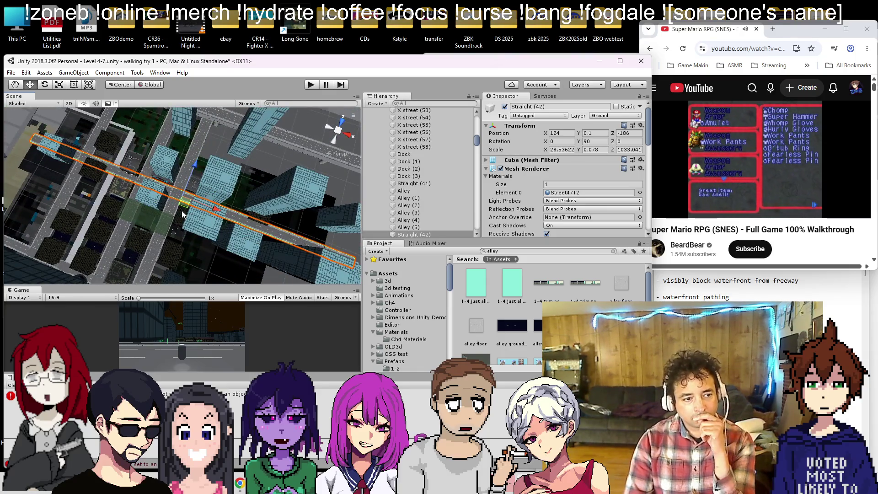
{"action": "scroll", "coordinate": [169, 215], "scroll_direction": "up", "scroll_amount": 5}
{"action": "mouse_move", "coordinate": [165, 200]}
{"action": "left_mouse_down"}
{"action": "mouse_move", "coordinate": [248, 211]}
{"action": "mouse_move", "coordinate": [265, 148]}
{"action": "mouse_move", "coordinate": [226, 173]}
{"action": "mouse_move", "coordinate": [179, 136]}
{"action": "left_mouse_up"}
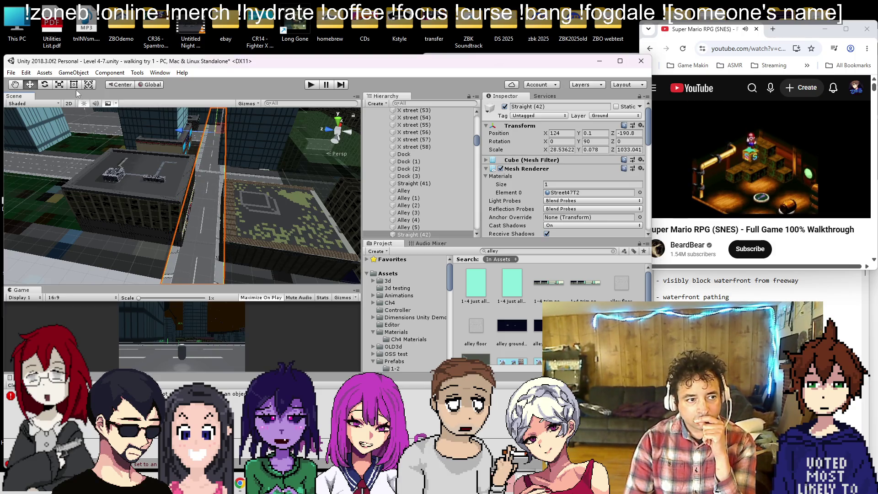
- Narrow Straight (42) from both edges to a scale X of about 20.3
{"action": "scroll", "coordinate": [196, 229], "scroll_direction": "up", "scroll_amount": 5}
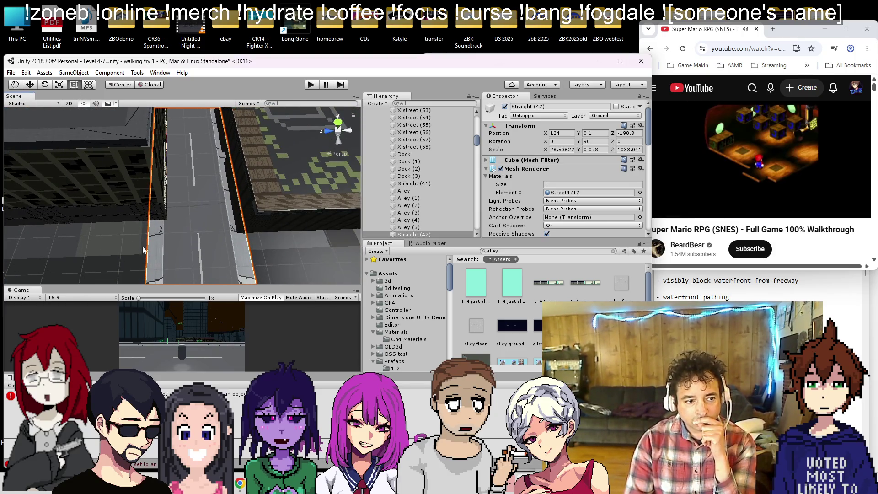
{"action": "scroll", "coordinate": [152, 248], "scroll_direction": "down", "scroll_amount": 5}
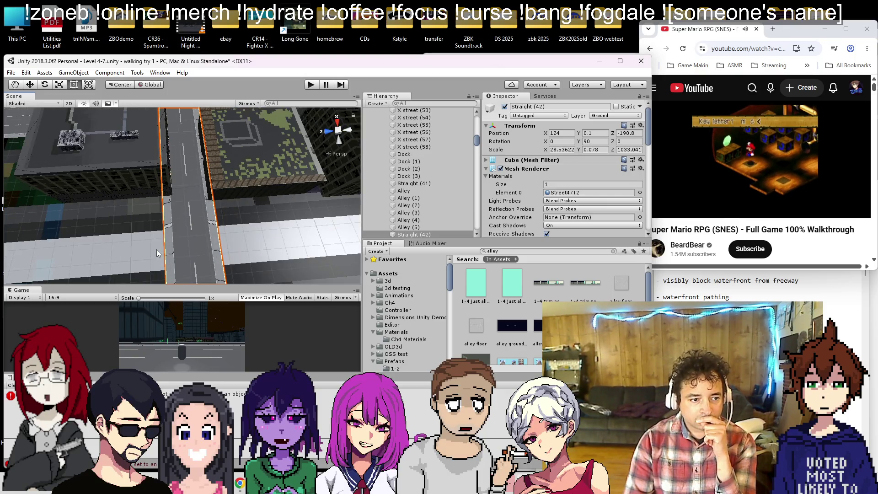
{"action": "scroll", "coordinate": [169, 228], "scroll_direction": "down", "scroll_amount": 3}
{"action": "left_click_drag", "start_coordinate": [175, 202], "coordinate": [183, 201]}
{"action": "scroll", "coordinate": [207, 192], "scroll_direction": "up", "scroll_amount": 3}
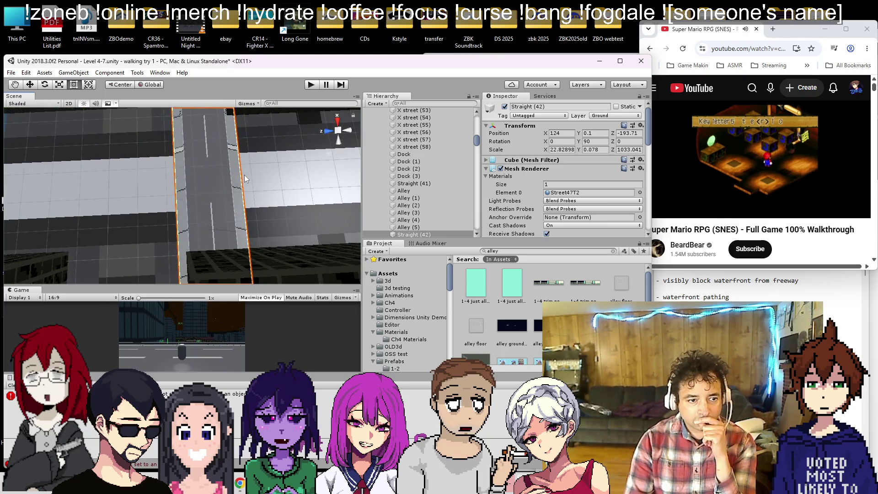
{"action": "left_click_drag", "start_coordinate": [242, 188], "coordinate": [234, 189]}
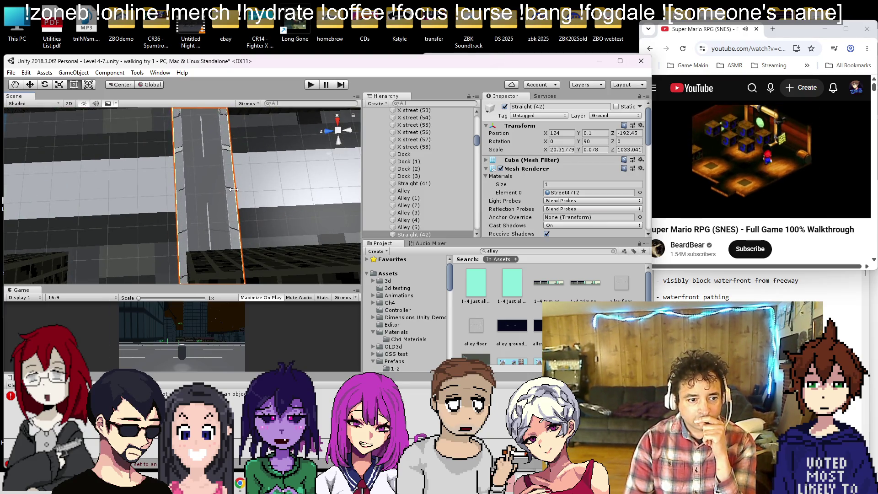
{"action": "scroll", "coordinate": [225, 202], "scroll_direction": "down", "scroll_amount": 10}
- Slide Straight (42) along X to about 421, then select old bldg (16)
{"action": "mouse_move", "coordinate": [187, 235]}
{"action": "left_mouse_down", "text": "alt"}
{"action": "mouse_move", "coordinate": [214, 212]}
{"action": "mouse_move", "coordinate": [75, 191]}
{"action": "mouse_move", "coordinate": [87, 182]}
{"action": "mouse_move", "coordinate": [81, 173]}
{"action": "left_mouse_up", "text": "alt"}
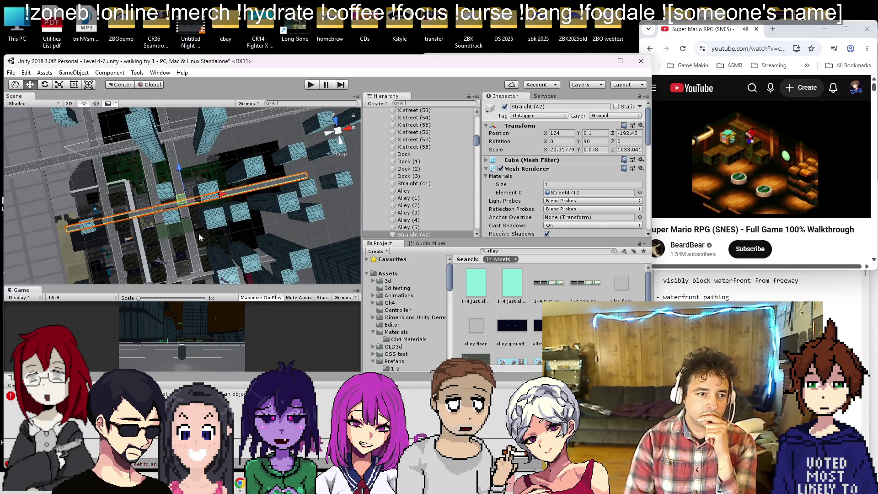
{"action": "mouse_move", "coordinate": [222, 194]}
{"action": "left_mouse_down"}
{"action": "mouse_move", "coordinate": [316, 173]}
{"action": "mouse_move", "coordinate": [111, 232]}
{"action": "mouse_move", "coordinate": [227, 176]}
{"action": "mouse_move", "coordinate": [149, 212]}
{"action": "mouse_move", "coordinate": [134, 200]}
{"action": "left_mouse_up"}
{"action": "scroll", "coordinate": [287, 168], "scroll_direction": "down", "scroll_amount": 6}
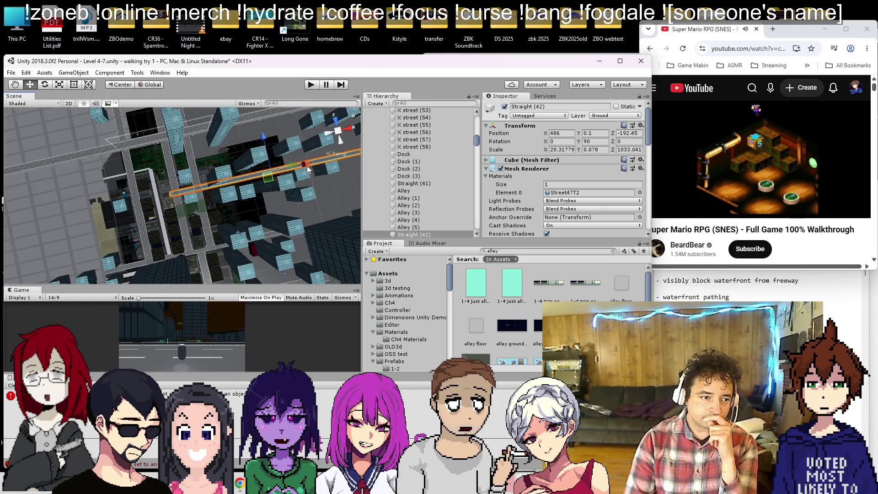
{"action": "scroll", "coordinate": [297, 173], "scroll_direction": "up", "scroll_amount": 5}
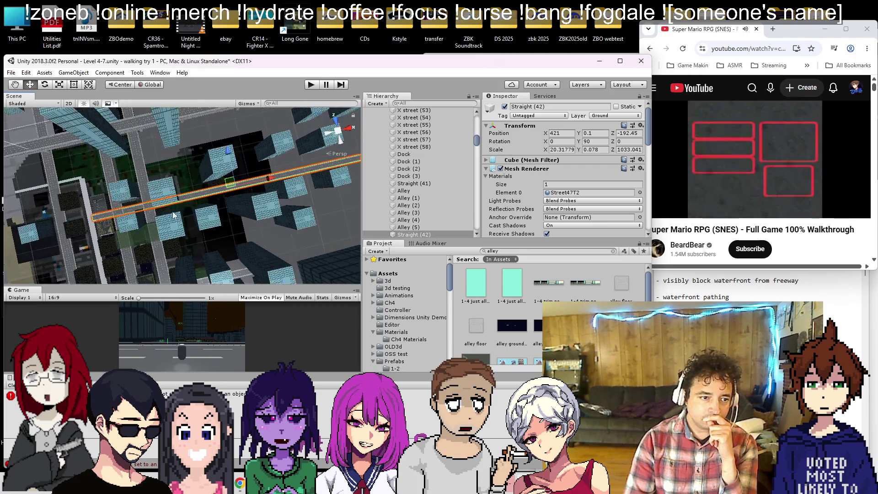
{"action": "left_click", "coordinate": [138, 198]}
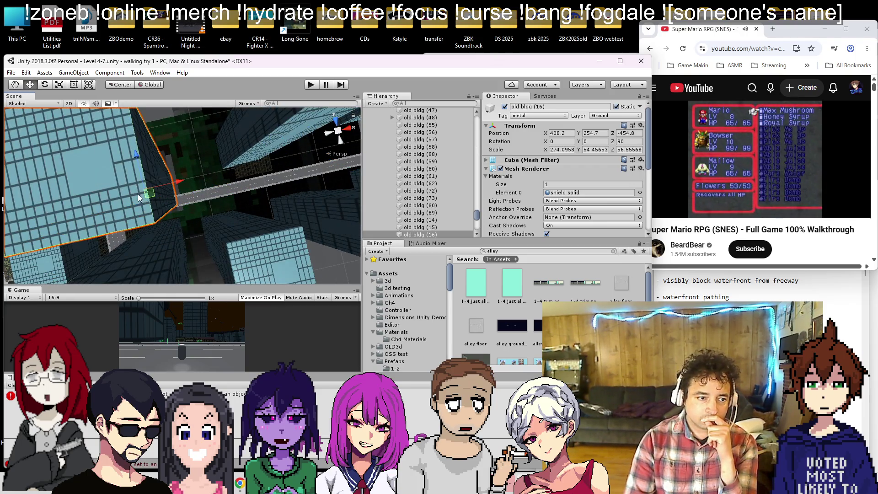
{"action": "scroll", "coordinate": [204, 213], "scroll_direction": "down", "scroll_amount": 5}
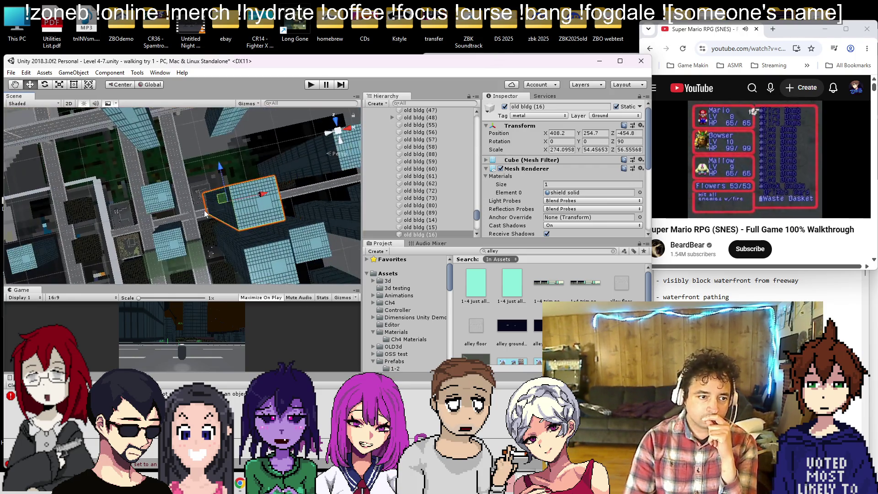
- Shift old bldg (16) further along X and move X street (59) into line with the road
{"action": "mouse_move", "coordinate": [216, 197]}
{"action": "left_mouse_down"}
{"action": "mouse_move", "coordinate": [168, 198]}
{"action": "mouse_move", "coordinate": [221, 198]}
{"action": "left_mouse_up"}
{"action": "mouse_move", "coordinate": [160, 200]}
{"action": "left_mouse_down"}
{"action": "mouse_move", "coordinate": [237, 165]}
{"action": "mouse_move", "coordinate": [236, 140]}
{"action": "mouse_move", "coordinate": [129, 184]}
{"action": "mouse_move", "coordinate": [191, 180]}
{"action": "mouse_move", "coordinate": [188, 171]}
{"action": "mouse_move", "coordinate": [235, 174]}
{"action": "mouse_move", "coordinate": [163, 202]}
{"action": "mouse_move", "coordinate": [216, 191]}
{"action": "mouse_move", "coordinate": [322, 199]}
{"action": "mouse_move", "coordinate": [555, 117]}
{"action": "left_mouse_up"}
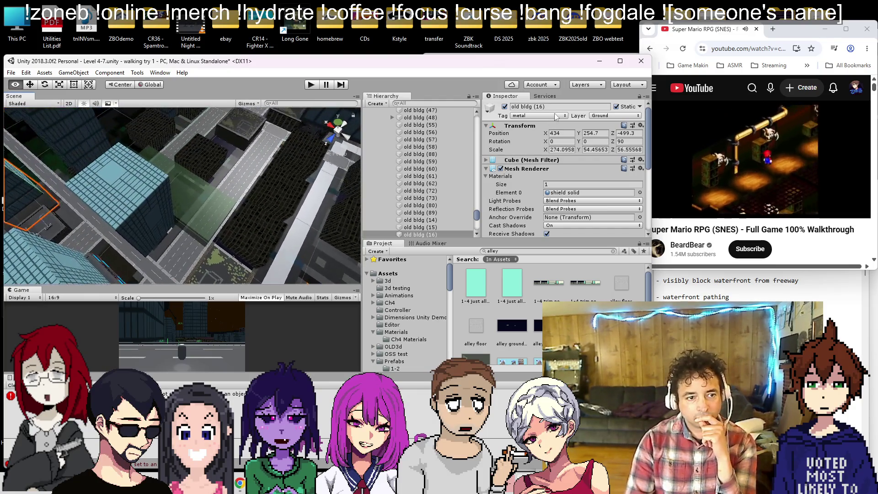
{"action": "left_click", "coordinate": [273, 130]}
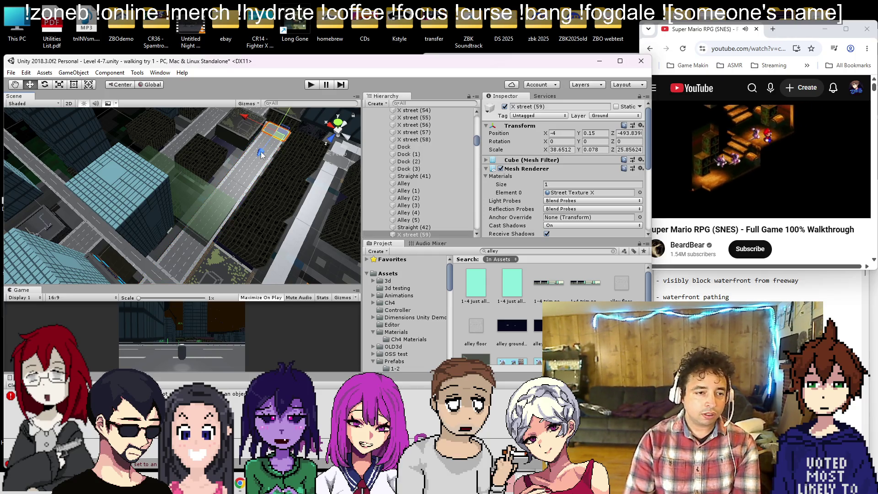
{"action": "mouse_move", "coordinate": [170, 232]}
{"action": "left_mouse_down"}
{"action": "mouse_move", "coordinate": [215, 201]}
{"action": "mouse_move", "coordinate": [672, 291]}
{"action": "left_mouse_up"}
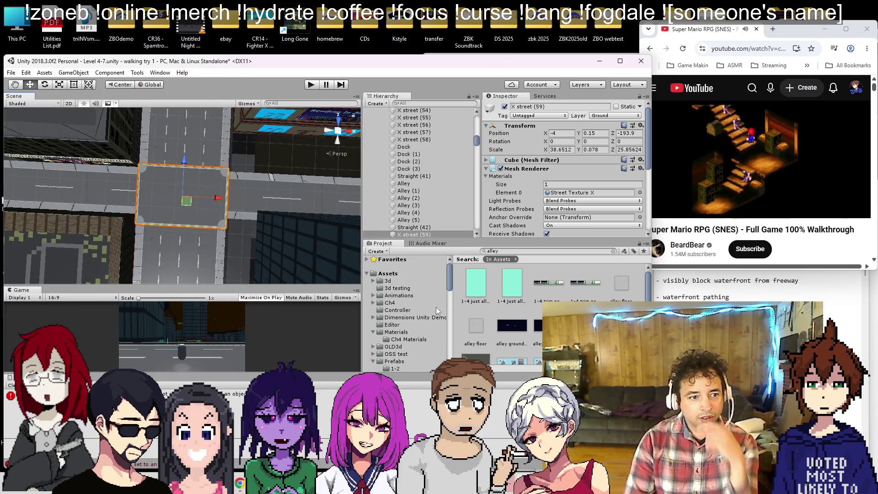
- Resize X street (59)'s Z edges so it sits at Z -192.35 with Z scale 20.6
{"action": "scroll", "coordinate": [155, 202], "scroll_direction": "up", "scroll_amount": 5}
{"action": "left_click_drag", "start_coordinate": [154, 214], "coordinate": [169, 212]}
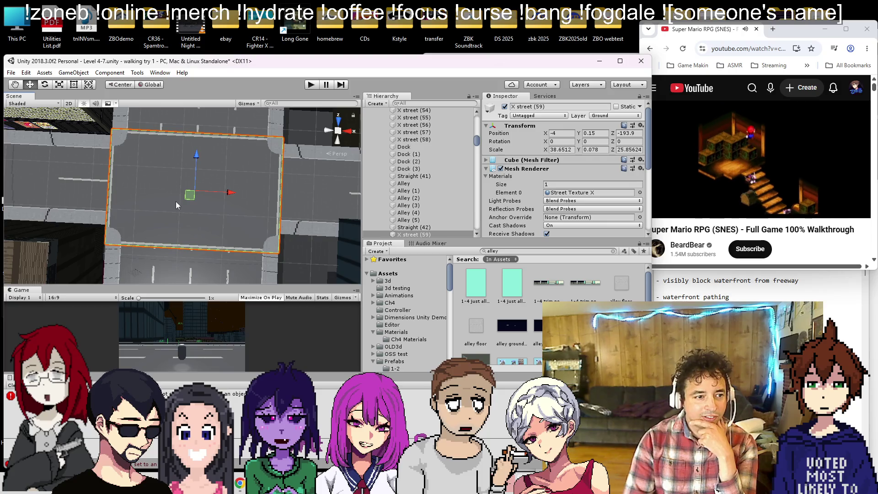
{"action": "left_click", "coordinate": [74, 85]}
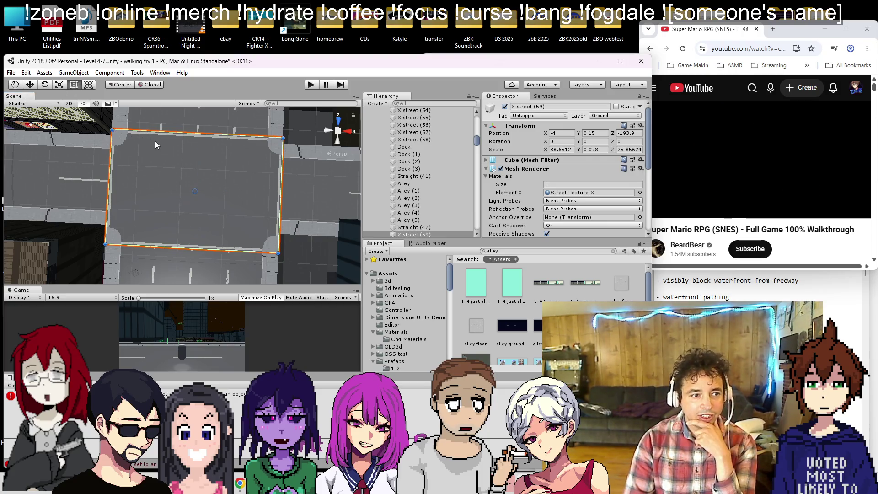
{"action": "left_click_drag", "start_coordinate": [179, 133], "coordinate": [179, 139]}
{"action": "mouse_move", "coordinate": [157, 247]}
{"action": "left_mouse_down"}
{"action": "mouse_move", "coordinate": [156, 217]}
{"action": "mouse_move", "coordinate": [158, 228]}
{"action": "left_mouse_up"}
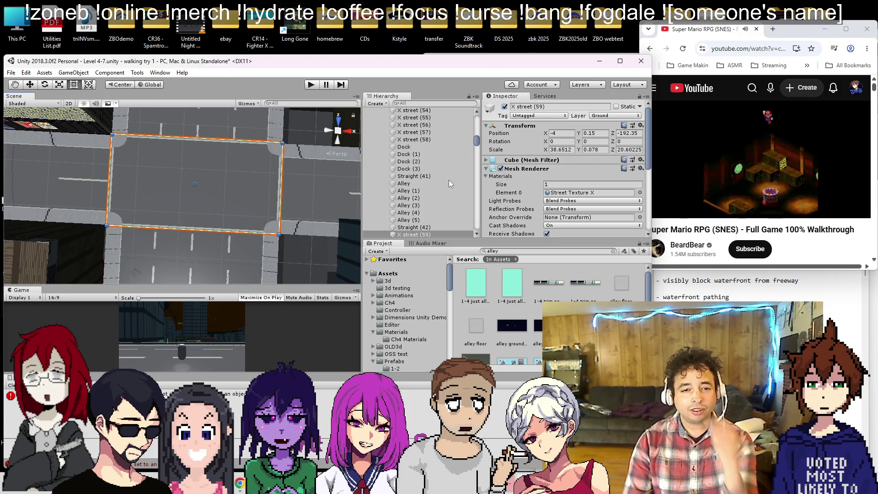
- Save the scene
{"action": "key", "text": "ctrl+s"}
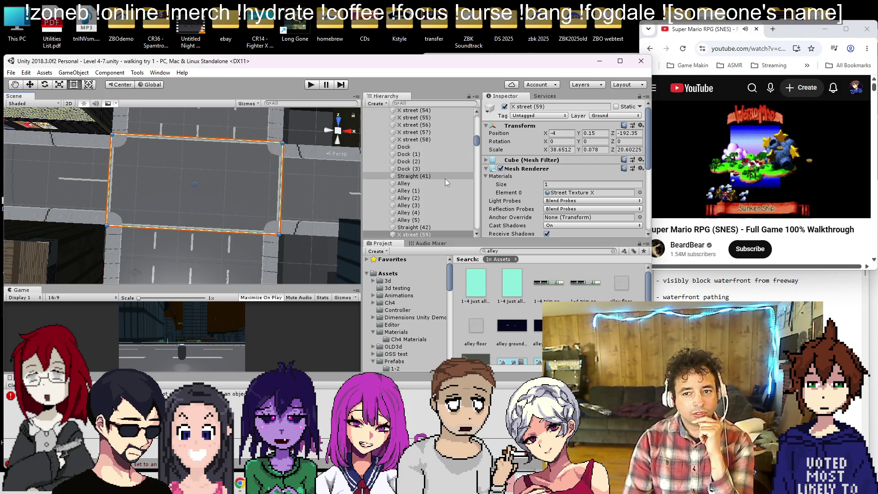
{"action": "mouse_move", "coordinate": [736, 187]}
{"action": "scroll", "coordinate": [279, 212], "scroll_direction": "down", "scroll_amount": 5}
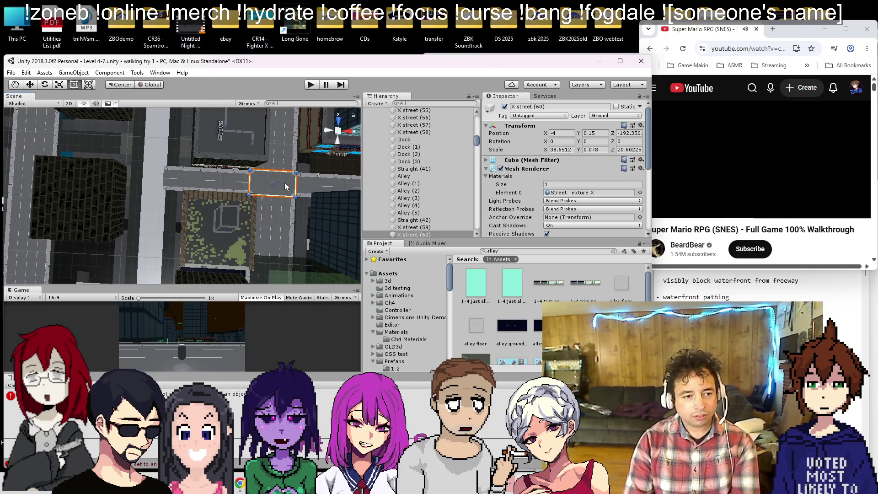
- Slide the X street (60) copy along X to about -98.9, in line with the road
{"action": "left_click", "coordinate": [30, 84]}
{"action": "mouse_move", "coordinate": [303, 184]}
{"action": "left_mouse_down"}
{"action": "mouse_move", "coordinate": [201, 185]}
{"action": "mouse_move", "coordinate": [173, 201]}
{"action": "left_mouse_up"}
{"action": "key", "text": "f"}
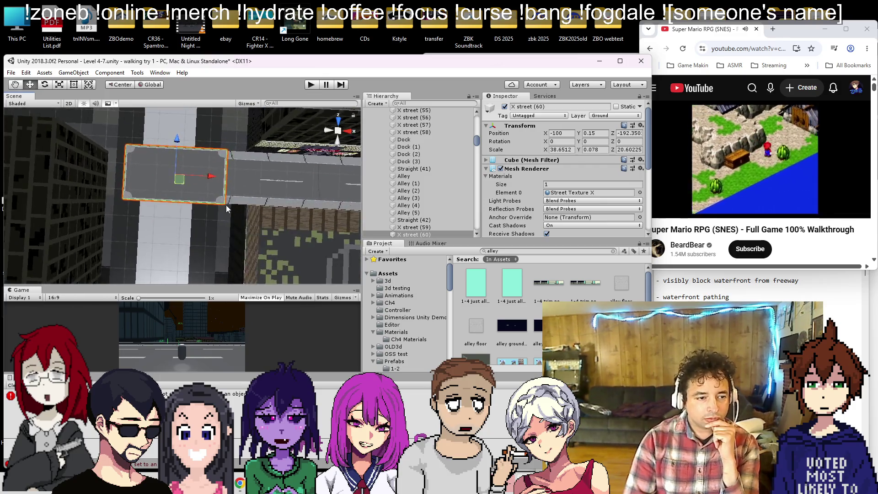
{"action": "mouse_move", "coordinate": [190, 165]}
{"action": "left_mouse_down"}
{"action": "mouse_move", "coordinate": [208, 85]}
{"action": "mouse_move", "coordinate": [610, 91]}
{"action": "mouse_move", "coordinate": [631, 64]}
{"action": "mouse_move", "coordinate": [320, 114]}
{"action": "mouse_move", "coordinate": [198, 76]}
{"action": "mouse_move", "coordinate": [41, 146]}
{"action": "left_mouse_up"}
- Select the Straight (37) road strip, then the NewFloor ground tile
{"action": "scroll", "coordinate": [194, 166], "scroll_direction": "down", "scroll_amount": 5}
{"action": "scroll", "coordinate": [147, 181], "scroll_direction": "down", "scroll_amount": 6}
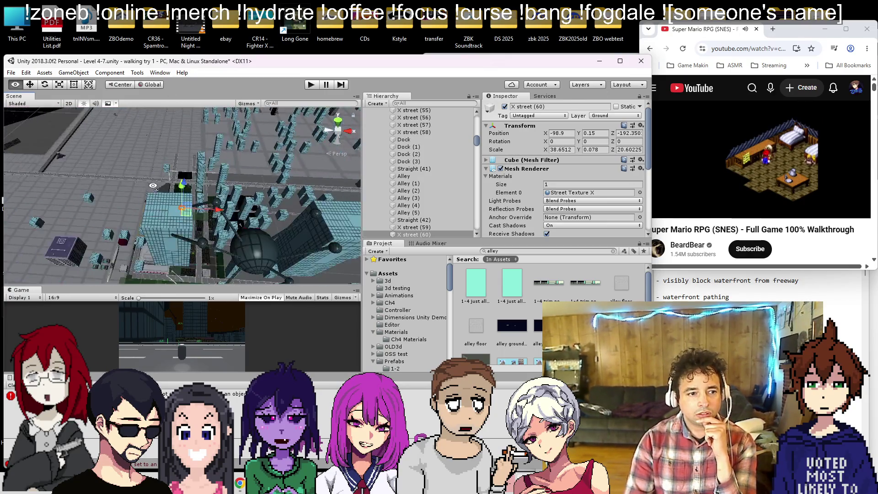
{"action": "scroll", "coordinate": [158, 226], "scroll_direction": "down", "scroll_amount": 5}
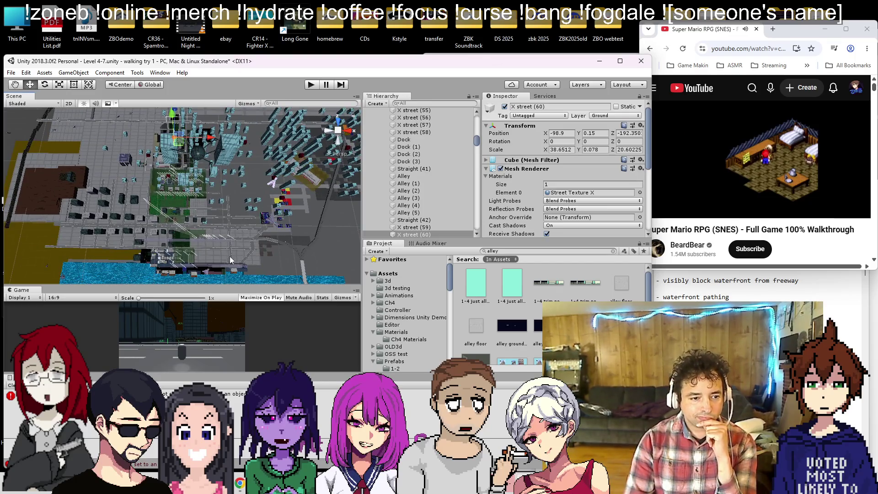
{"action": "left_click", "coordinate": [230, 259]}
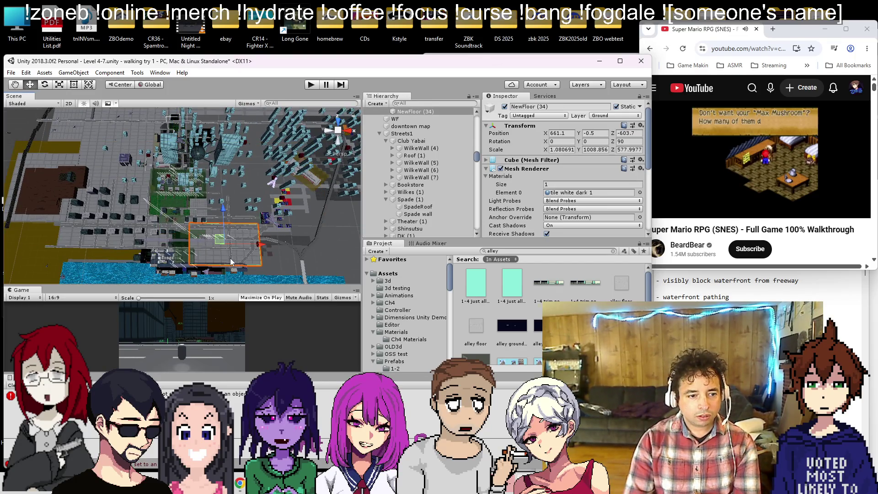
{"action": "left_click", "coordinate": [191, 237]}
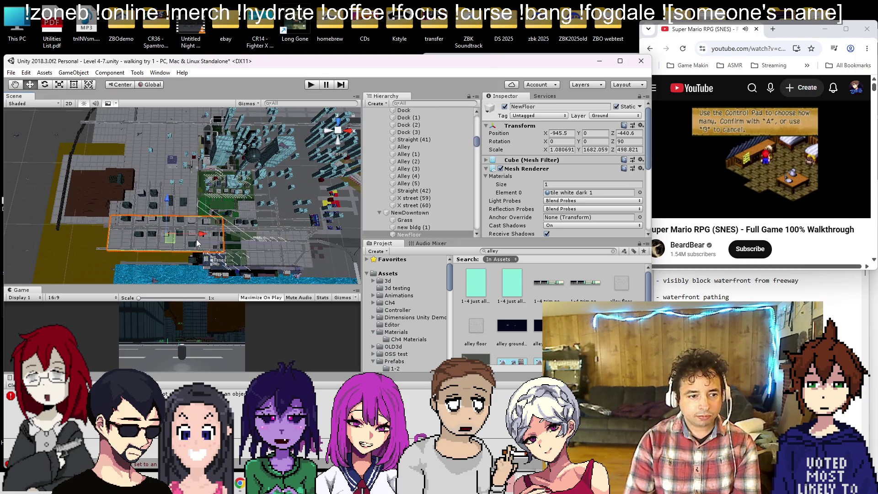